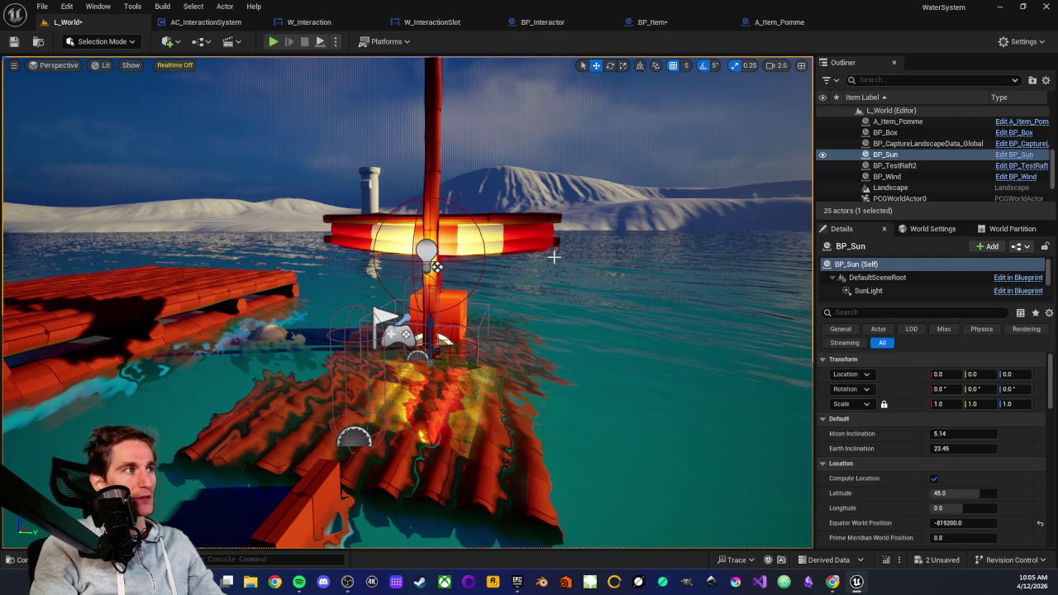
Step: Start a Play-In-Editor session and select BP_TestRaft as it floats in the water
{"action": "left_click_drag", "start_coordinate": [405, 298], "coordinate": [339, 313]}
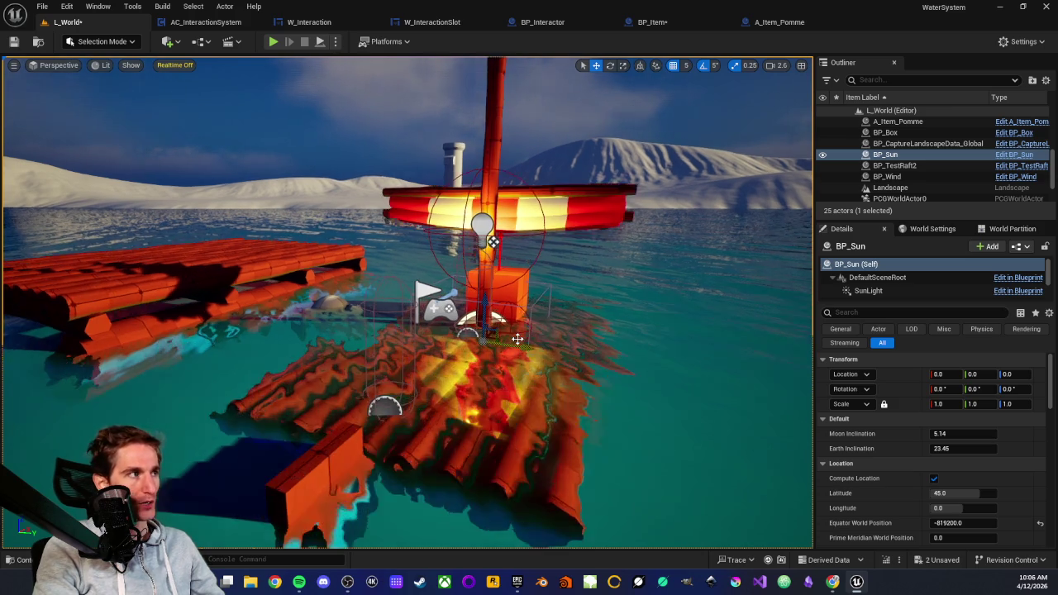
{"action": "mouse_move", "coordinate": [516, 339]}
{"action": "left_mouse_down"}
{"action": "mouse_move", "coordinate": [463, 338]}
{"action": "mouse_move", "coordinate": [367, 108]}
{"action": "left_mouse_up"}
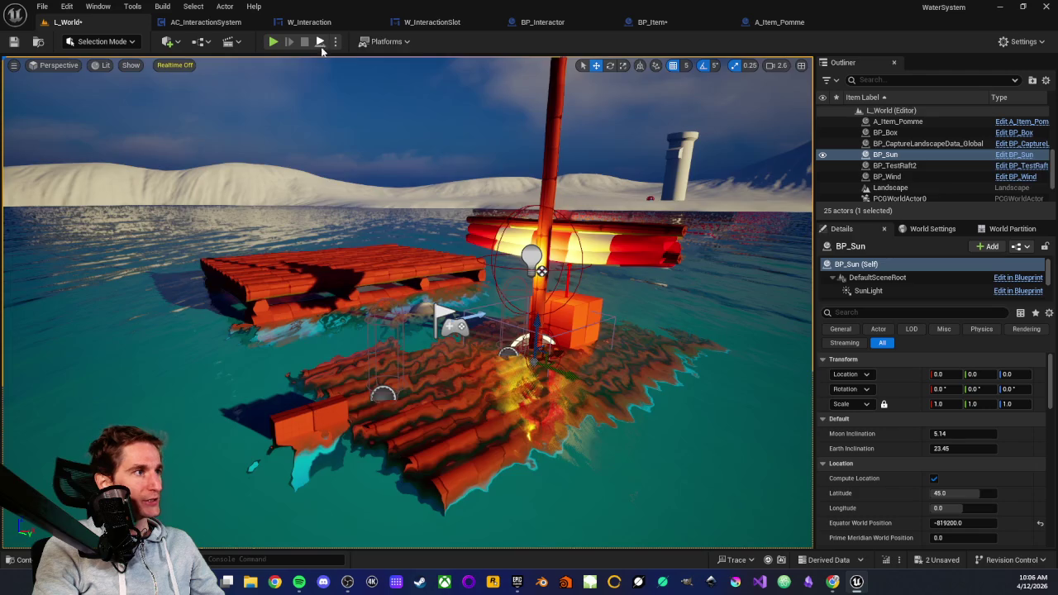
{"action": "left_click", "coordinate": [321, 47]}
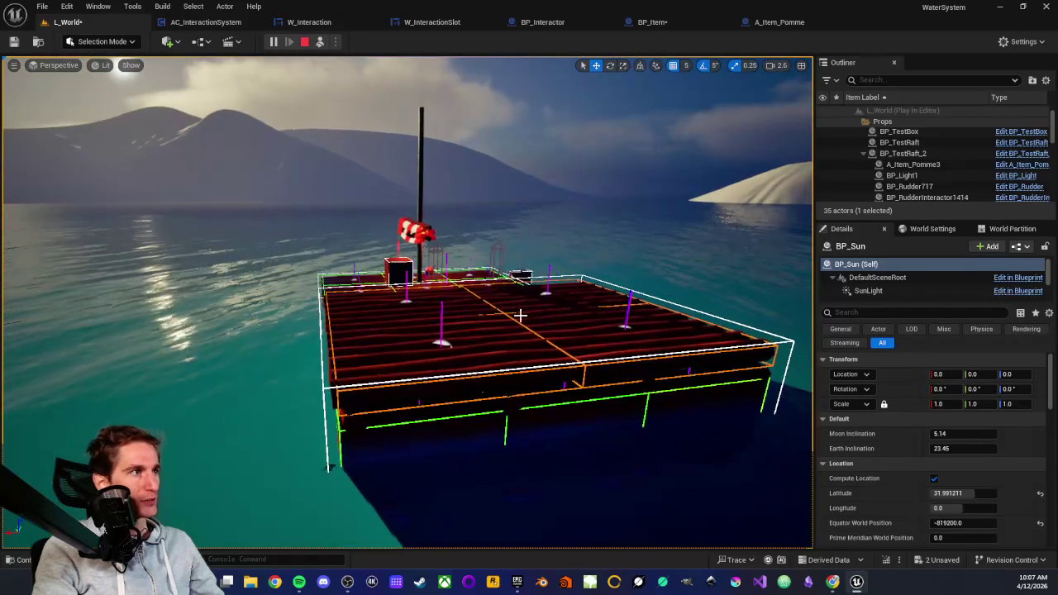
{"action": "left_click", "coordinate": [519, 315]}
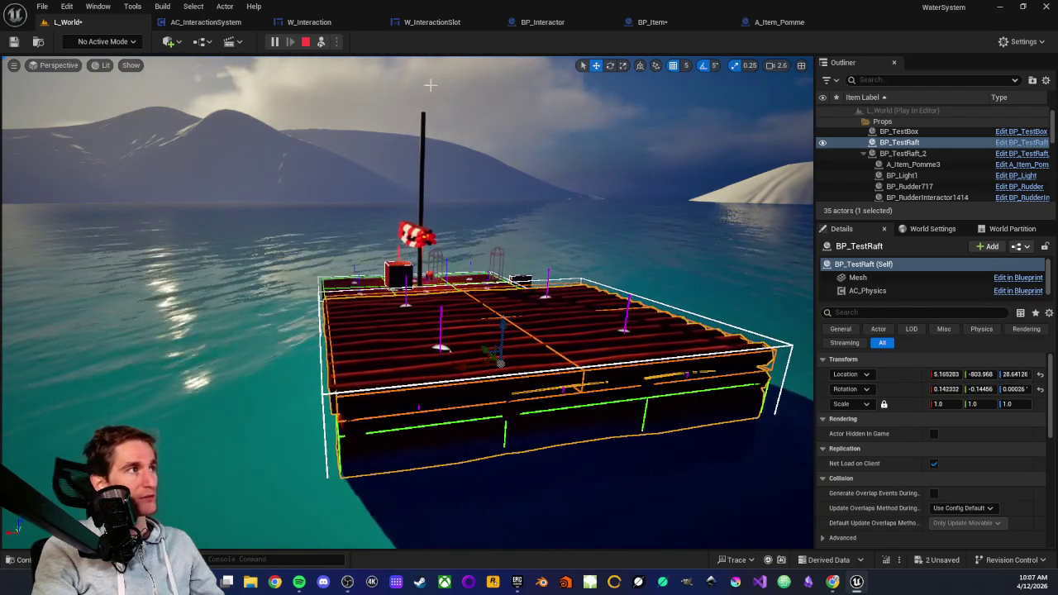
Step: Rotate BP_TestRaft about -90°, view it from several angles, then tip it sharply again
{"action": "left_click", "coordinate": [610, 66]}
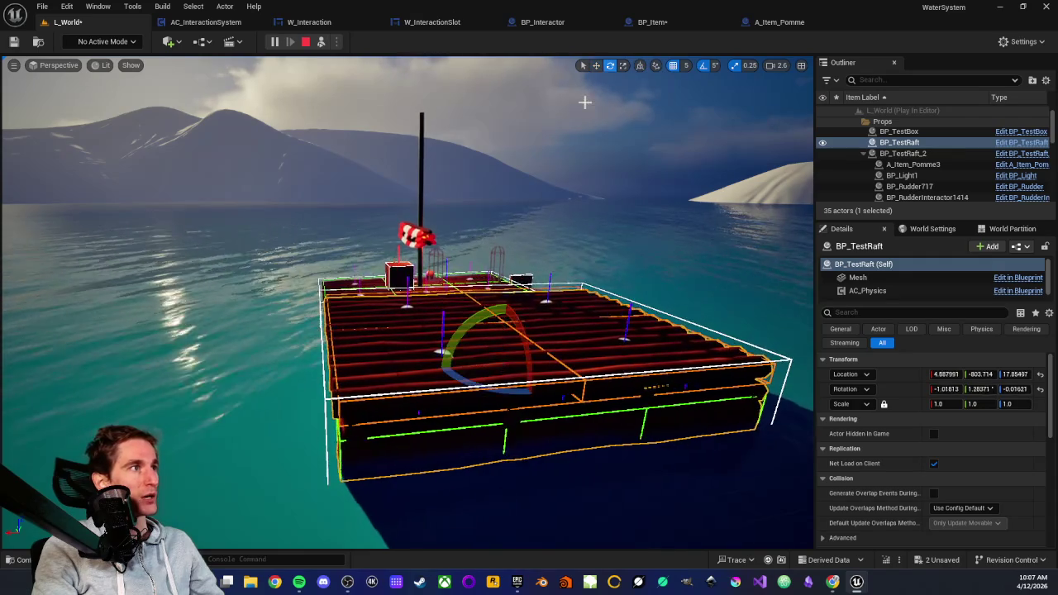
{"action": "left_click_drag", "start_coordinate": [464, 304], "coordinate": [463, 315]}
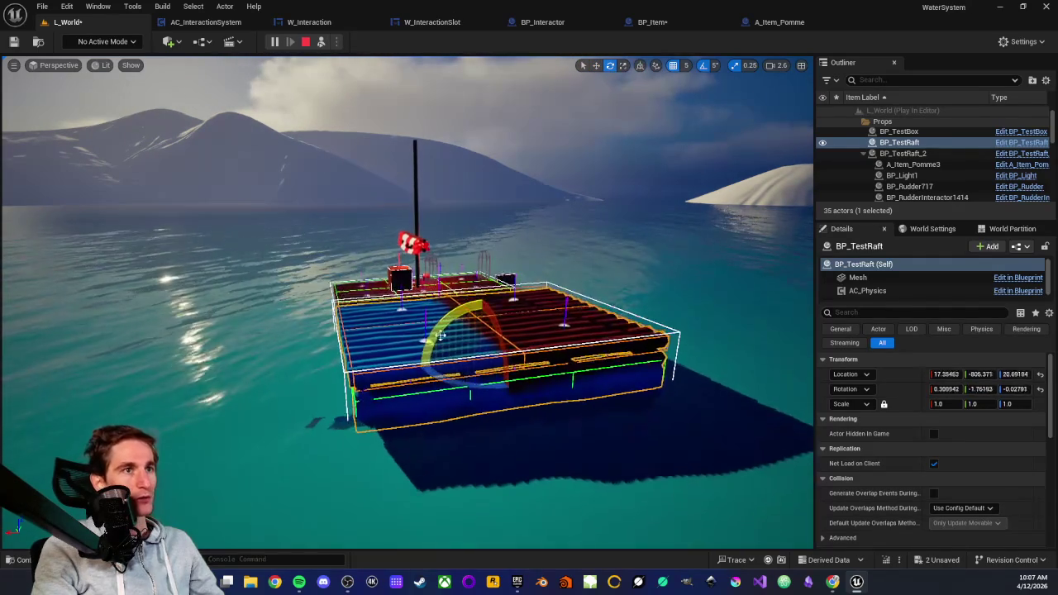
{"action": "key", "text": "w"}
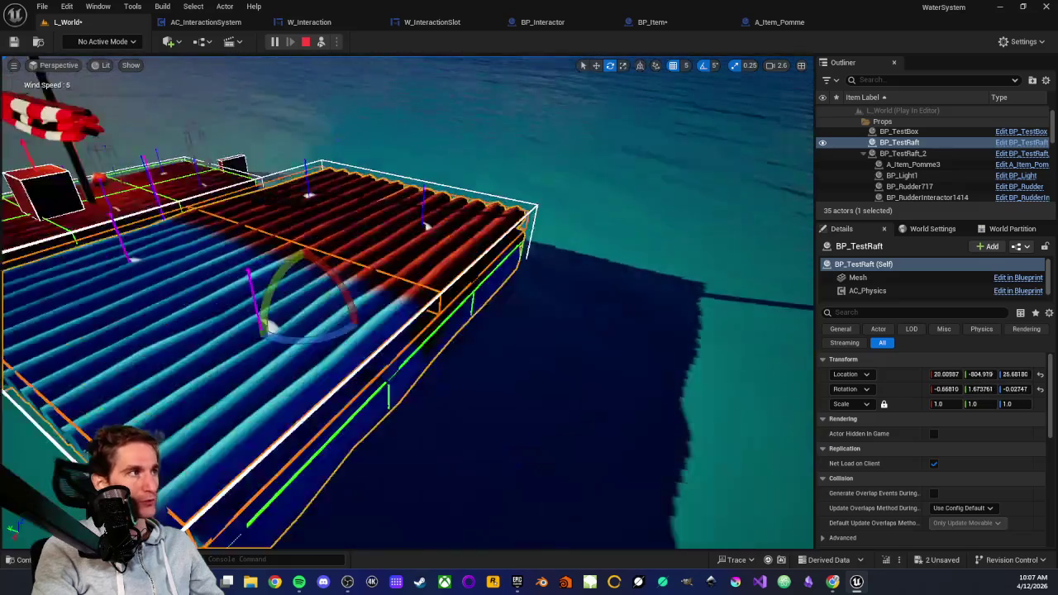
{"action": "mouse_move", "coordinate": [303, 385]}
{"action": "left_mouse_down"}
{"action": "mouse_move", "coordinate": [314, 363]}
{"action": "mouse_move", "coordinate": [281, 372]}
{"action": "mouse_move", "coordinate": [293, 388]}
{"action": "mouse_move", "coordinate": [314, 389]}
{"action": "mouse_move", "coordinate": [220, 359]}
{"action": "left_mouse_up"}
{"action": "left_click_drag", "start_coordinate": [129, 399], "coordinate": [348, 468]}
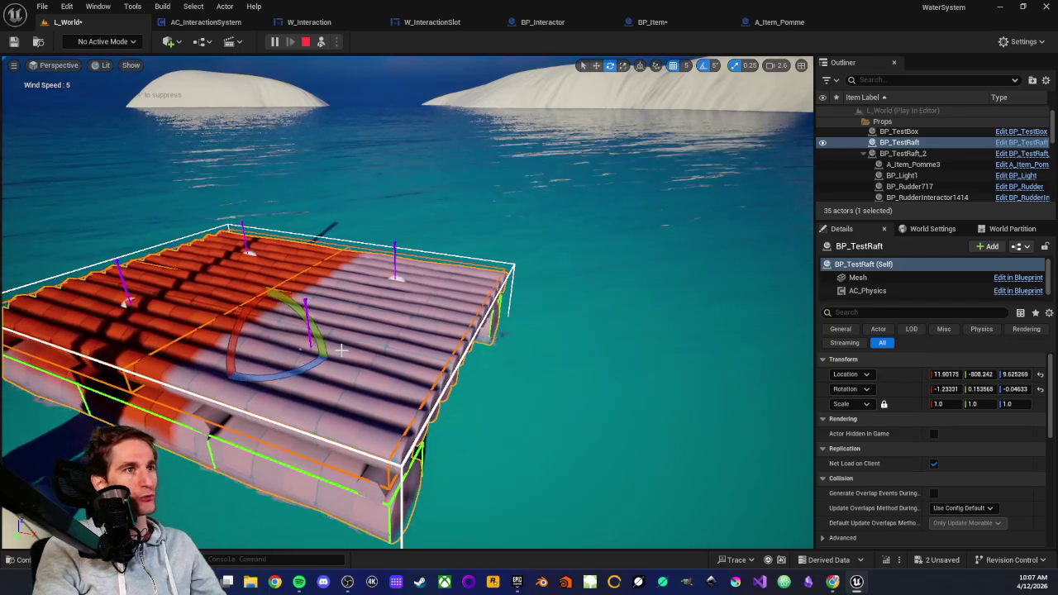
{"action": "left_click_drag", "start_coordinate": [413, 420], "coordinate": [361, 354]}
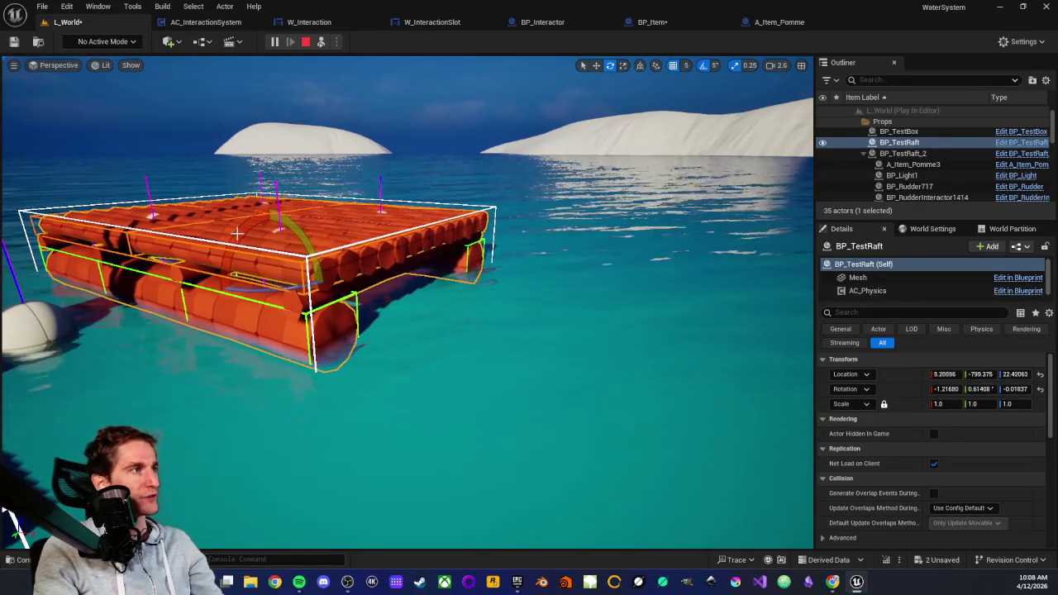
{"action": "mouse_move", "coordinate": [319, 283]}
{"action": "left_mouse_down"}
{"action": "mouse_move", "coordinate": [307, 289]}
{"action": "mouse_move", "coordinate": [309, 240]}
{"action": "mouse_move", "coordinate": [230, 246]}
{"action": "left_mouse_up"}
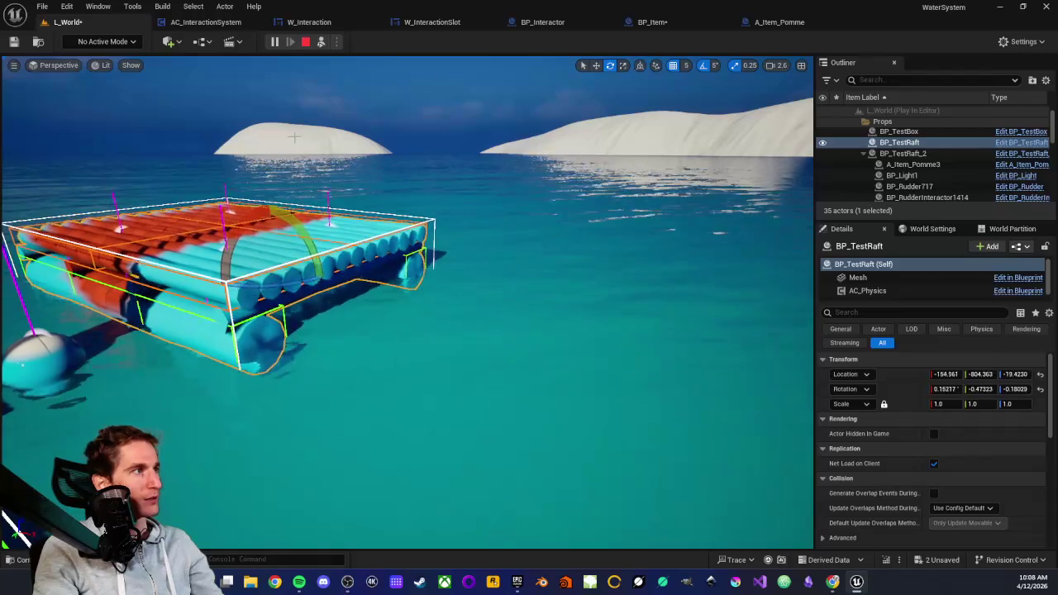
Step: Switch the gizmo to Translate, frame the righted raft, and zoom in and out around it
{"action": "left_click", "coordinate": [596, 65]}
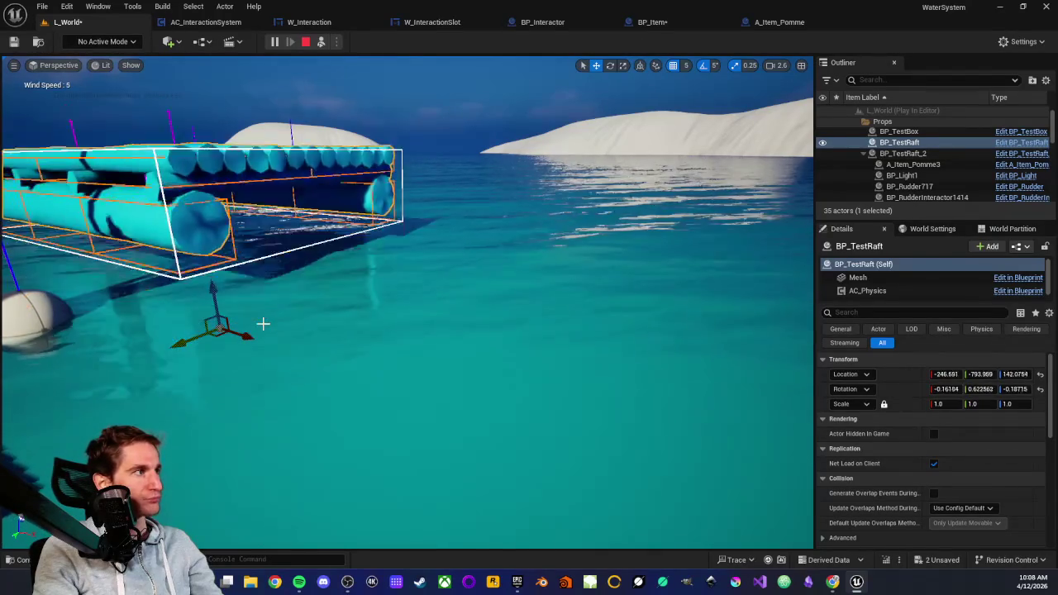
{"action": "key", "text": "f"}
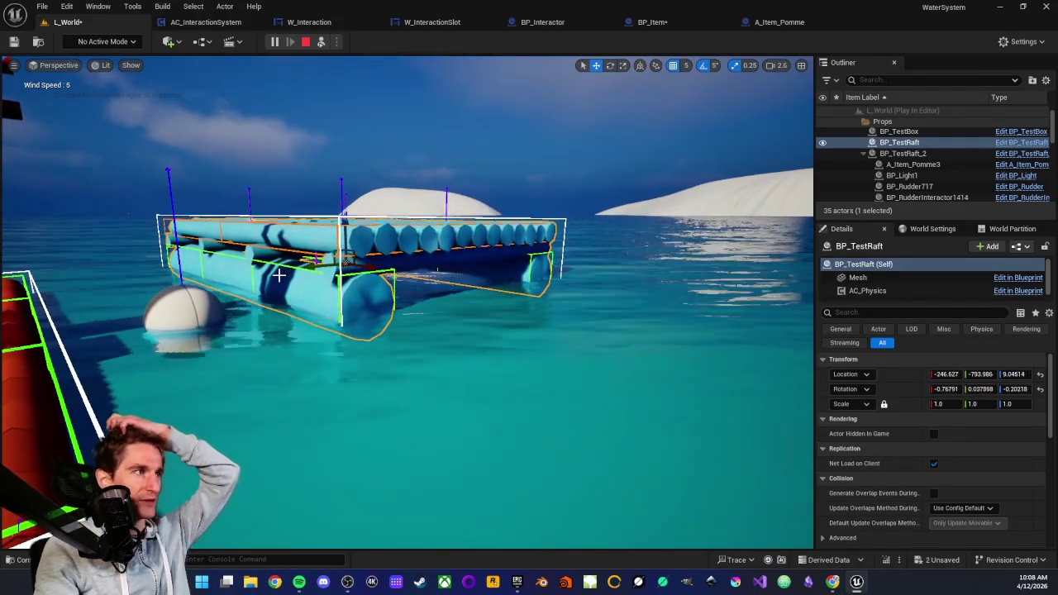
{"action": "scroll", "coordinate": [279, 275], "scroll_direction": "up", "scroll_amount": 5}
{"action": "scroll", "coordinate": [299, 288], "scroll_direction": "down", "scroll_amount": 5}
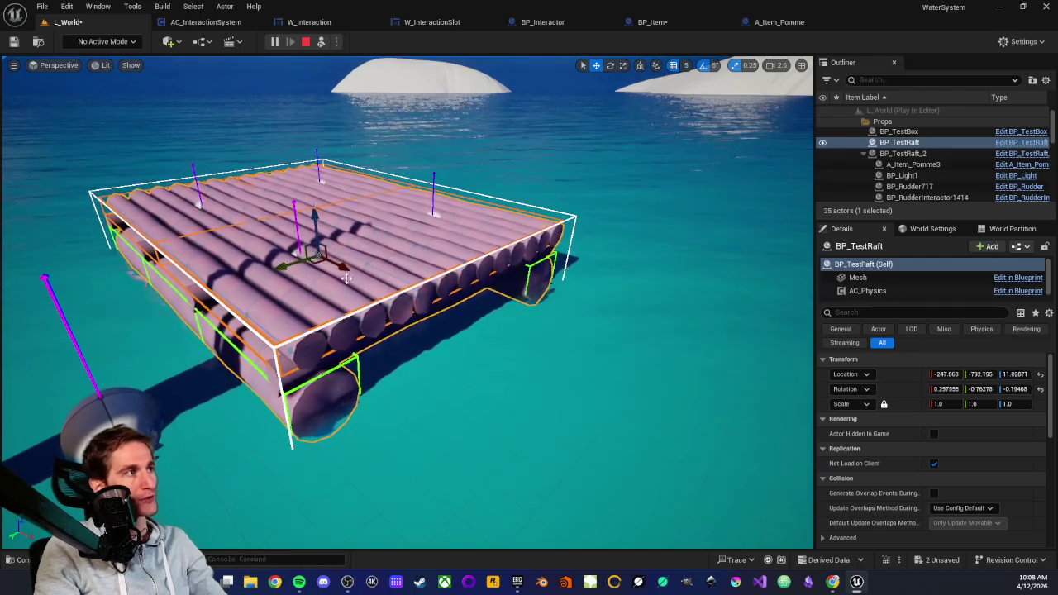
{"action": "scroll", "coordinate": [335, 235], "scroll_direction": "down", "scroll_amount": 3}
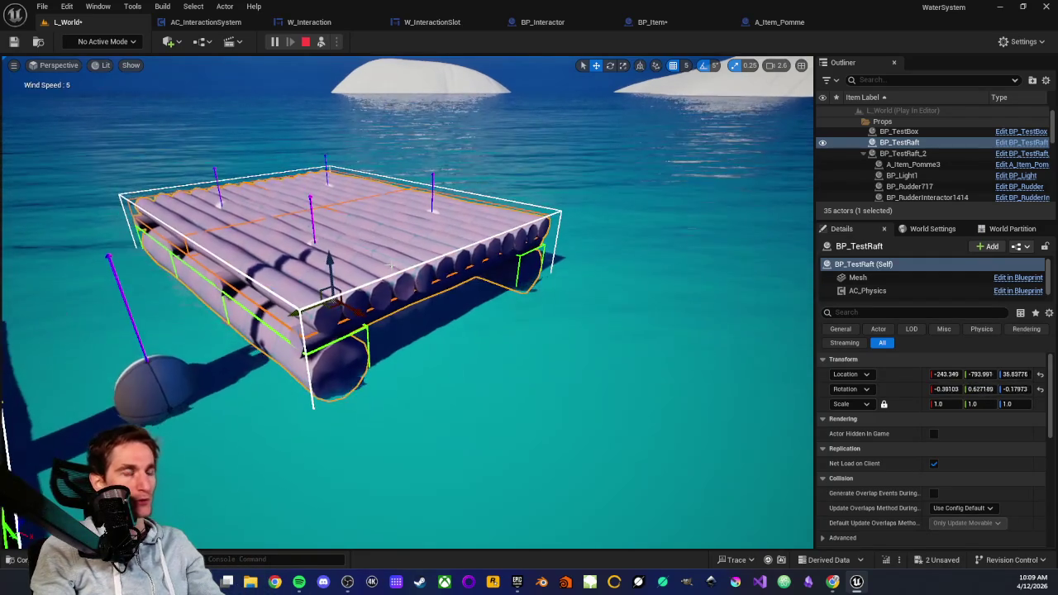
{"action": "scroll", "coordinate": [407, 302], "scroll_direction": "down", "scroll_amount": 5}
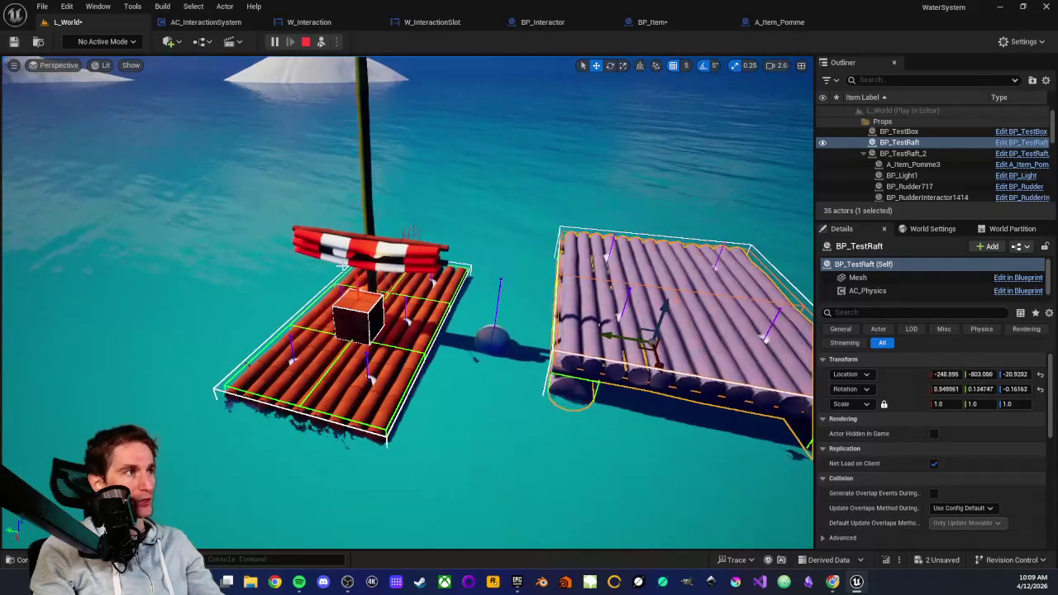
{"action": "left_click_drag", "start_coordinate": [359, 281], "coordinate": [435, 313]}
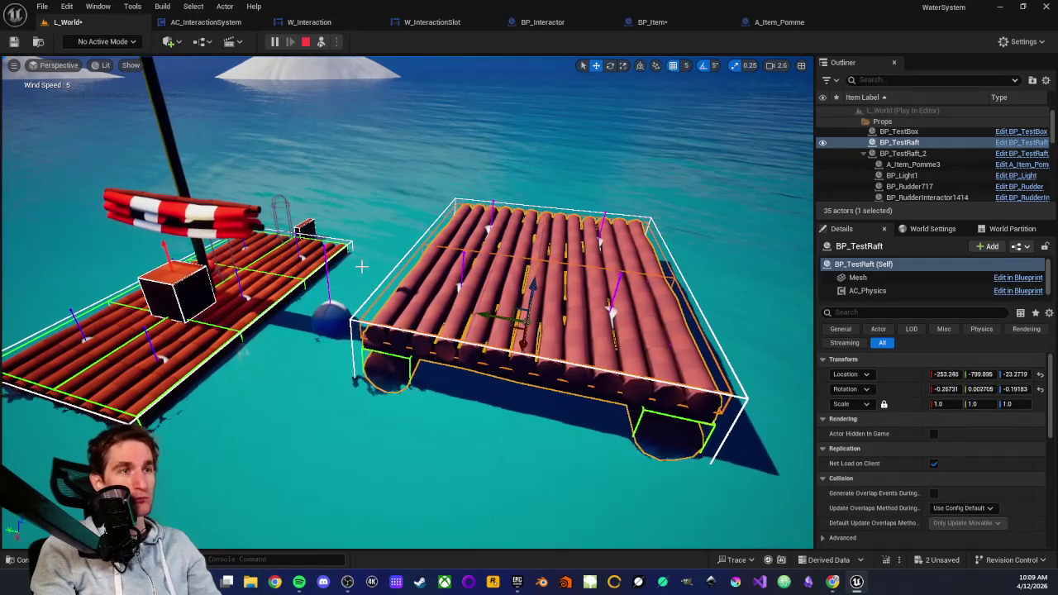
{"action": "scroll", "coordinate": [488, 346], "scroll_direction": "up", "scroll_amount": 5}
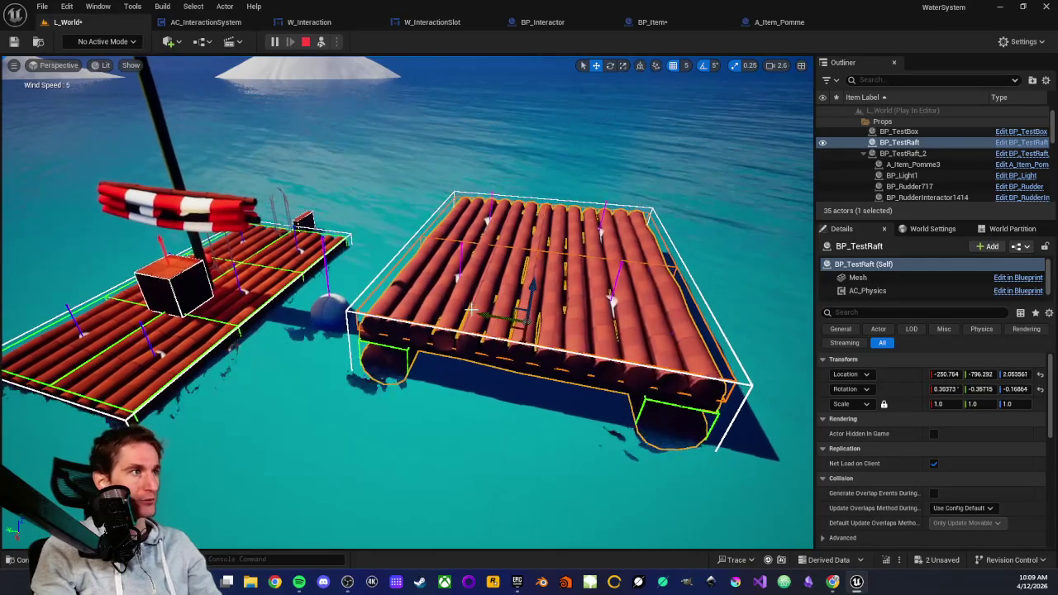
{"action": "scroll", "coordinate": [439, 313], "scroll_direction": "down", "scroll_amount": 4}
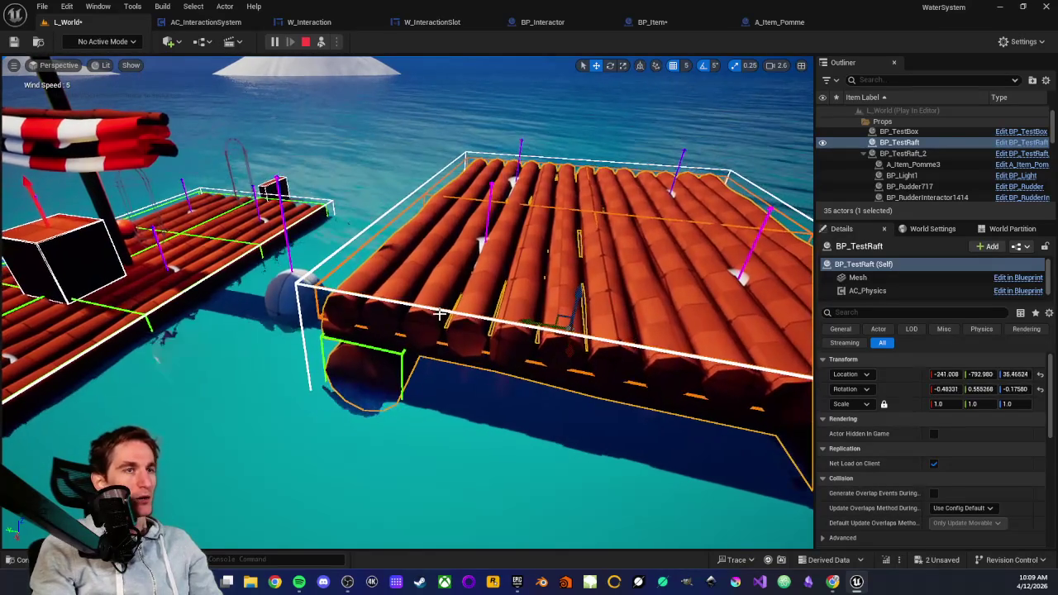
{"action": "key", "text": "Right"}
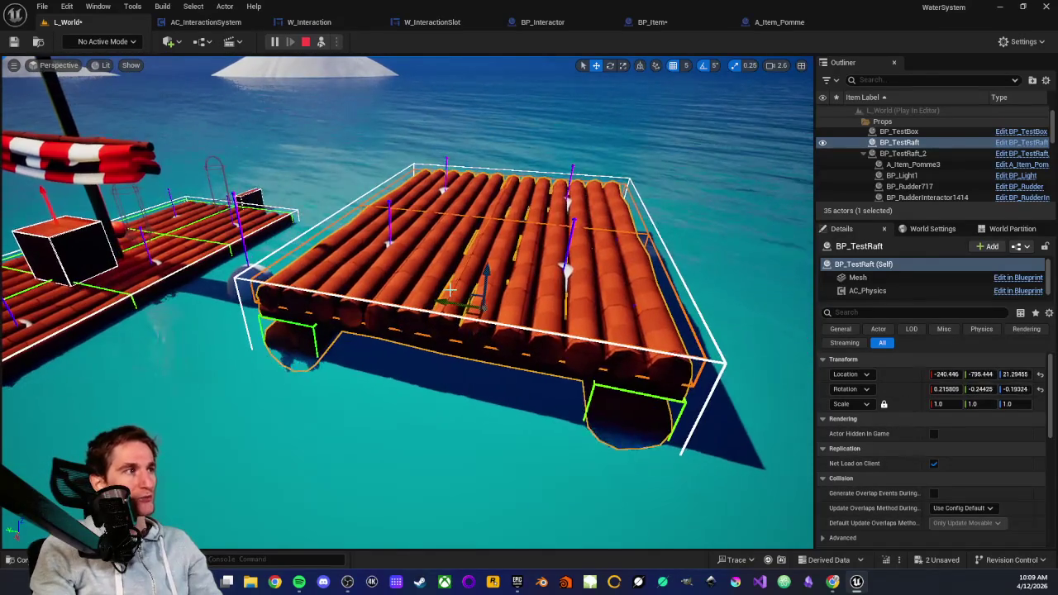
{"action": "scroll", "coordinate": [476, 261], "scroll_direction": "down", "scroll_amount": 3}
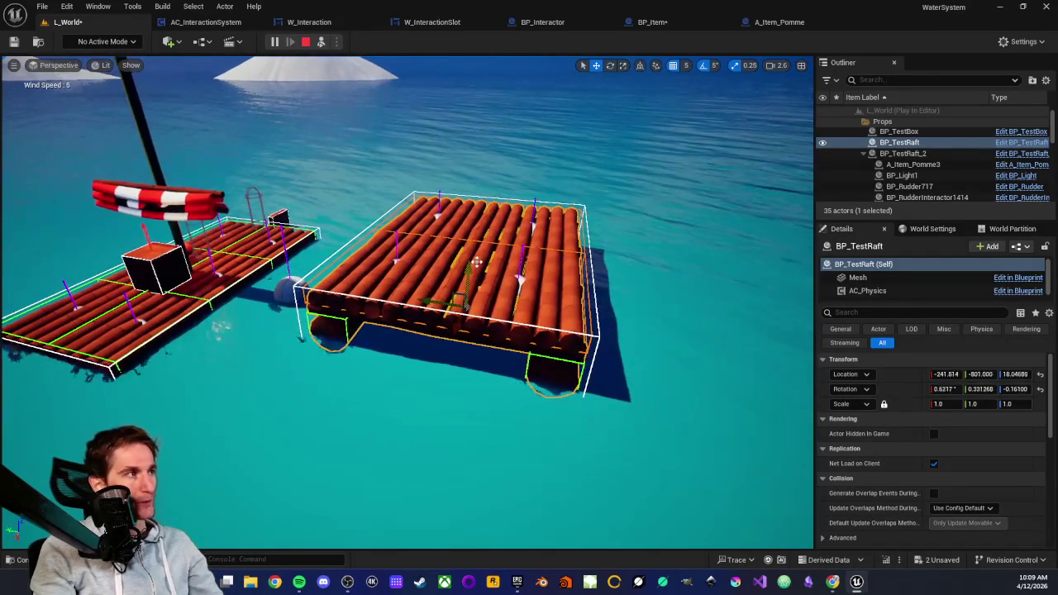
{"action": "scroll", "coordinate": [461, 259], "scroll_direction": "down", "scroll_amount": 2}
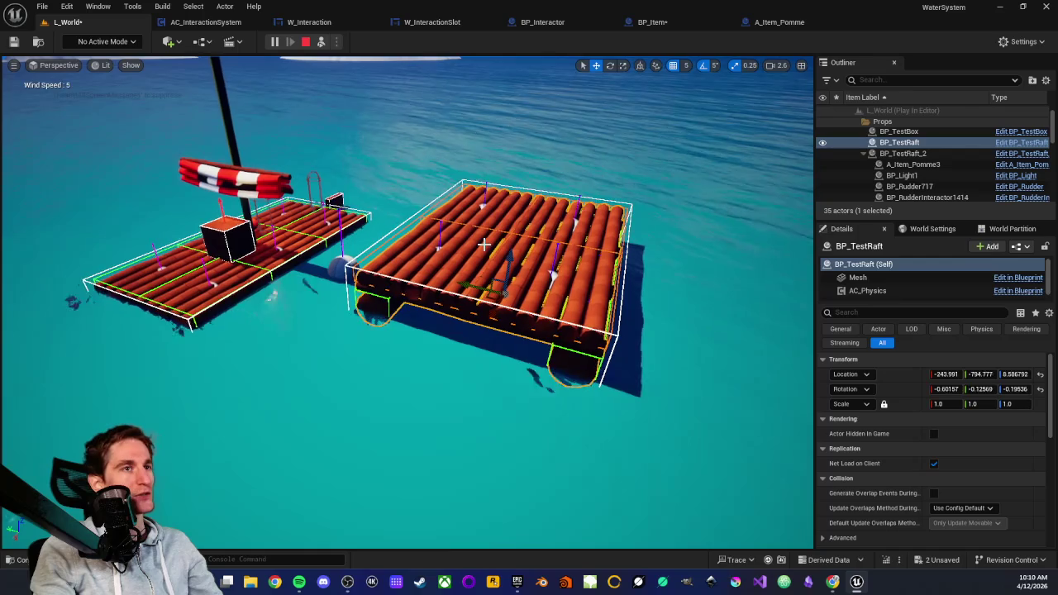
{"action": "scroll", "coordinate": [476, 247], "scroll_direction": "up", "scroll_amount": 3}
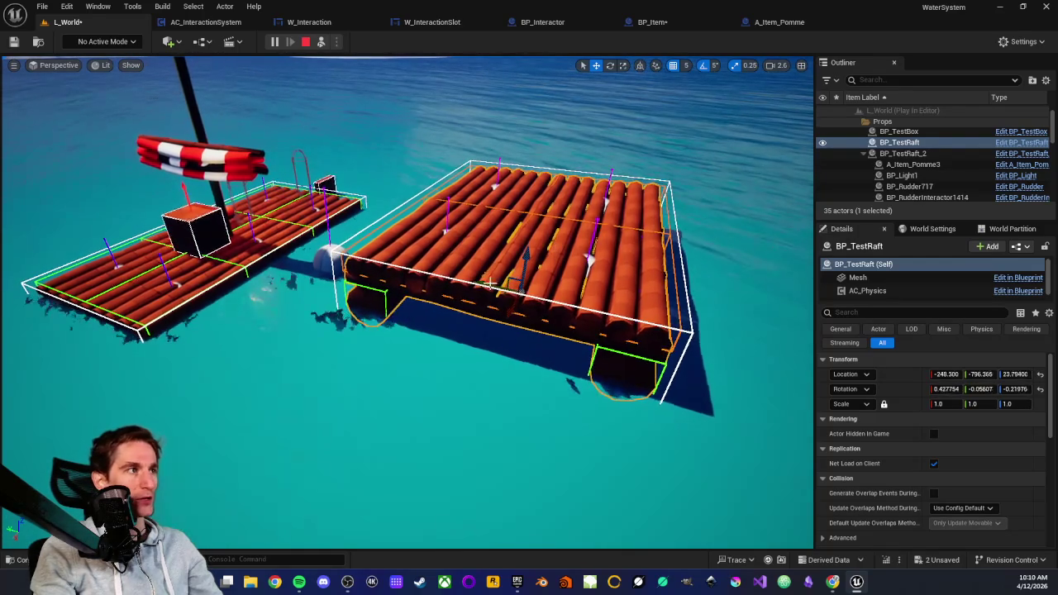
{"action": "scroll", "coordinate": [587, 227], "scroll_direction": "down", "scroll_amount": 3}
Step: Reframe the raft, return to the player's game camera, then stop the play session
{"action": "mouse_move", "coordinate": [587, 227]}
{"action": "left_mouse_down"}
{"action": "mouse_move", "coordinate": [633, 255]}
{"action": "mouse_move", "coordinate": [633, 272]}
{"action": "left_mouse_up"}
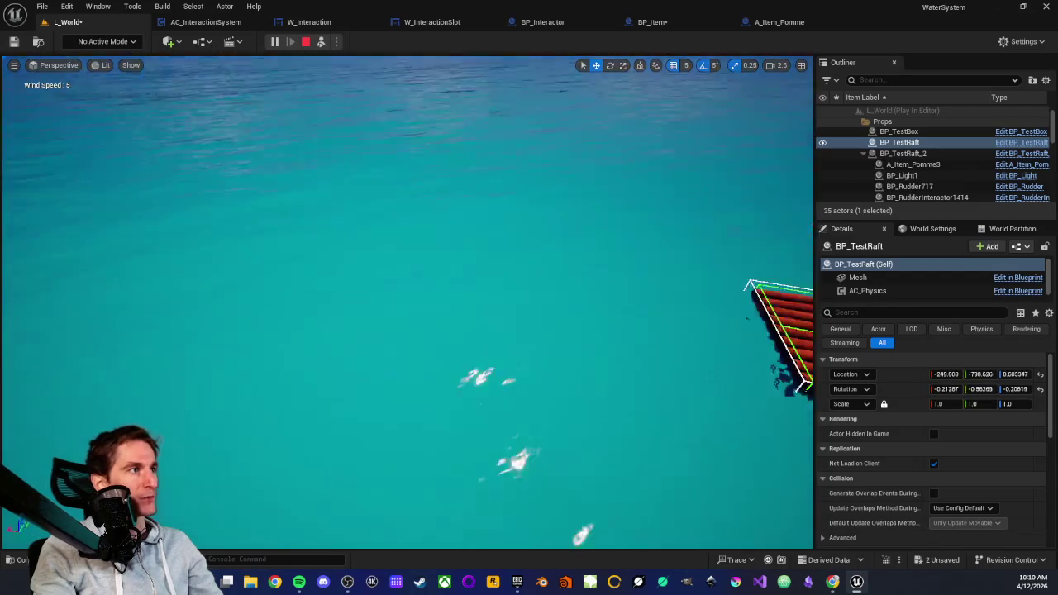
{"action": "key", "text": "f"}
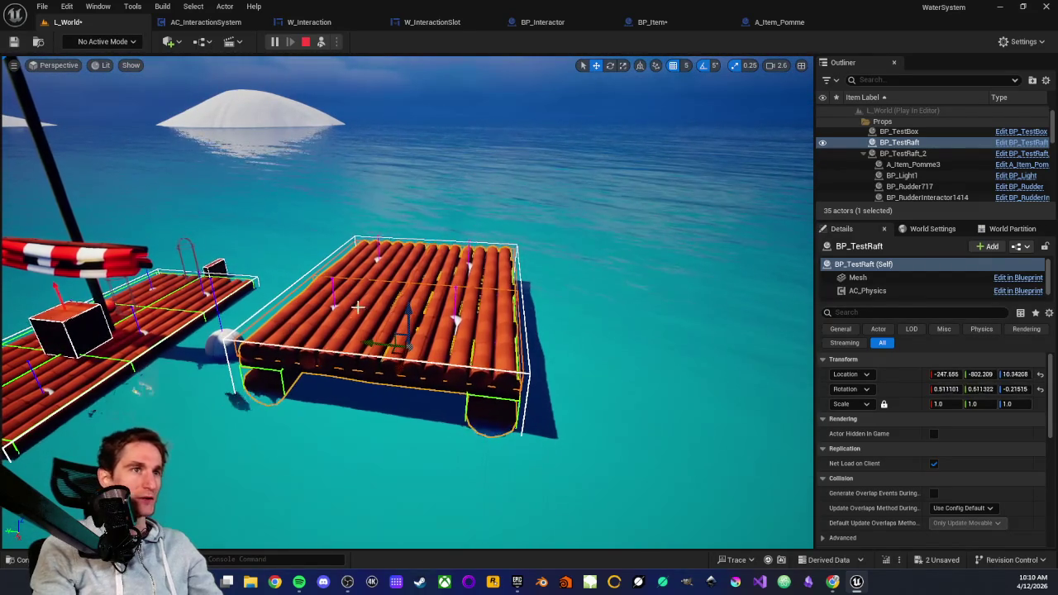
{"action": "key", "text": "F8"}
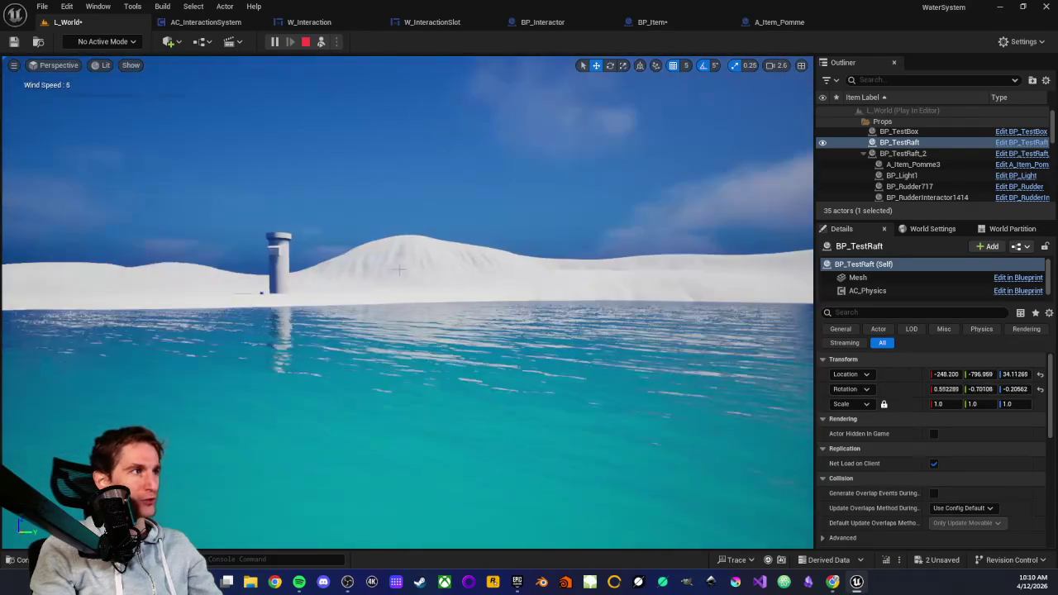
{"action": "left_click", "coordinate": [141, 229]}
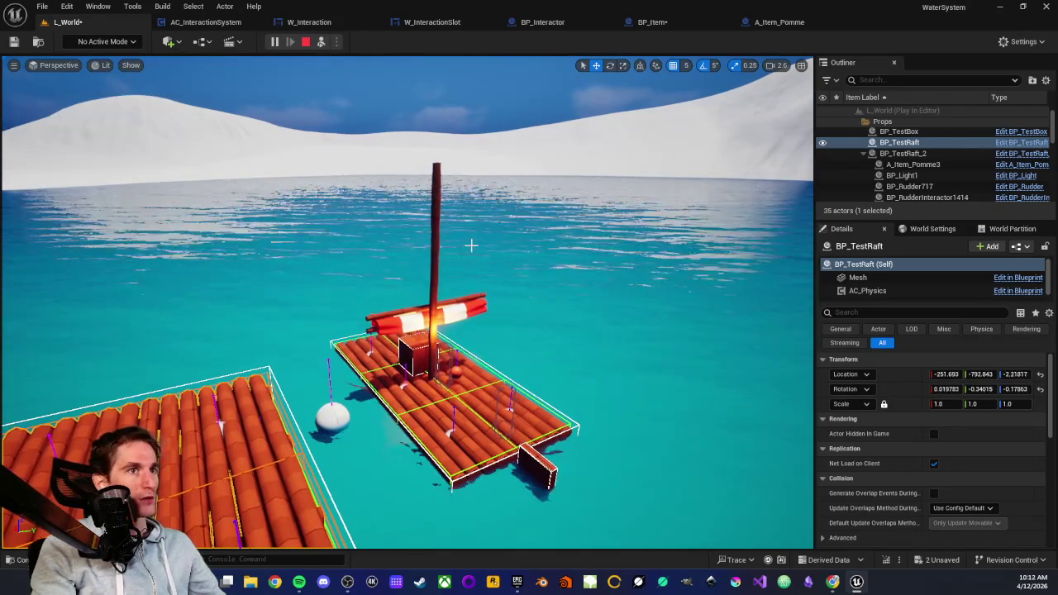
{"action": "left_click", "coordinate": [305, 42]}
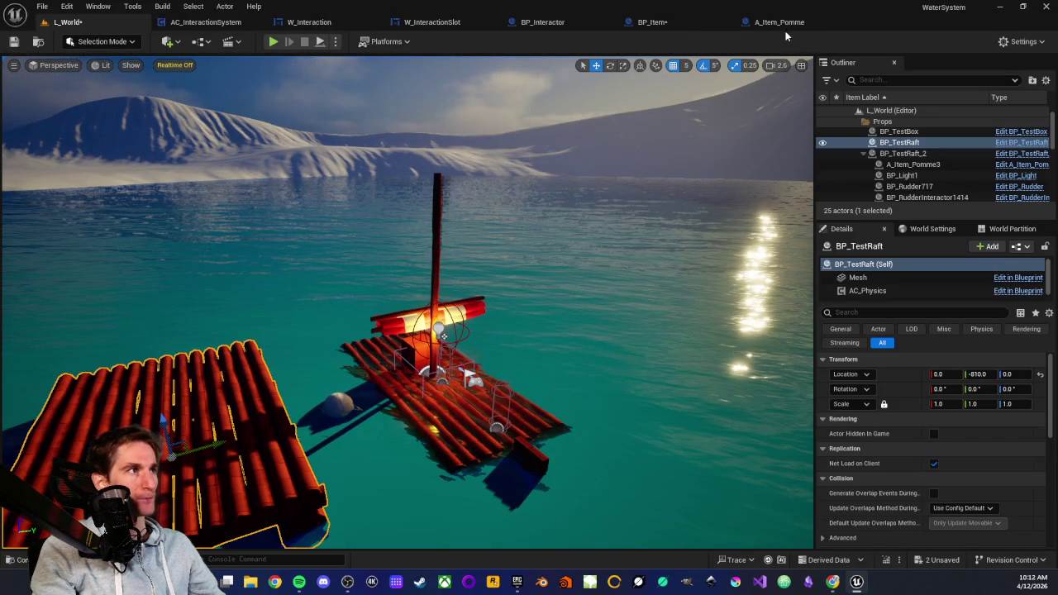
{"action": "left_click", "coordinate": [665, 21]}
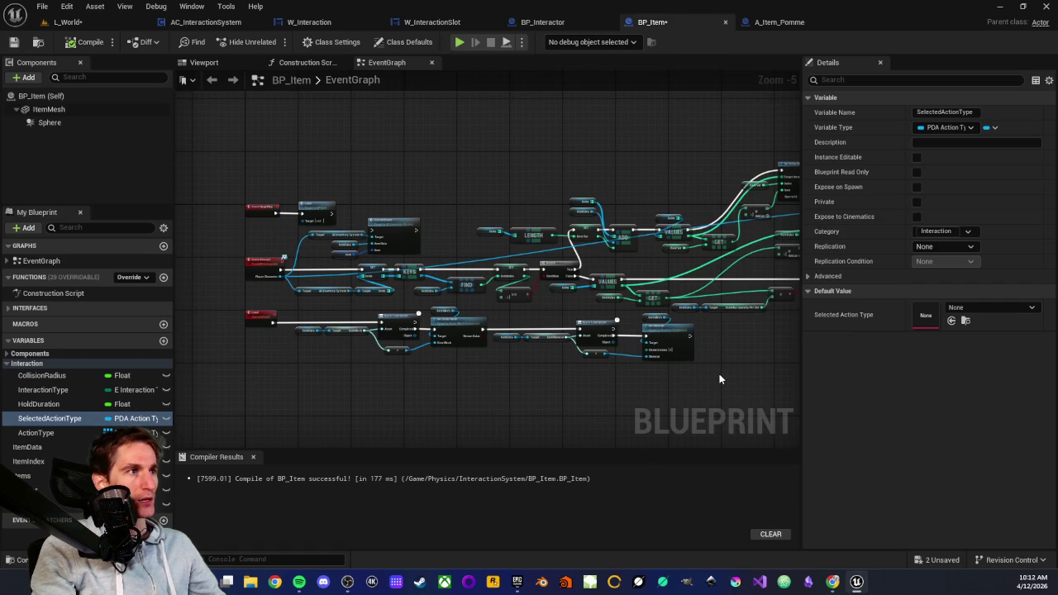
{"action": "left_click_drag", "start_coordinate": [719, 374], "coordinate": [643, 342]}
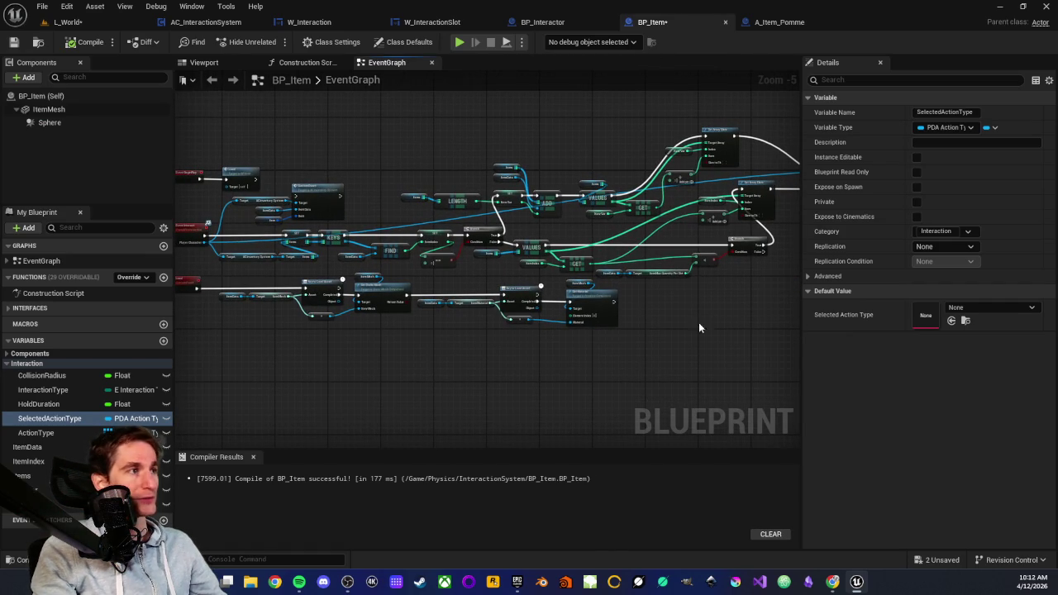
{"action": "scroll", "coordinate": [484, 357], "scroll_direction": "up", "scroll_amount": 2}
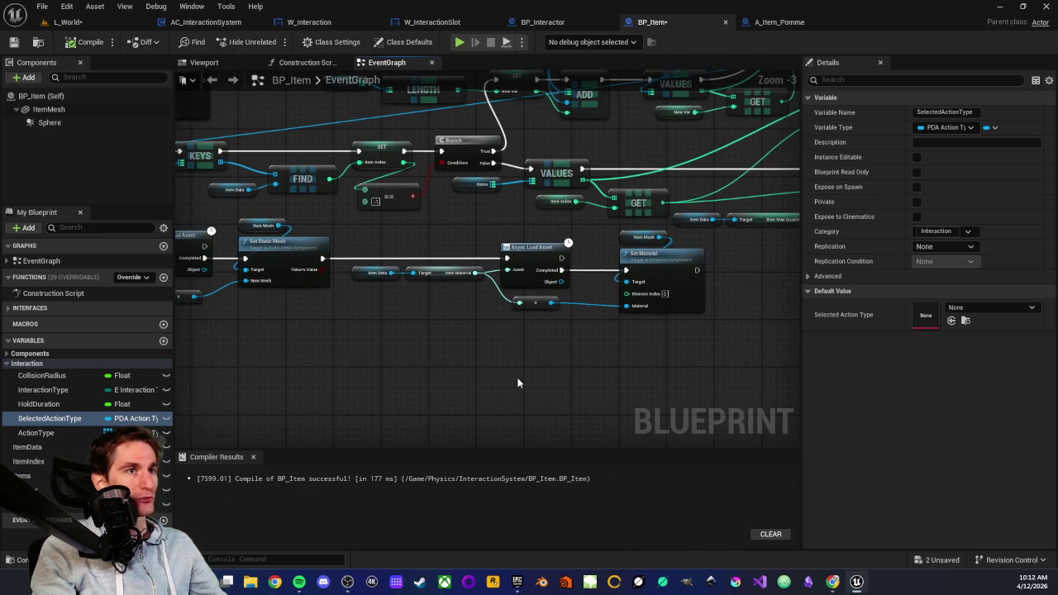
{"action": "left_click_drag", "start_coordinate": [513, 364], "coordinate": [460, 370]}
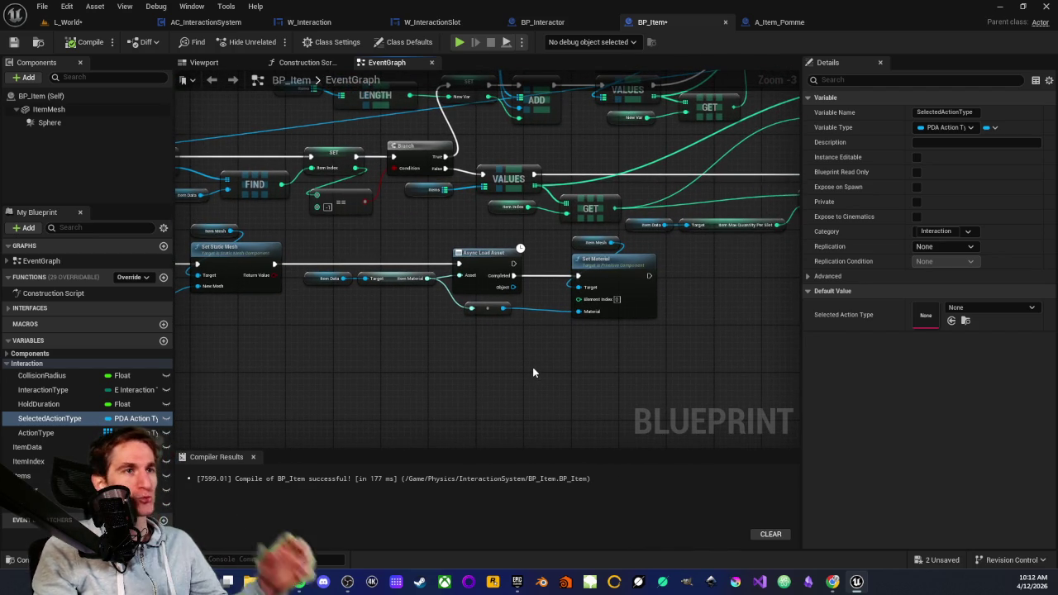
{"action": "mouse_move", "coordinate": [534, 354]}
{"action": "left_mouse_down"}
{"action": "mouse_move", "coordinate": [520, 347]}
{"action": "mouse_move", "coordinate": [421, 366]}
{"action": "mouse_move", "coordinate": [531, 382]}
{"action": "mouse_move", "coordinate": [512, 360]}
{"action": "left_mouse_up"}
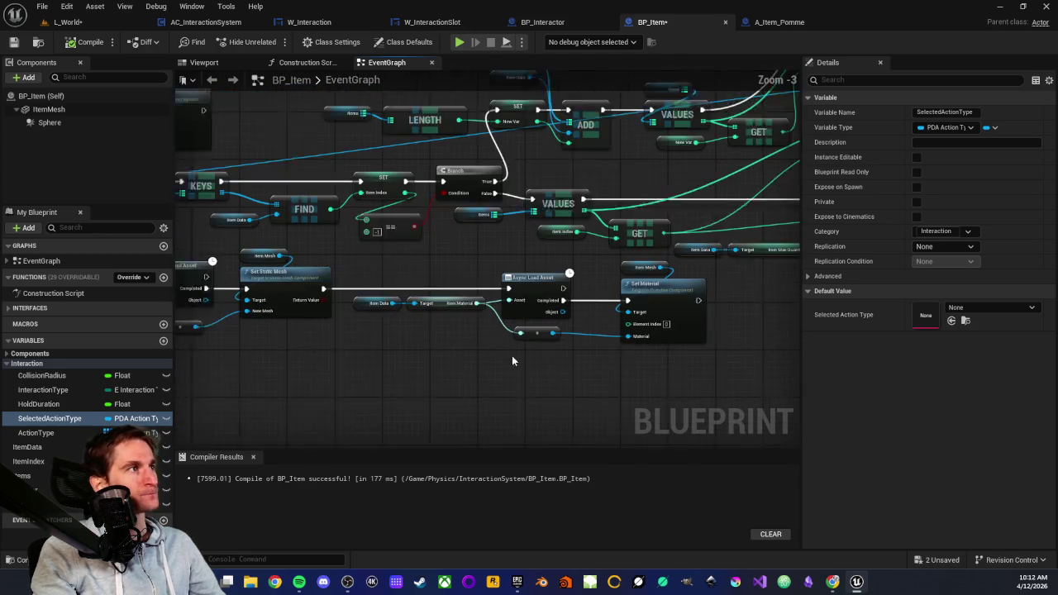
{"action": "left_click", "coordinate": [81, 23]}
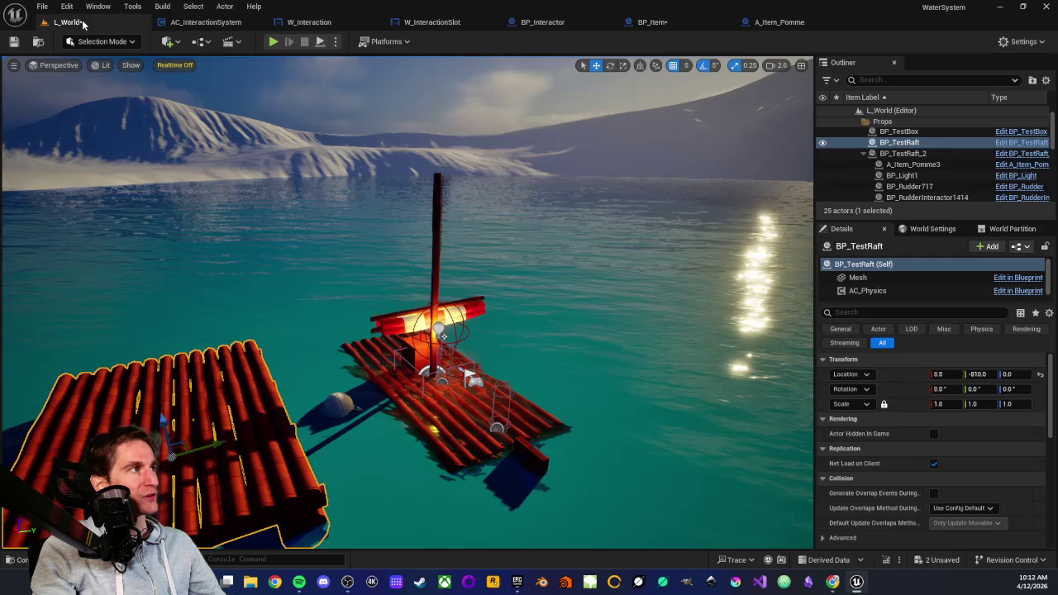
Step: Frame BP_TestRaft and orbit the camera until both rafts and the mast are seen close up
{"action": "key", "text": "f"}
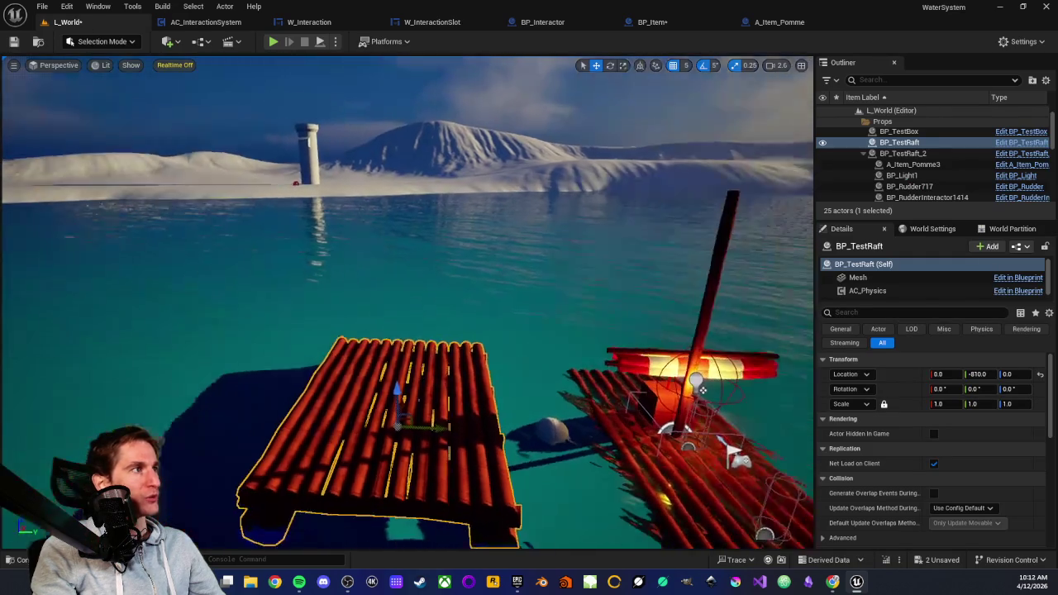
{"action": "left_click_drag", "start_coordinate": [543, 146], "coordinate": [463, 124]}
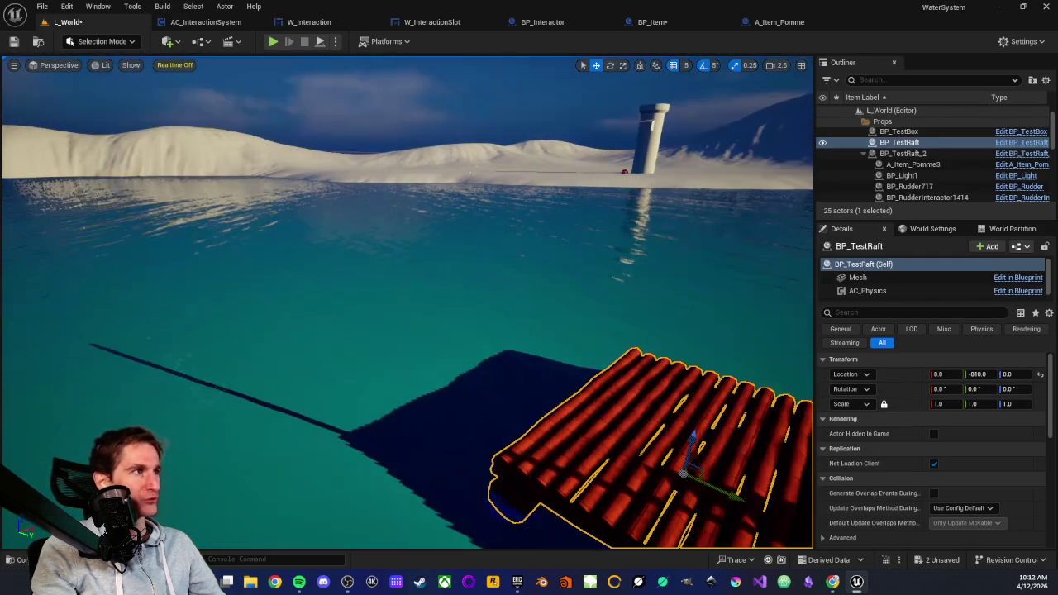
{"action": "left_click_drag", "start_coordinate": [465, 179], "coordinate": [570, 175]}
{"action": "mouse_move", "coordinate": [513, 199]}
{"action": "left_mouse_down"}
{"action": "mouse_move", "coordinate": [500, 144]}
{"action": "mouse_move", "coordinate": [311, 188]}
{"action": "left_mouse_up"}
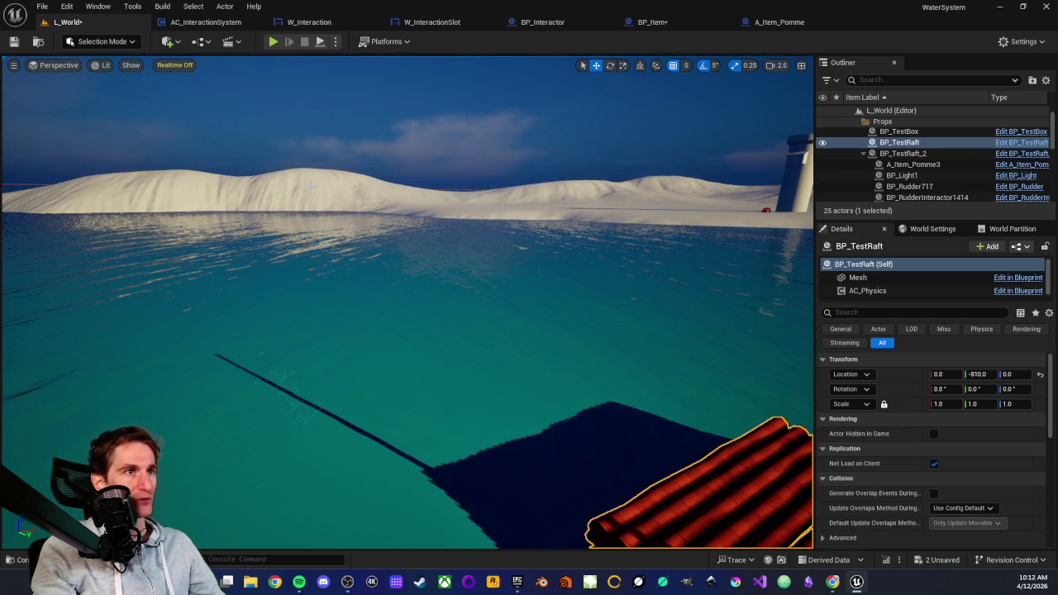
{"action": "scroll", "coordinate": [312, 188], "scroll_direction": "up", "scroll_amount": 10}
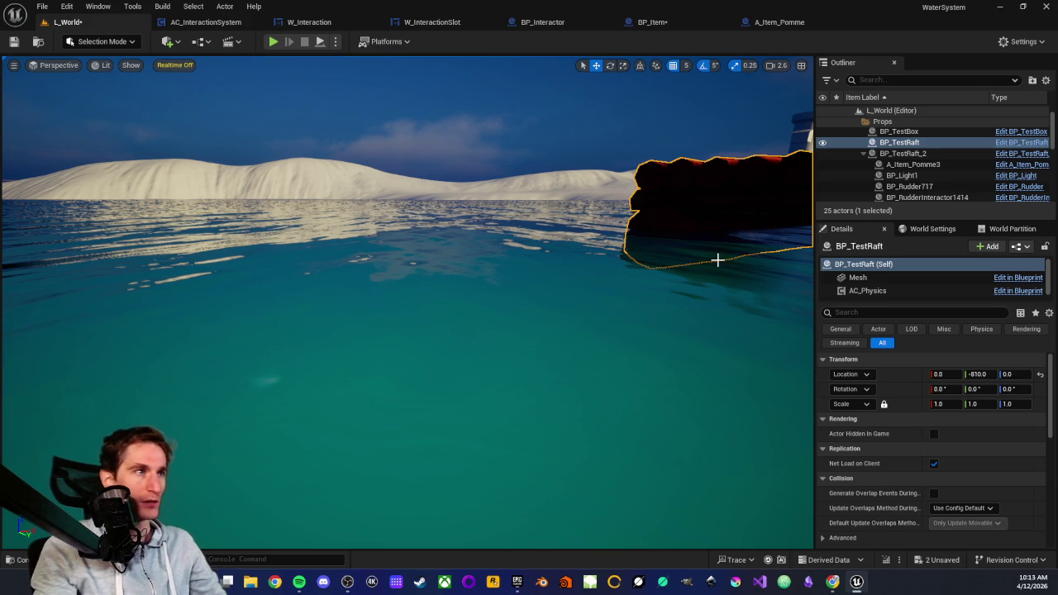
{"action": "left_click_drag", "start_coordinate": [484, 260], "coordinate": [615, 188]}
{"action": "left_click_drag", "start_coordinate": [452, 276], "coordinate": [438, 276]}
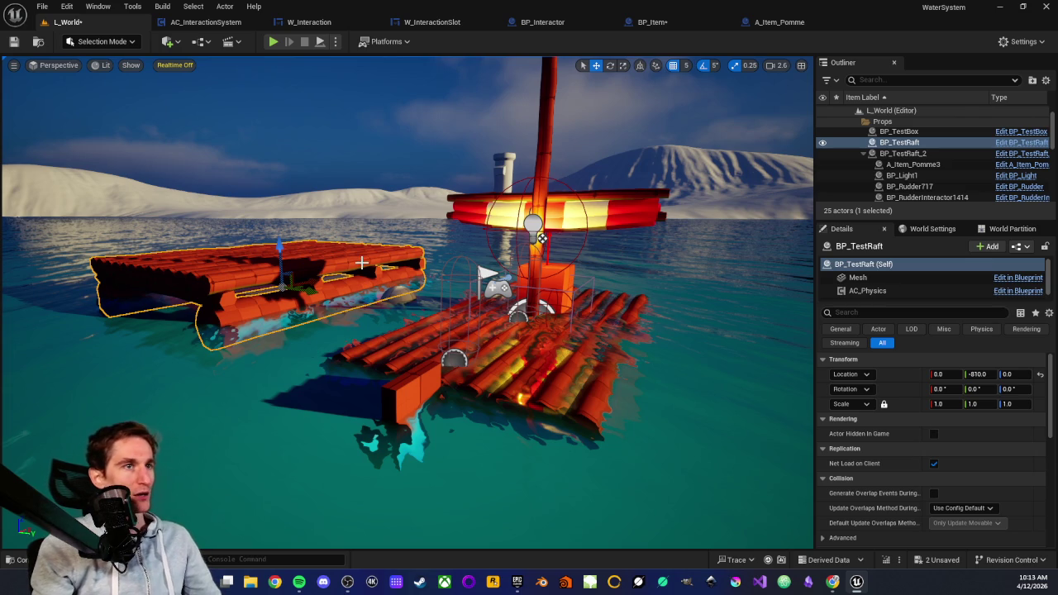
{"action": "scroll", "coordinate": [367, 284], "scroll_direction": "down", "scroll_amount": 2}
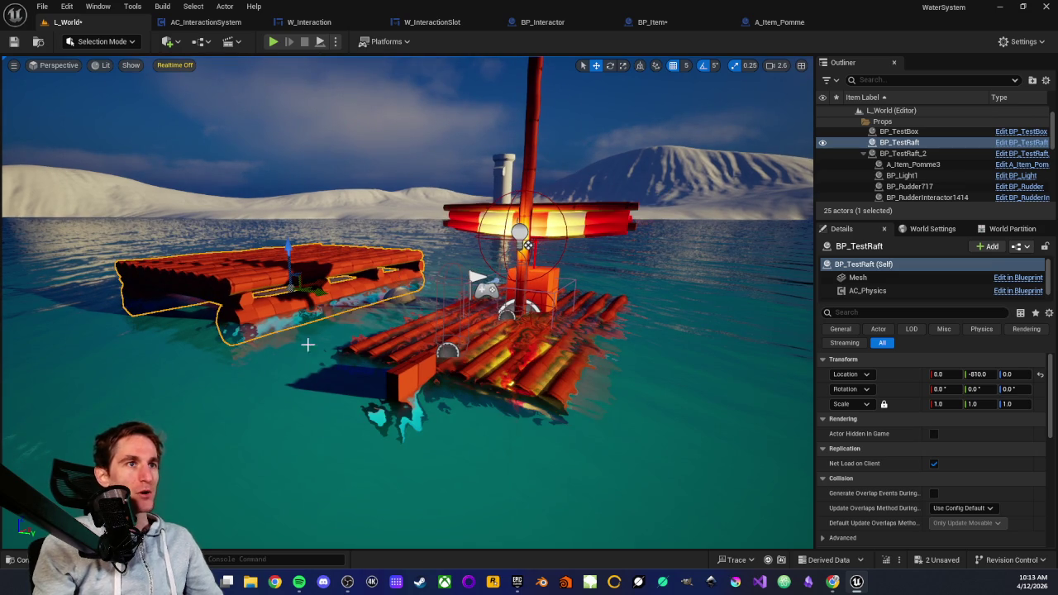
{"action": "left_click_drag", "start_coordinate": [367, 309], "coordinate": [374, 307]}
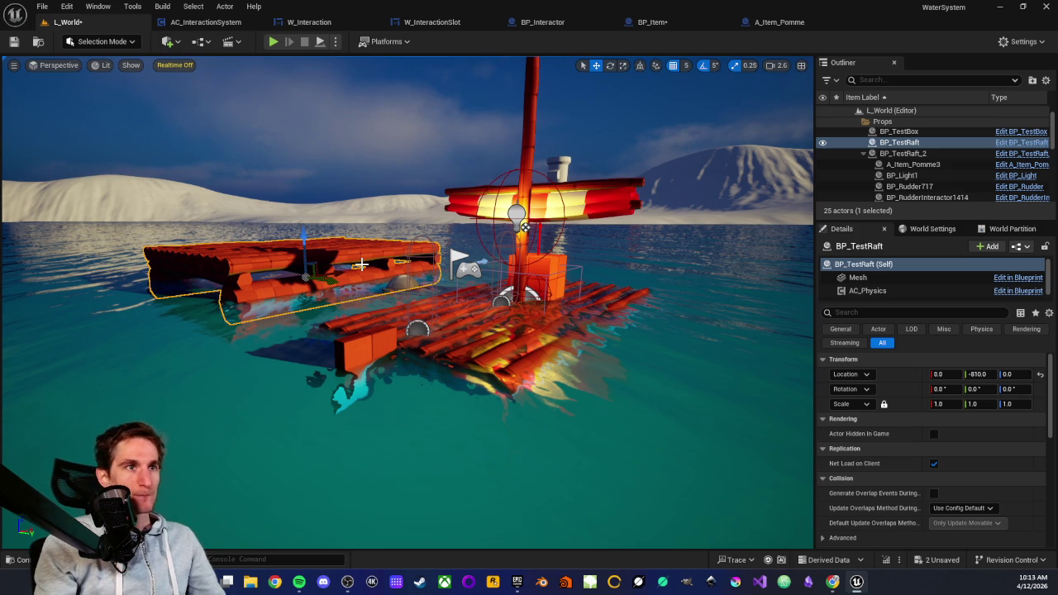
{"action": "mouse_move", "coordinate": [374, 247]}
{"action": "left_mouse_down"}
{"action": "mouse_move", "coordinate": [383, 268]}
{"action": "mouse_move", "coordinate": [366, 269]}
{"action": "mouse_move", "coordinate": [397, 265]}
{"action": "left_mouse_up"}
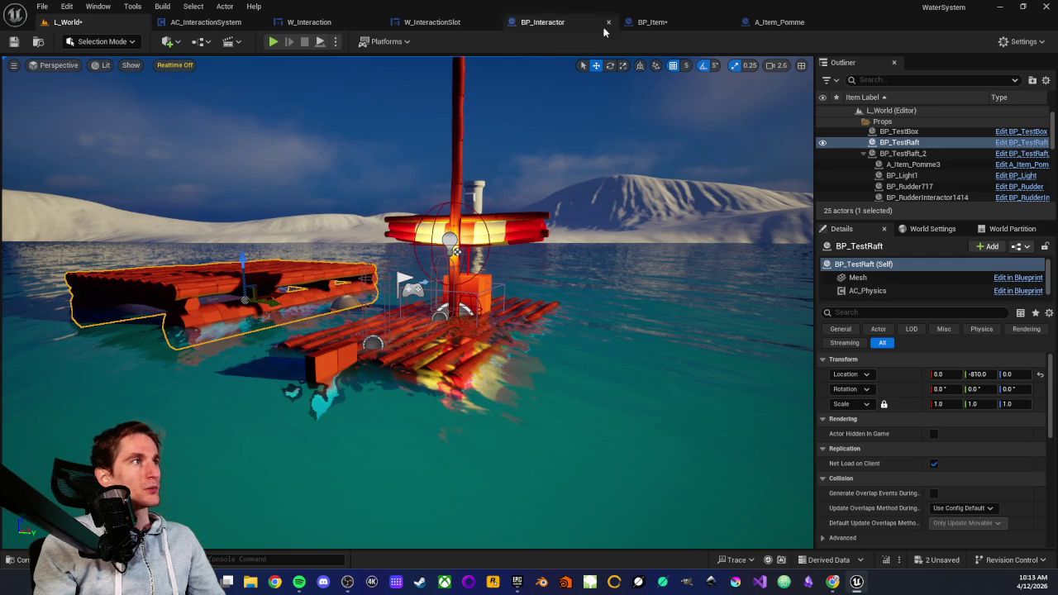
Step: In BP_Item, inspect the ActionType variable's DA_TurnOn default and browse to that asset's folder
{"action": "left_click", "coordinate": [646, 27]}
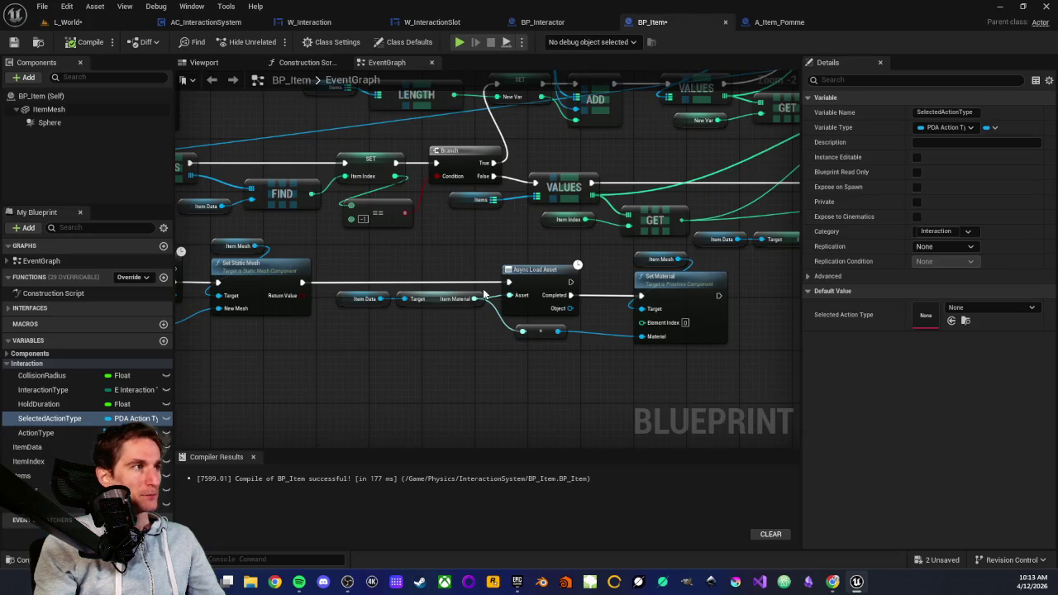
{"action": "left_click_drag", "start_coordinate": [595, 253], "coordinate": [388, 239]}
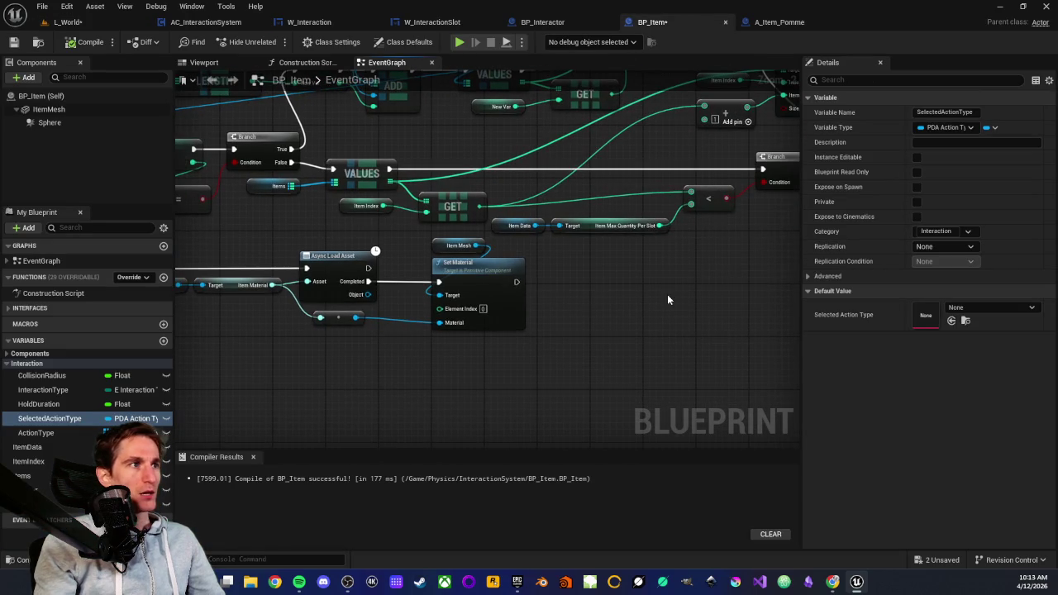
{"action": "left_click_drag", "start_coordinate": [337, 378], "coordinate": [561, 329]}
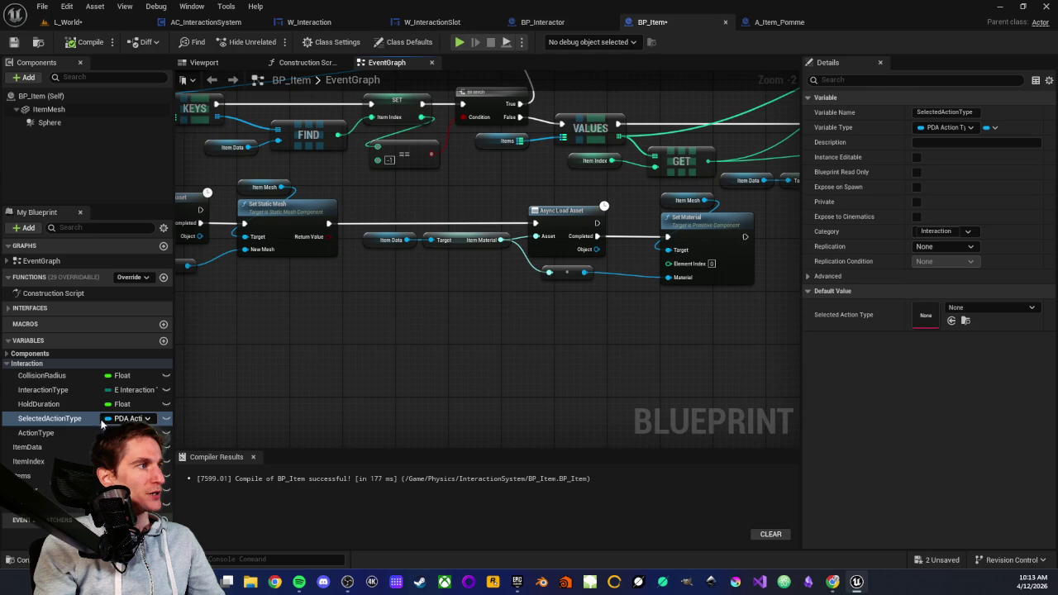
{"action": "left_click", "coordinate": [37, 432]}
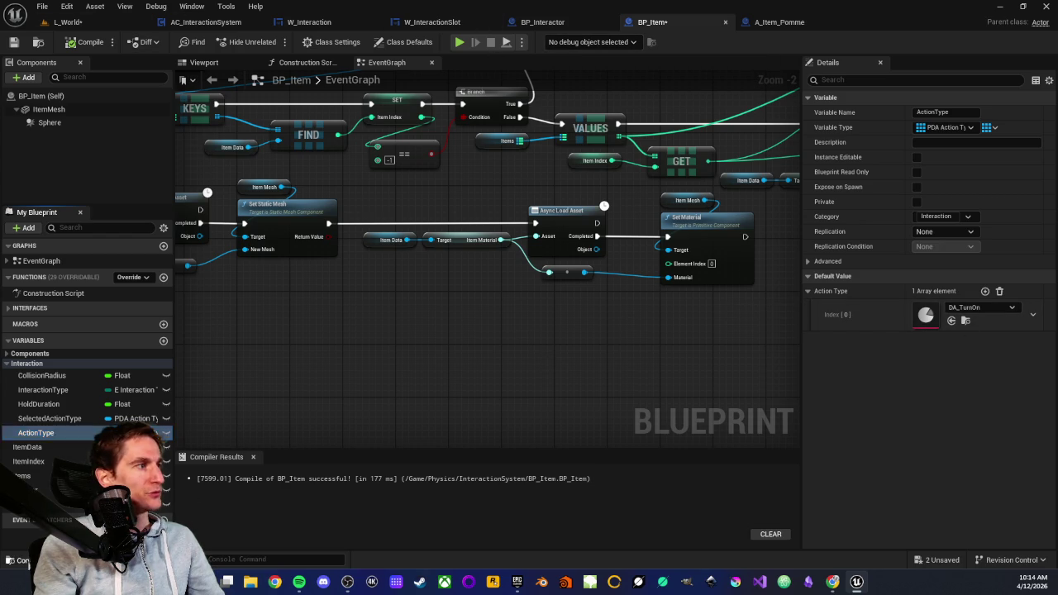
{"action": "left_click", "coordinate": [20, 560]}
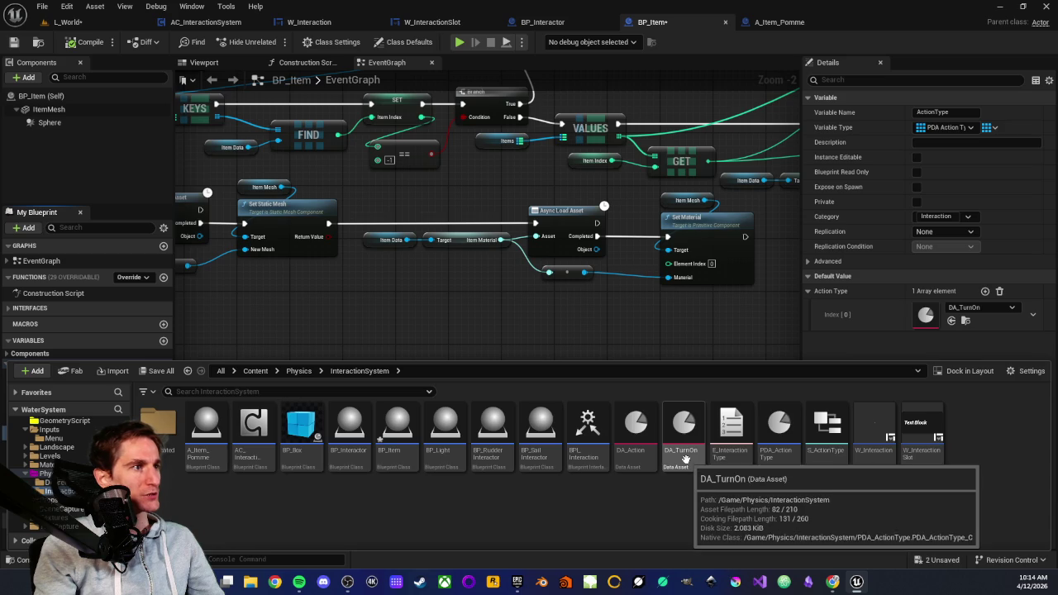
Step: Duplicate the DA_TurnOn data asset and name the copy DA_PickUp
{"action": "left_click", "coordinate": [658, 503]}
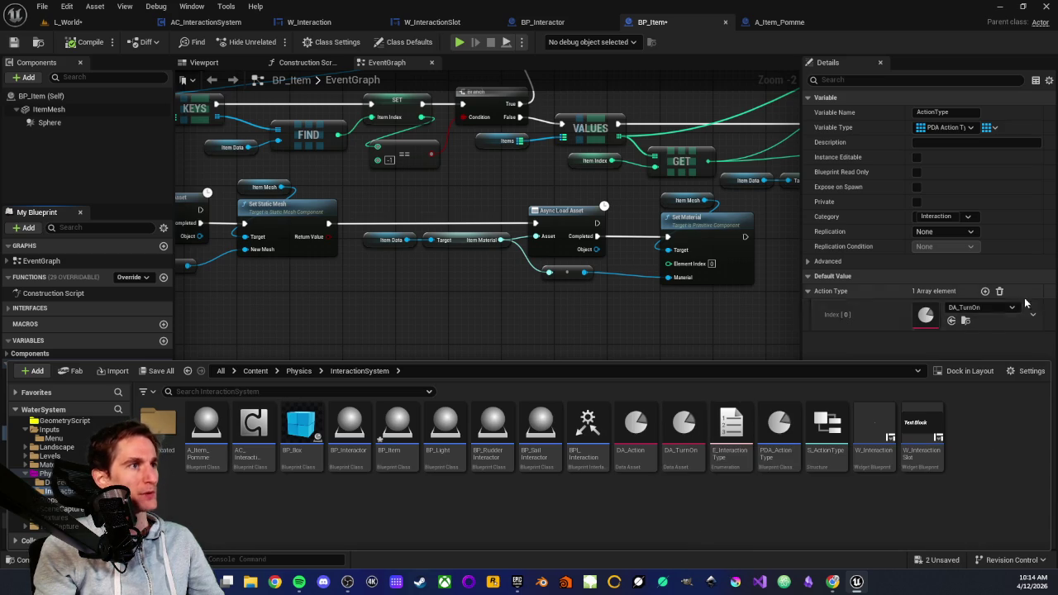
{"action": "left_click", "coordinate": [685, 463]}
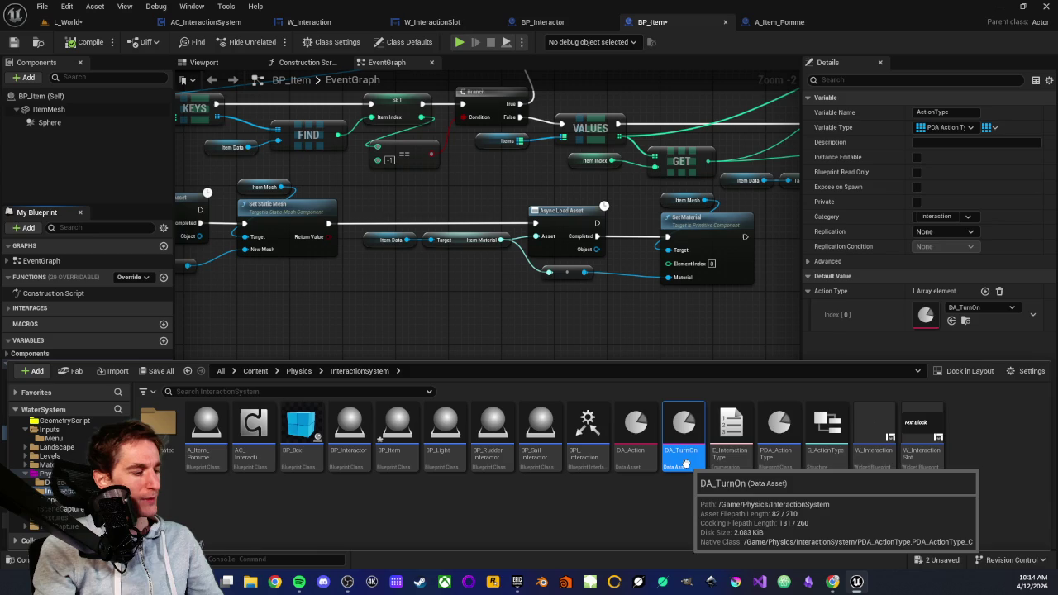
{"action": "key", "text": "ctrl+d"}
{"action": "key", "text": "Return"}
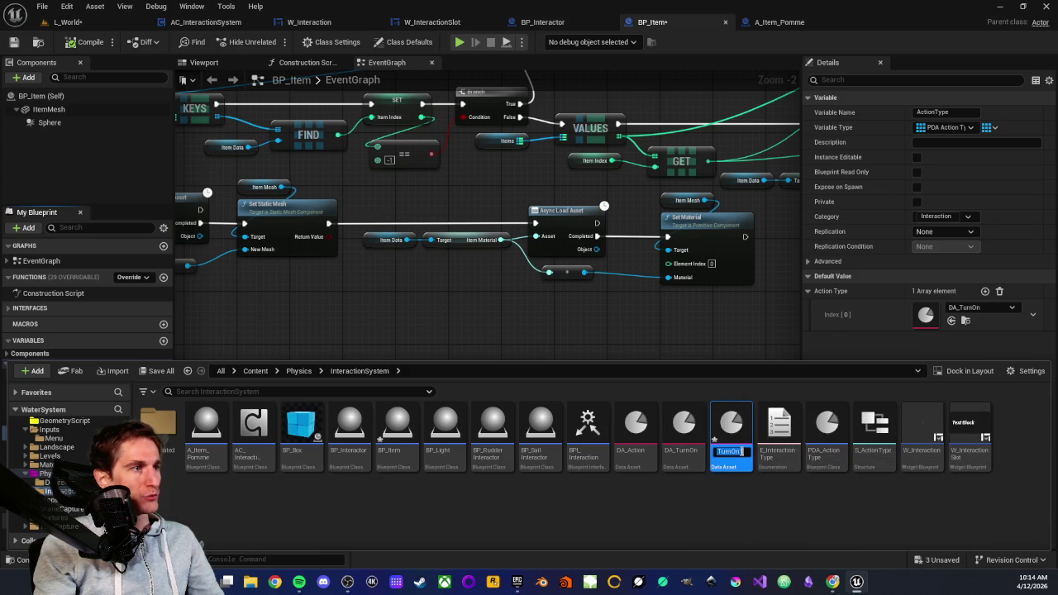
{"action": "left_click", "coordinate": [739, 451]}
{"action": "key", "text": "BackSpace"}
{"action": "key", "text": "BackSpace"}
{"action": "key", "text": "BackSpace"}
{"action": "type", "text": "DA_PickUp"}
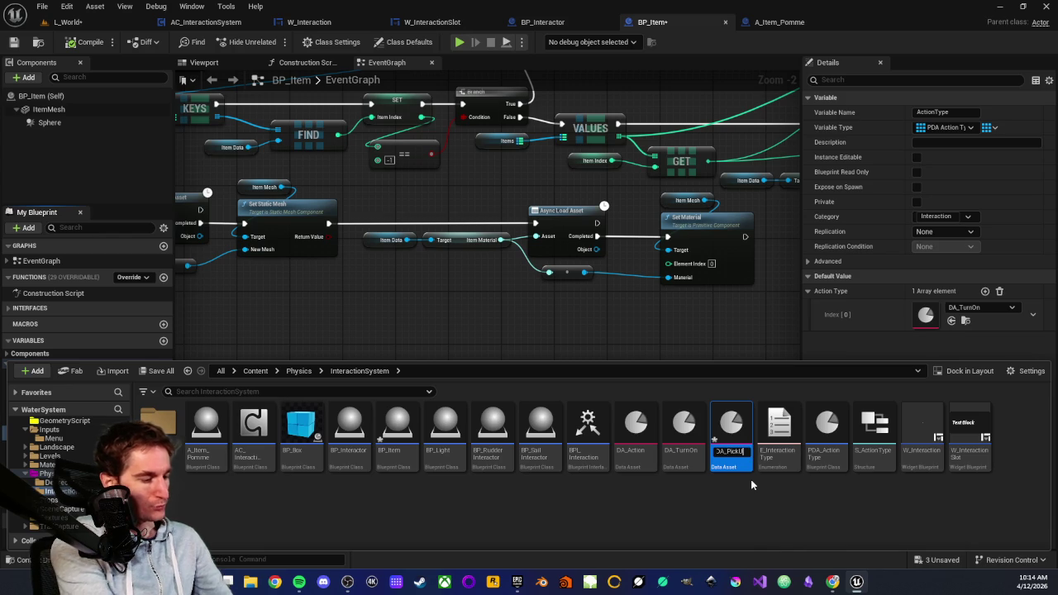
{"action": "key", "text": "Return"}
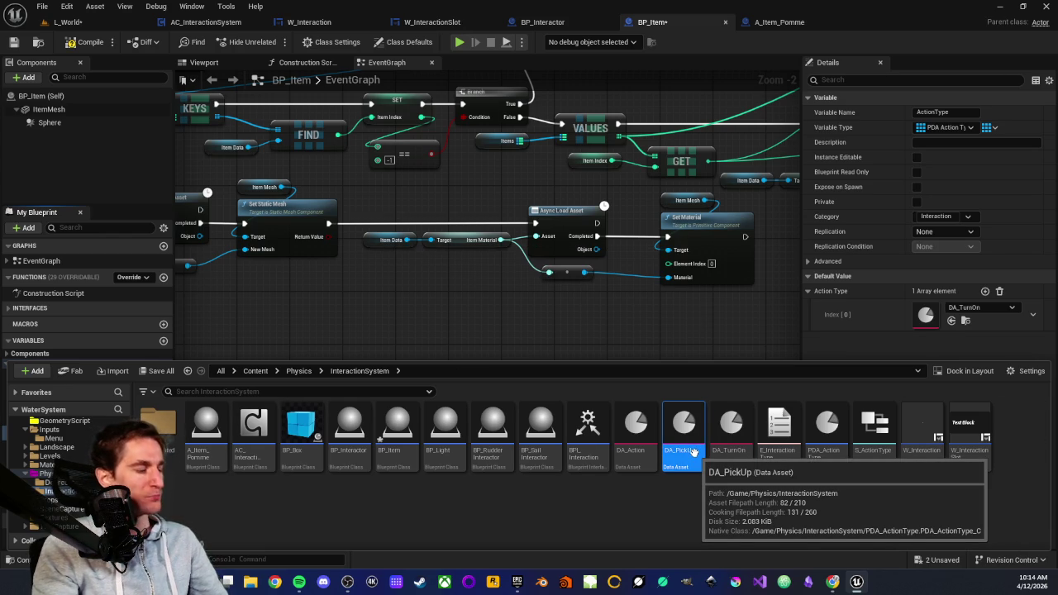
Step: Duplicate DA_PickUp as DA_Eat, then compile BP_Item
{"action": "key", "text": "ctrl+d"}
{"action": "type", "text": "DA_Pl"}
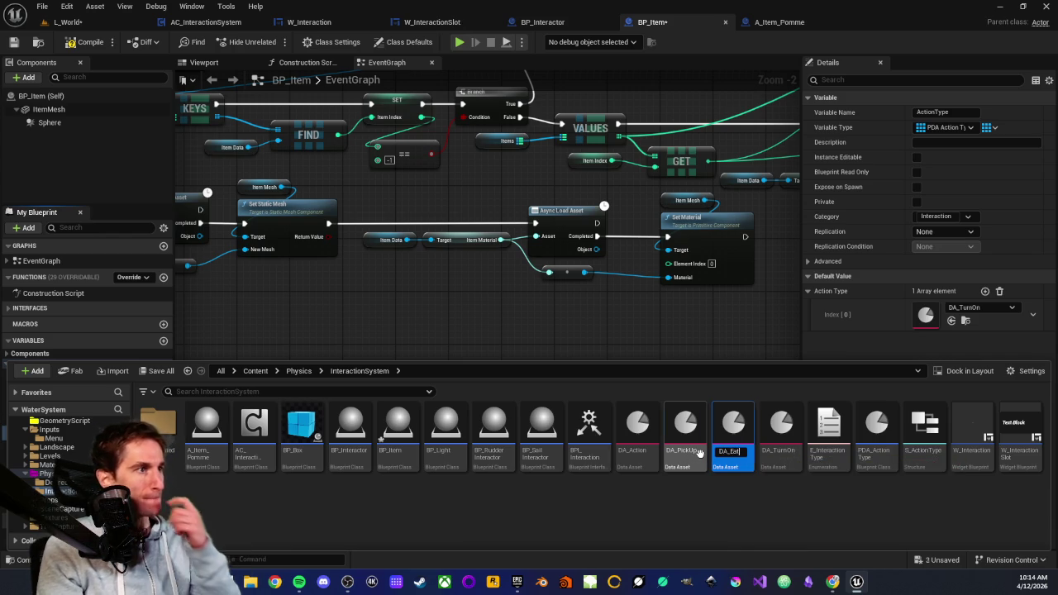
{"action": "key", "text": "Return"}
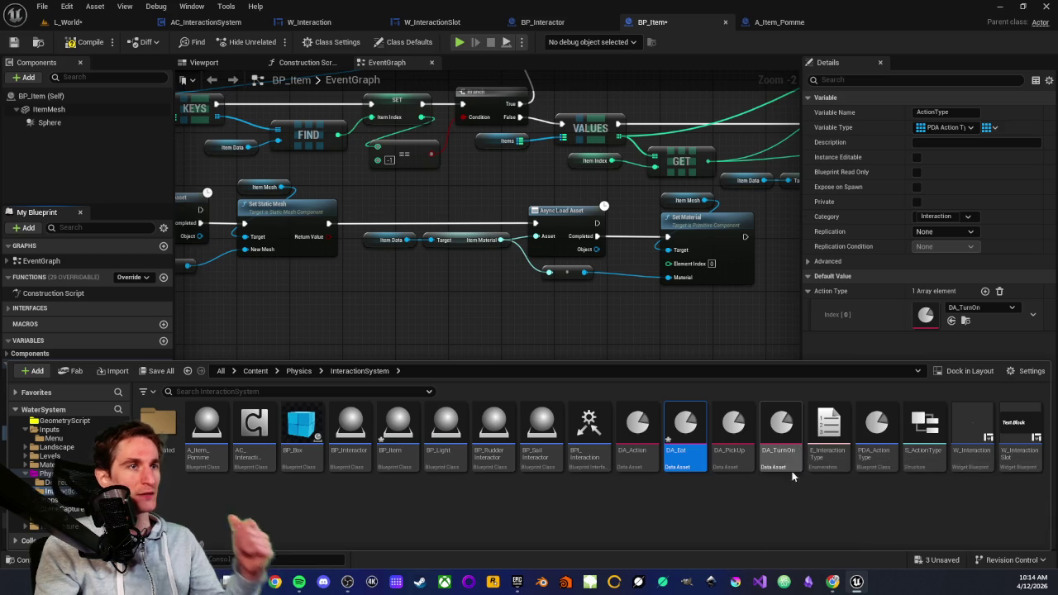
{"action": "left_click", "coordinate": [681, 492]}
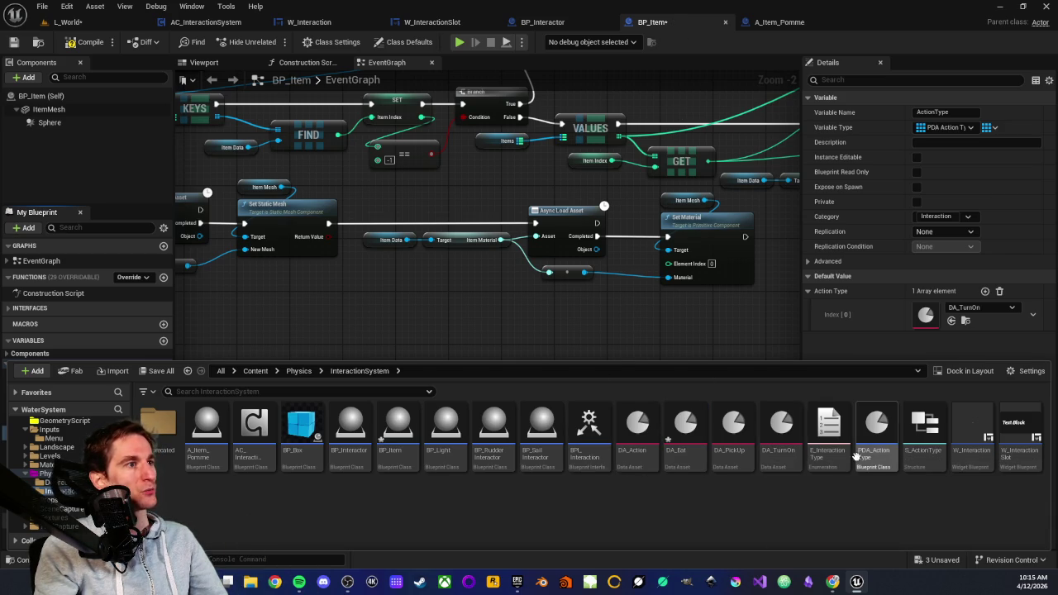
{"action": "mouse_move", "coordinate": [881, 449]}
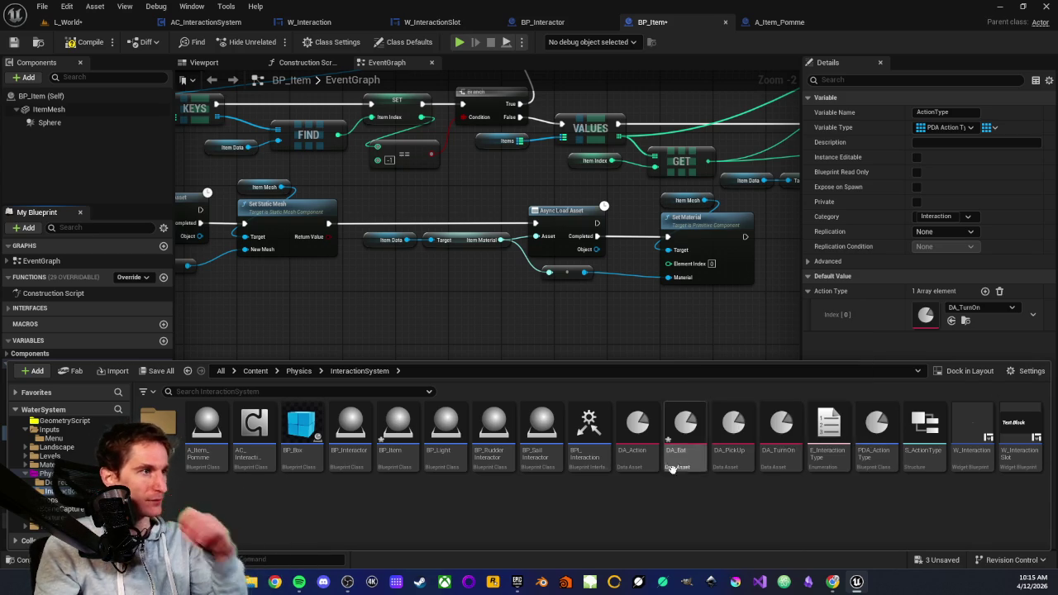
{"action": "mouse_move", "coordinate": [694, 452]}
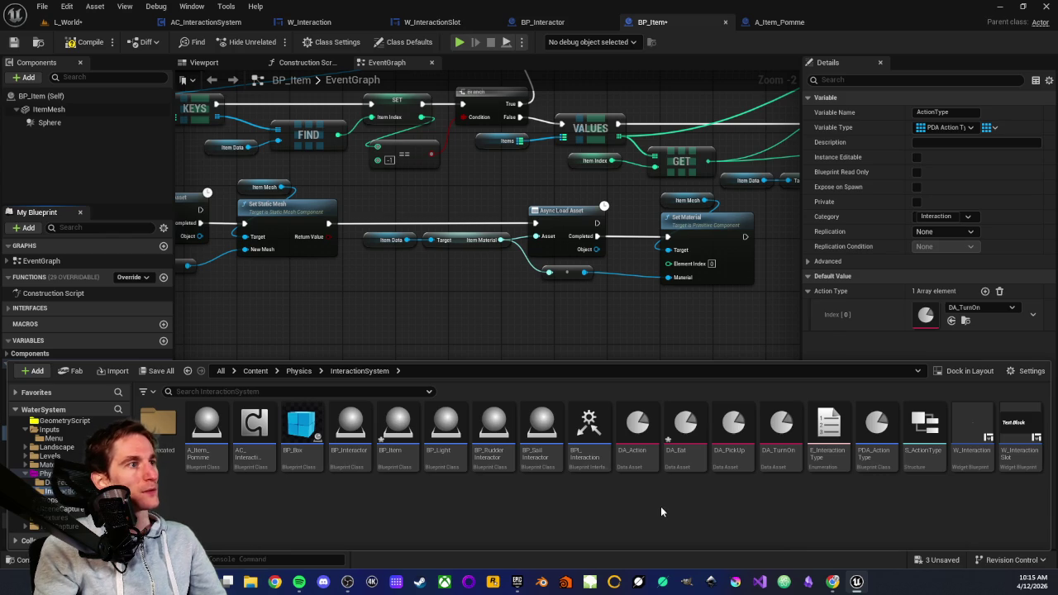
{"action": "left_click", "coordinate": [84, 42]}
Step: Save BP_Item and fill its Action Type array with DA_PickUp at index 0 and DA_Eat at index 1
{"action": "left_click", "coordinate": [15, 43]}
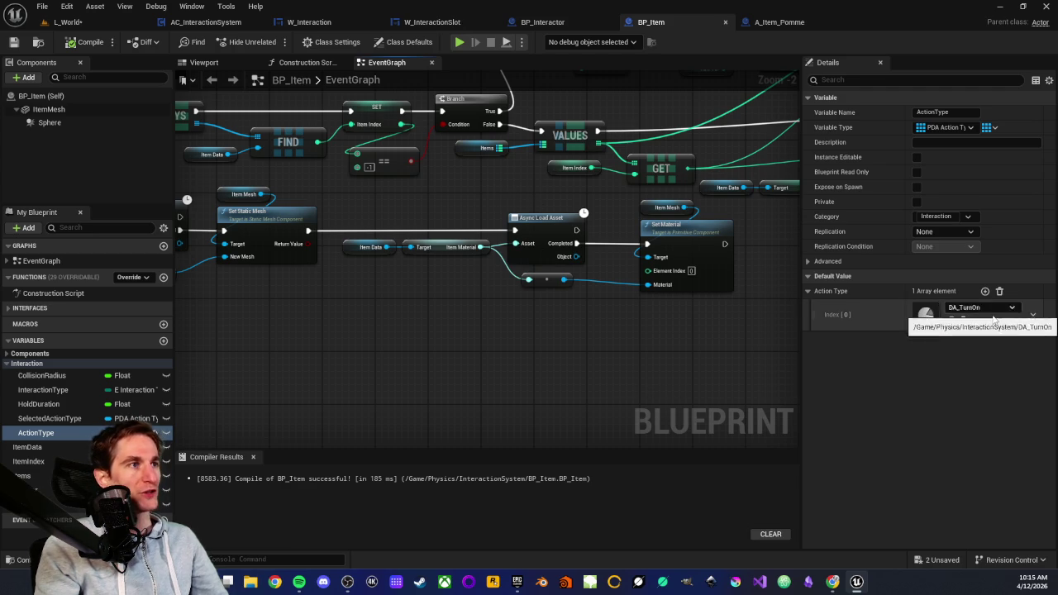
{"action": "left_click", "coordinate": [984, 291]}
{"action": "left_click", "coordinate": [980, 308]}
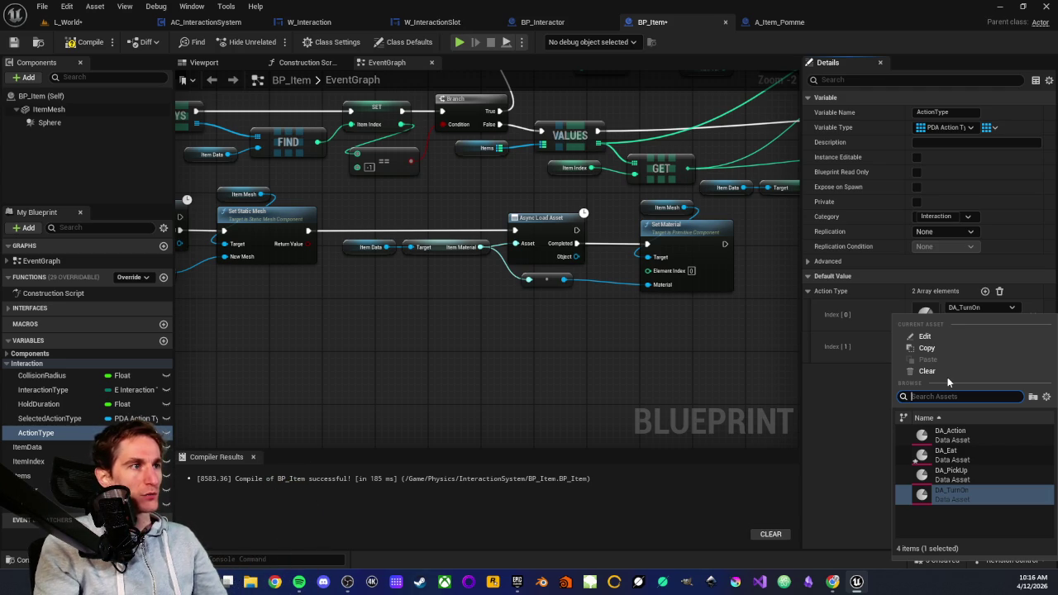
{"action": "left_click", "coordinate": [962, 475]}
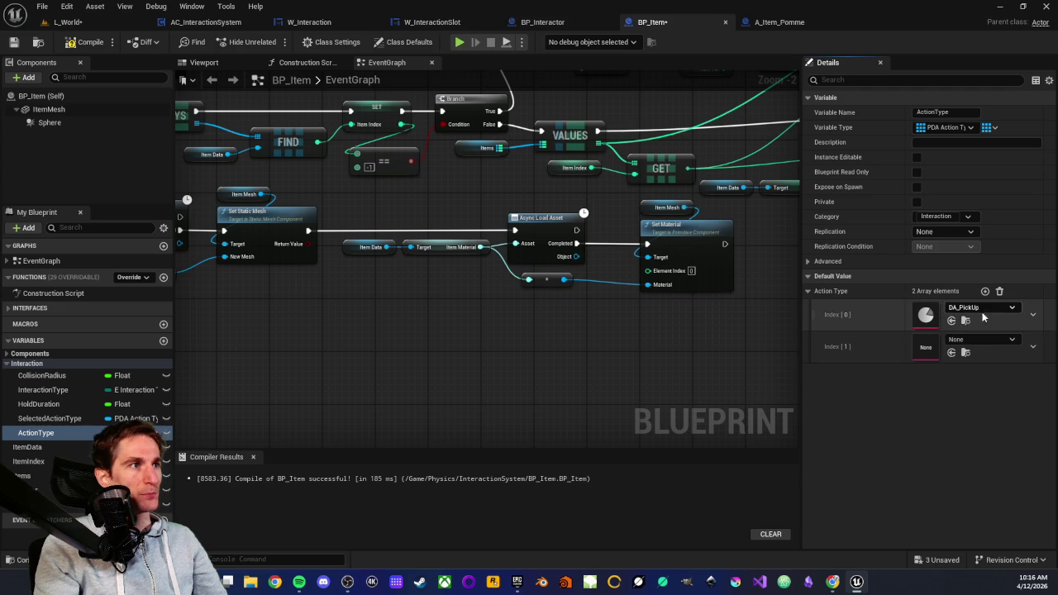
{"action": "left_click", "coordinate": [982, 339]}
{"action": "key", "text": "Escape"}
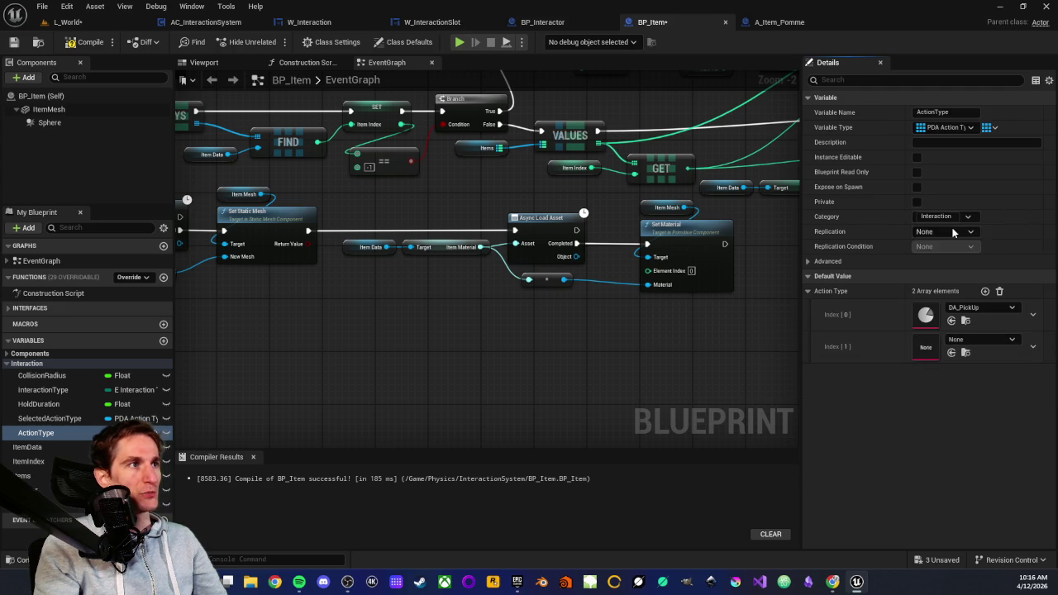
{"action": "left_click", "coordinate": [951, 352]}
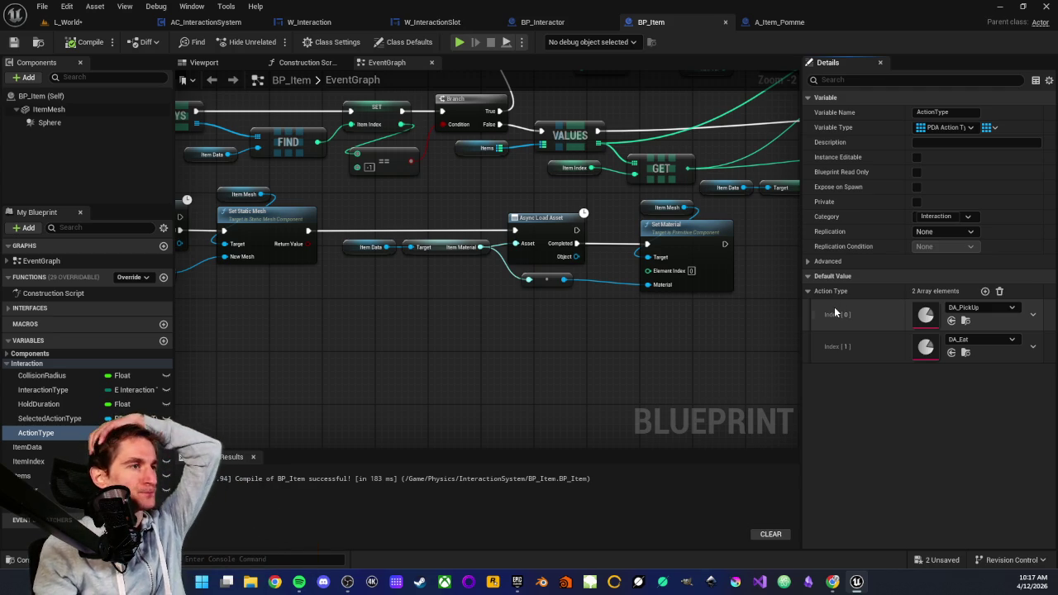
Step: Survey the BP_Item event graph and inspect the Item Data variable's settings
{"action": "scroll", "coordinate": [350, 304], "scroll_direction": "down", "scroll_amount": 2}
{"action": "left_click_drag", "start_coordinate": [484, 317], "coordinate": [408, 319]}
{"action": "scroll", "coordinate": [403, 261], "scroll_direction": "up", "scroll_amount": 3}
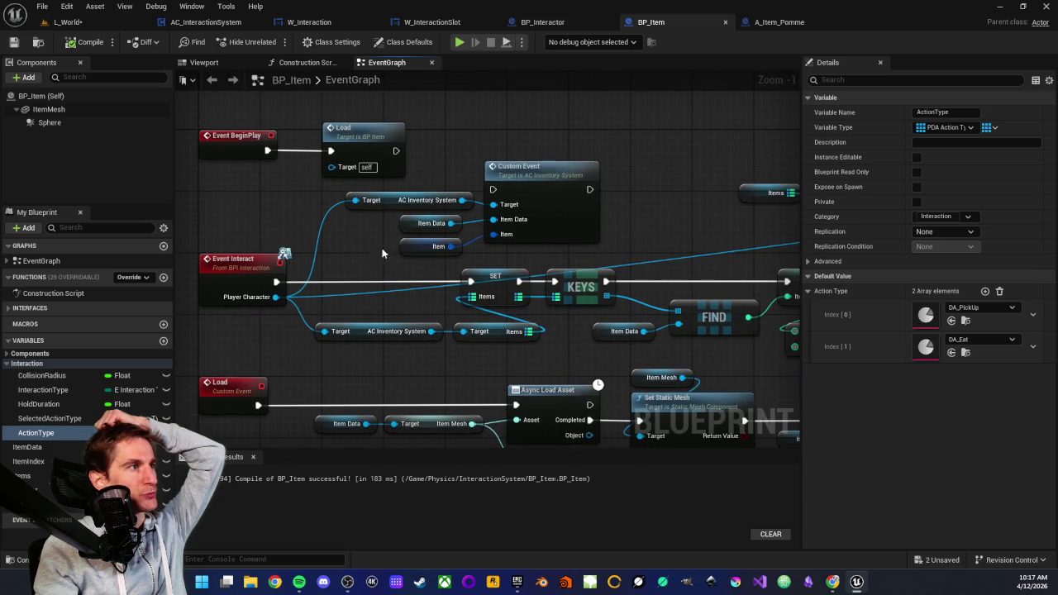
{"action": "left_click", "coordinate": [410, 225]}
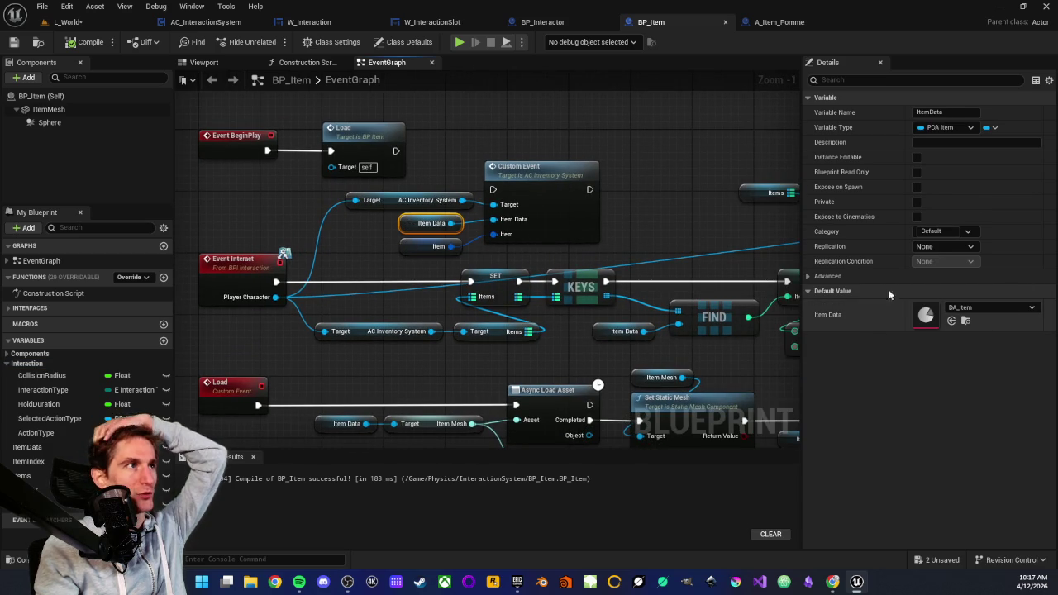
{"action": "left_click", "coordinate": [68, 21]}
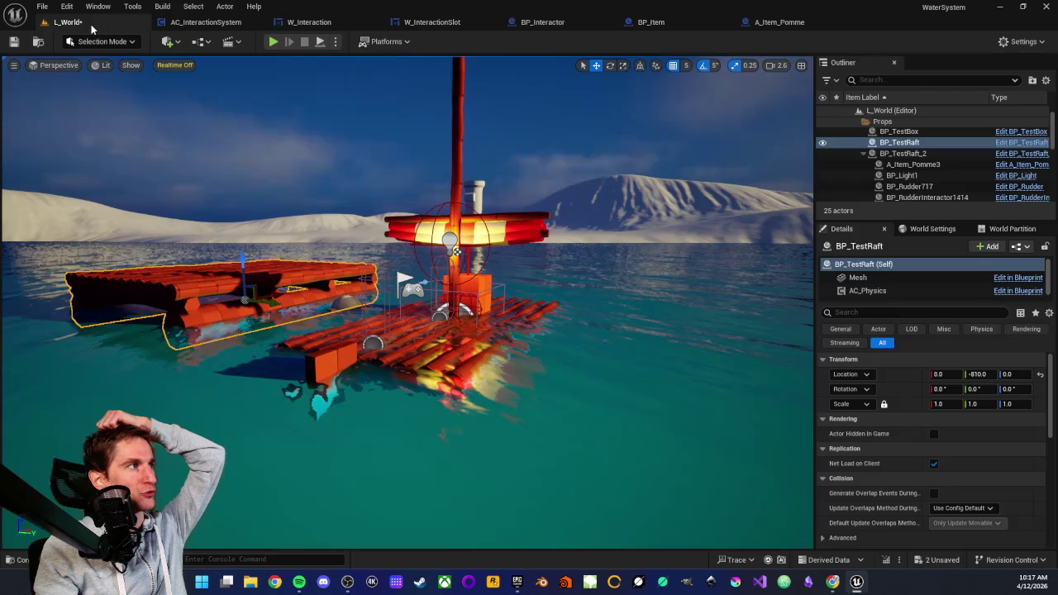
{"action": "left_click", "coordinate": [661, 20]}
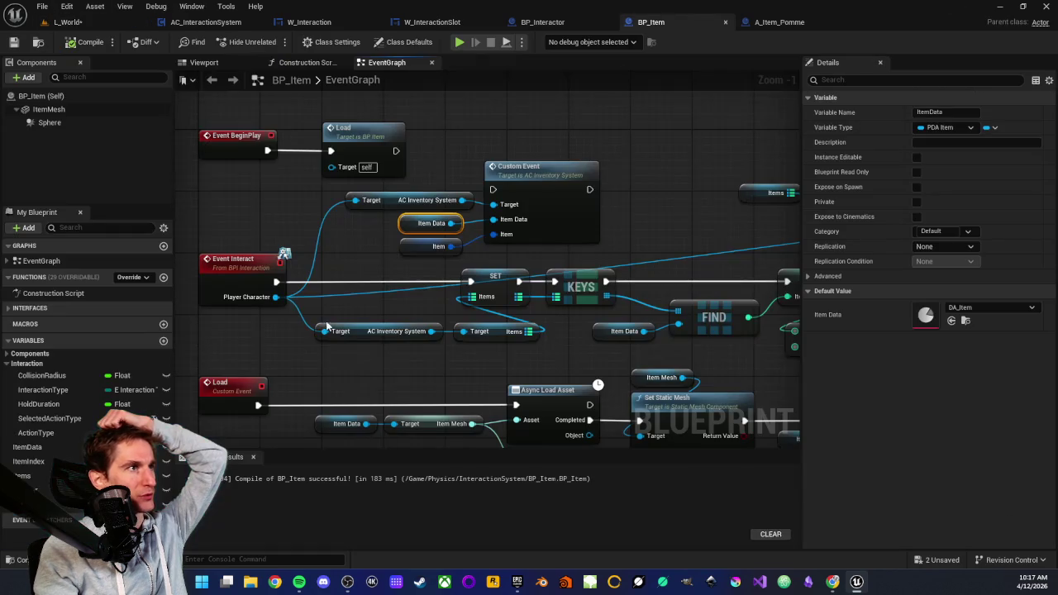
Step: Browse to InventorySystem > DataAssets in the Content Drawer and open DA_Pomme
{"action": "left_click", "coordinate": [11, 559]}
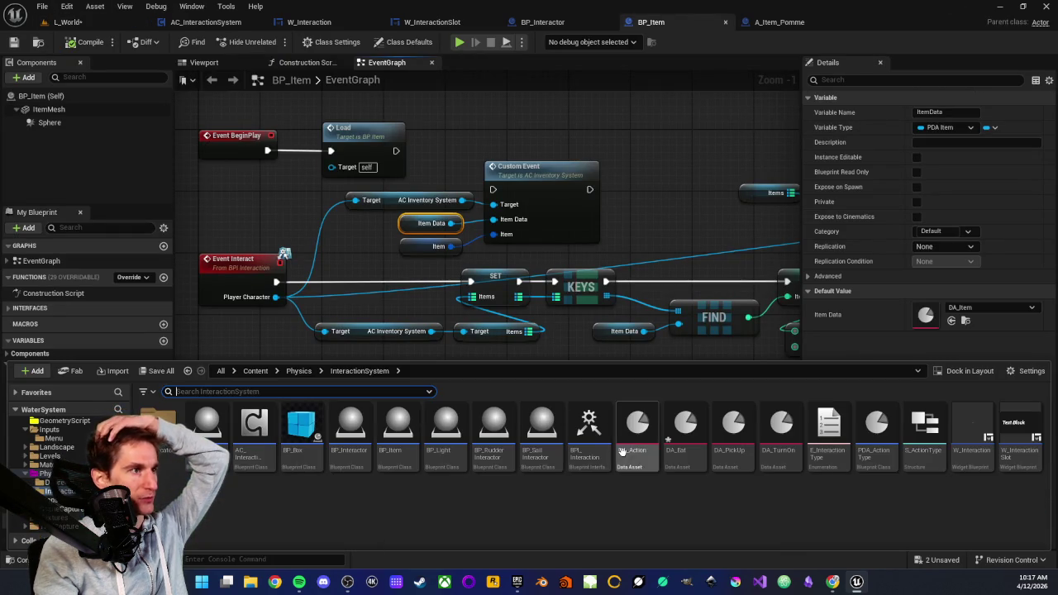
{"action": "scroll", "coordinate": [66, 463], "scroll_direction": "up", "scroll_amount": 5}
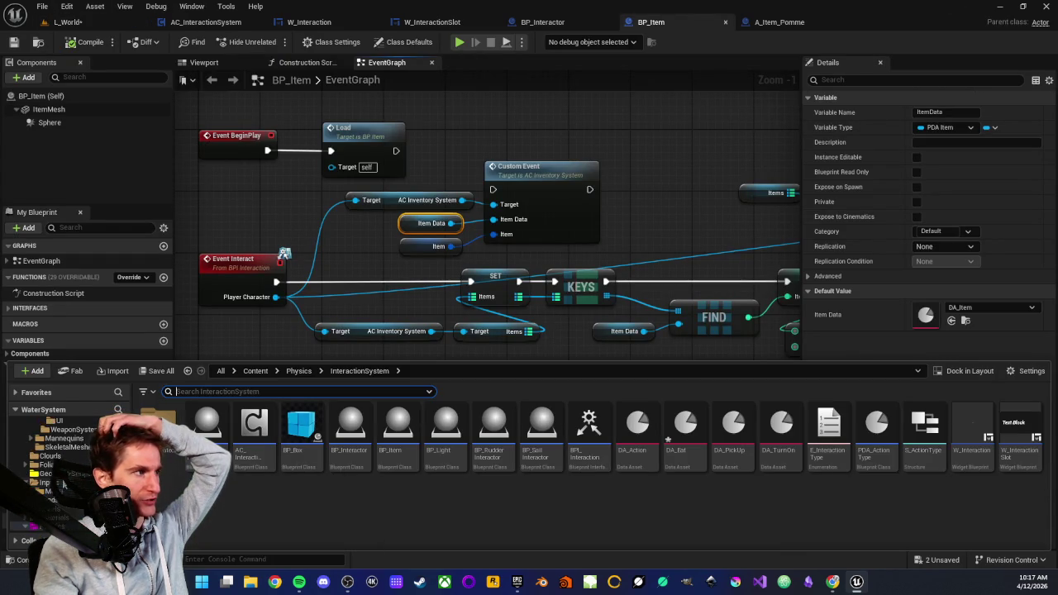
{"action": "left_click", "coordinate": [46, 467]}
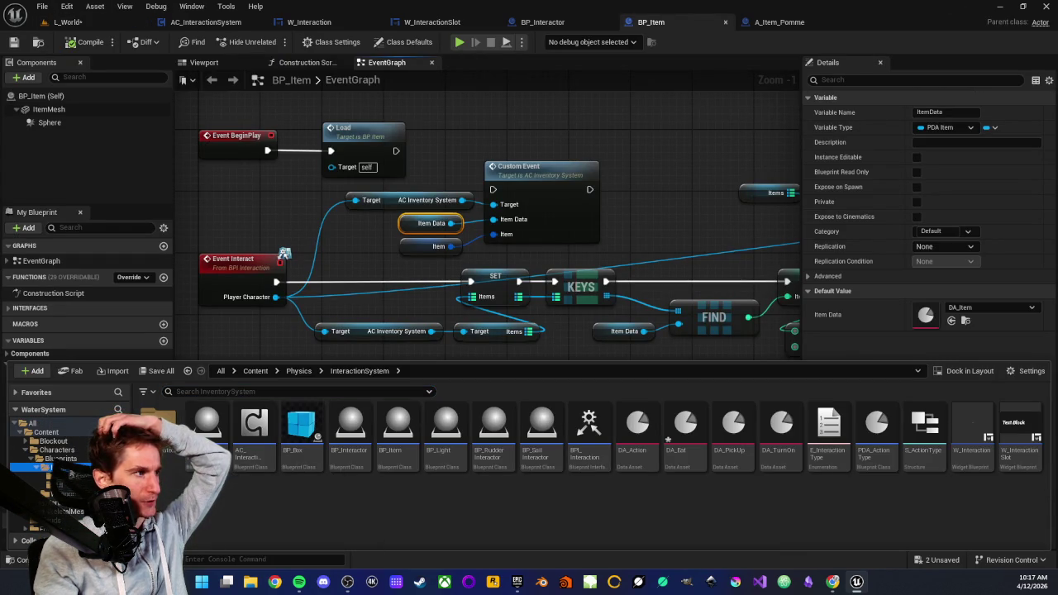
{"action": "left_click", "coordinate": [62, 476]}
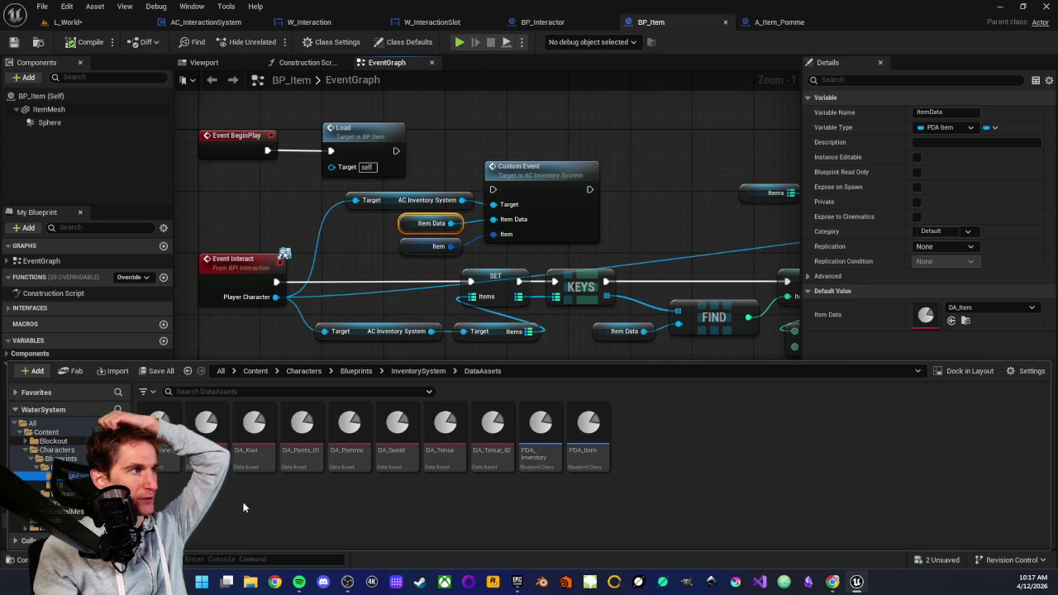
{"action": "left_click", "coordinate": [353, 458]}
{"action": "left_click", "coordinate": [760, 355]}
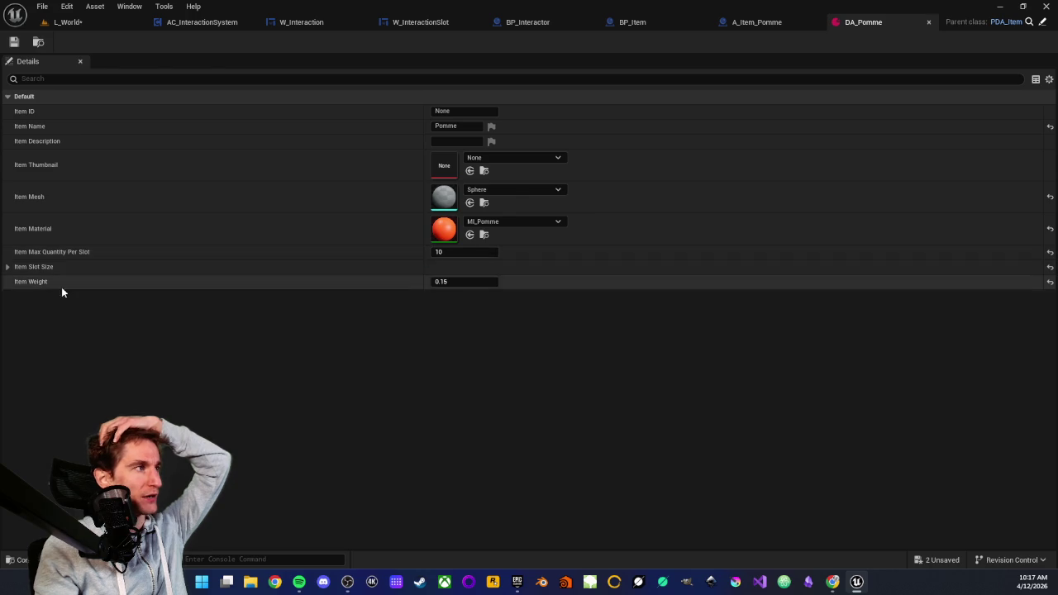
{"action": "left_click", "coordinate": [14, 271]}
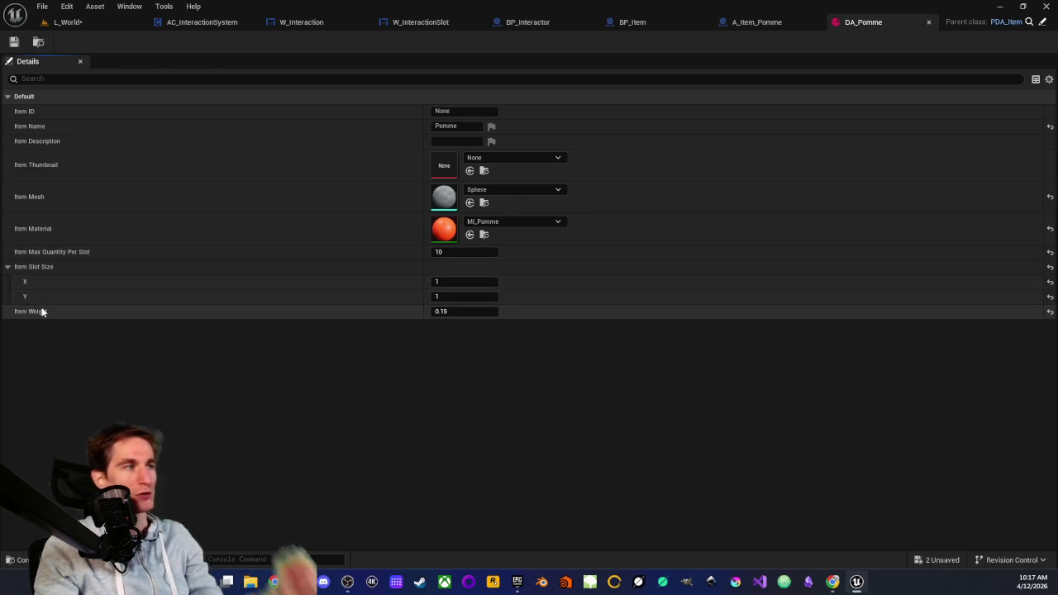
{"action": "left_click", "coordinate": [7, 268]}
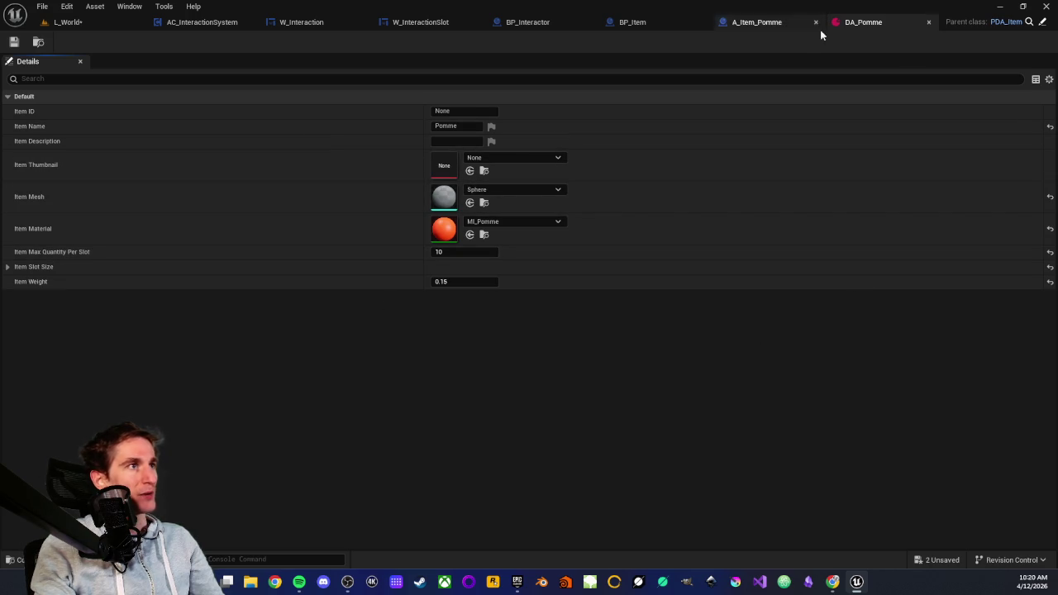
{"action": "middle_click", "coordinate": [857, 23]}
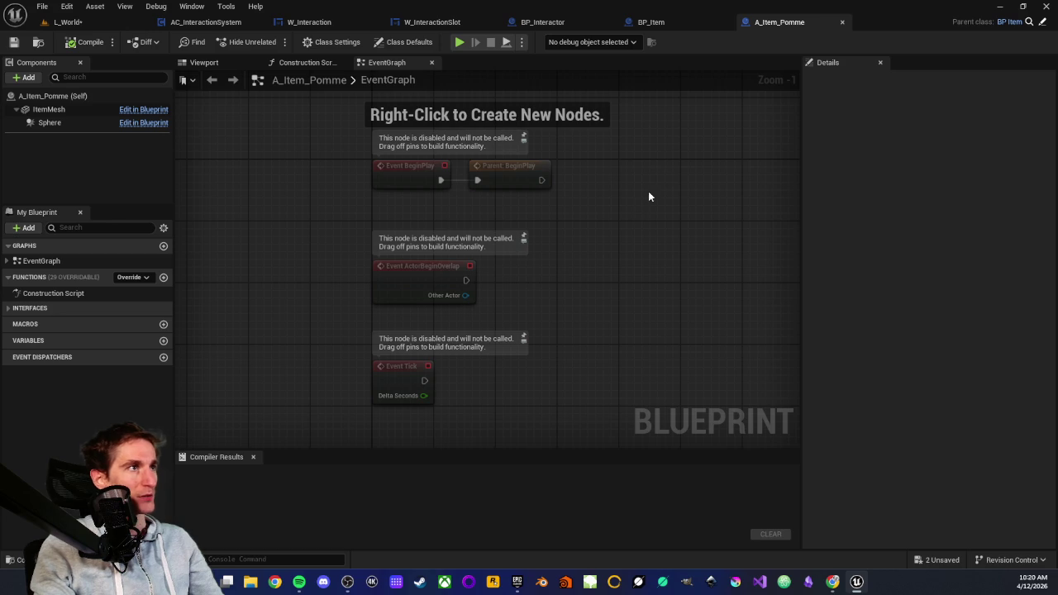
{"action": "left_click", "coordinate": [651, 23]}
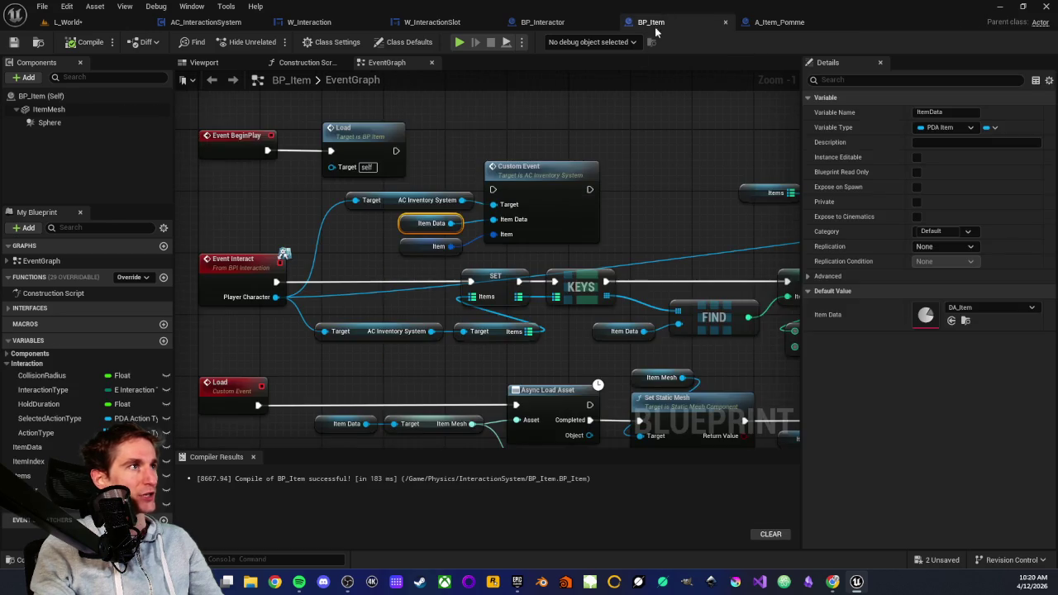
{"action": "scroll", "coordinate": [379, 253], "scroll_direction": "down", "scroll_amount": 2}
{"action": "scroll", "coordinate": [459, 211], "scroll_direction": "up", "scroll_amount": 3}
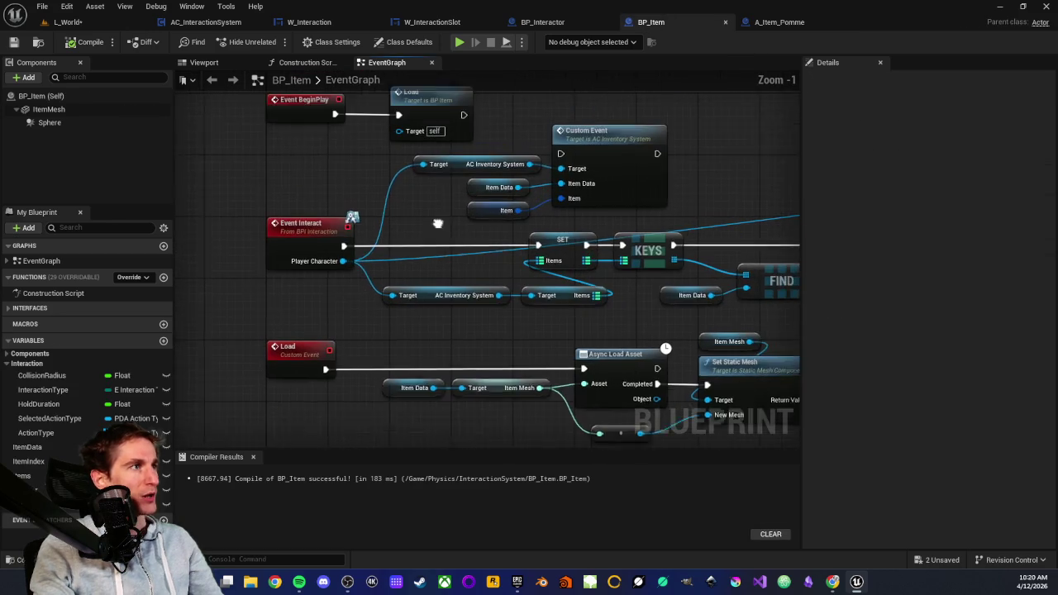
{"action": "scroll", "coordinate": [371, 194], "scroll_direction": "down", "scroll_amount": 3}
{"action": "mouse_move", "coordinate": [609, 278]}
{"action": "left_mouse_down"}
{"action": "mouse_move", "coordinate": [652, 294]}
{"action": "mouse_move", "coordinate": [466, 340]}
{"action": "left_mouse_up"}
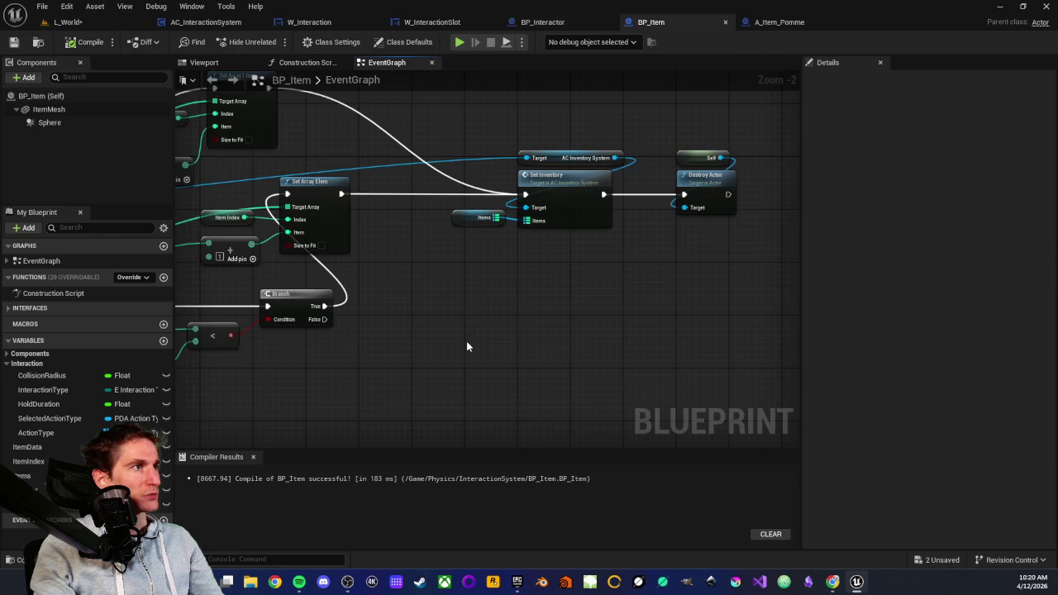
{"action": "scroll", "coordinate": [401, 375], "scroll_direction": "up", "scroll_amount": 3}
{"action": "mouse_move", "coordinate": [402, 358]}
{"action": "left_mouse_down"}
{"action": "mouse_move", "coordinate": [387, 314]}
{"action": "mouse_move", "coordinate": [476, 354]}
{"action": "left_mouse_up"}
{"action": "scroll", "coordinate": [557, 326], "scroll_direction": "down", "scroll_amount": 5}
{"action": "left_click_drag", "start_coordinate": [404, 309], "coordinate": [537, 284]}
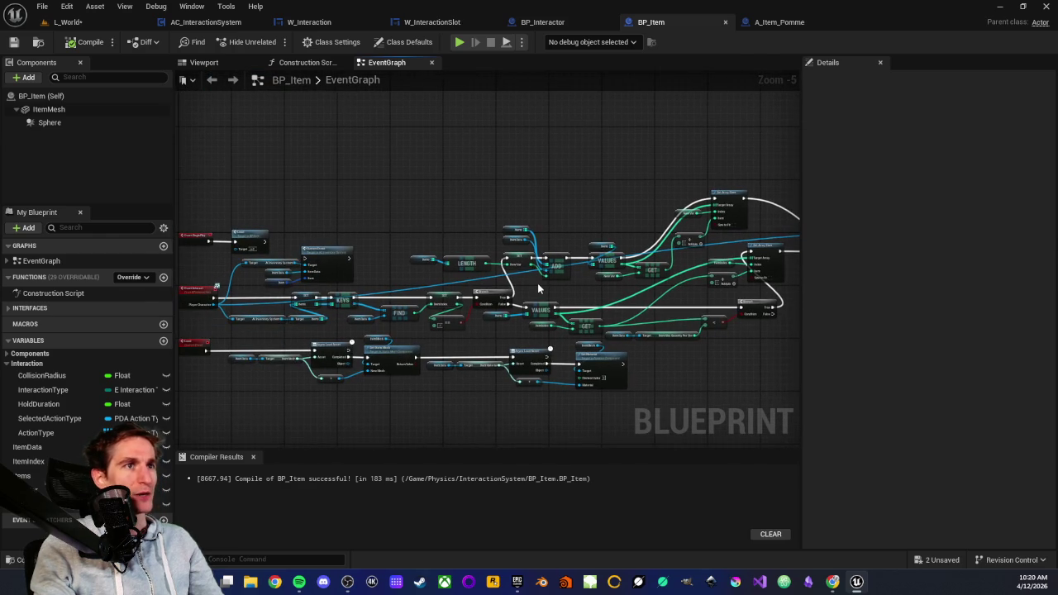
{"action": "scroll", "coordinate": [459, 296], "scroll_direction": "up", "scroll_amount": 2}
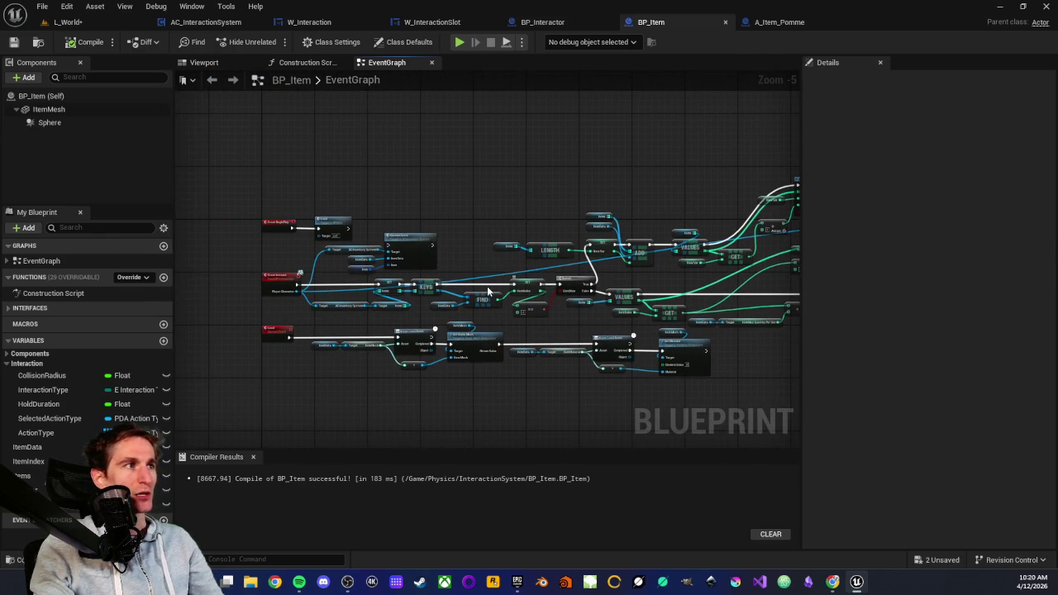
{"action": "scroll", "coordinate": [399, 235], "scroll_direction": "down", "scroll_amount": 2}
{"action": "mouse_move", "coordinate": [387, 219]}
{"action": "left_mouse_down"}
{"action": "mouse_move", "coordinate": [699, 281]}
{"action": "mouse_move", "coordinate": [741, 311]}
{"action": "left_mouse_up"}
{"action": "scroll", "coordinate": [342, 310], "scroll_direction": "up", "scroll_amount": 1}
{"action": "left_click", "coordinate": [343, 310]}
{"action": "scroll", "coordinate": [345, 299], "scroll_direction": "up", "scroll_amount": 2}
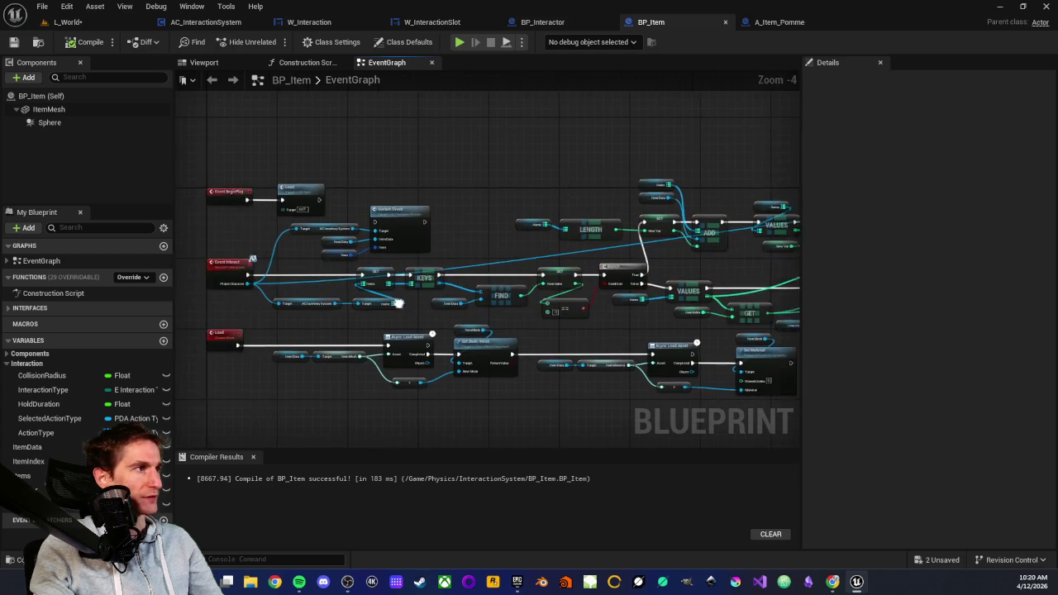
{"action": "mouse_move", "coordinate": [473, 322]}
{"action": "left_mouse_down"}
{"action": "mouse_move", "coordinate": [165, 326]}
{"action": "mouse_move", "coordinate": [450, 271]}
{"action": "left_mouse_up"}
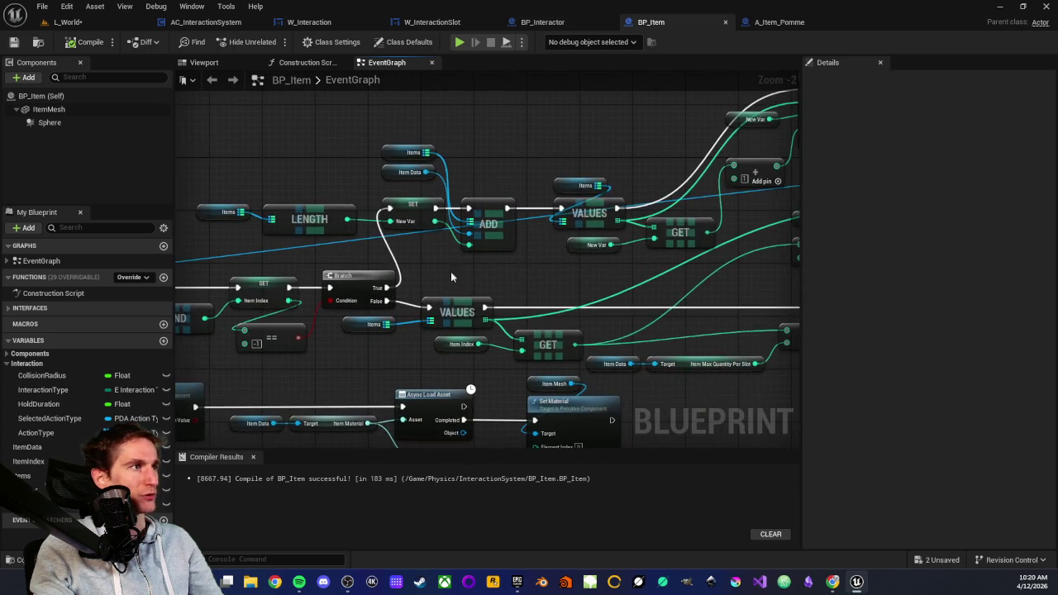
{"action": "scroll", "coordinate": [451, 271], "scroll_direction": "down", "scroll_amount": 1}
{"action": "left_click_drag", "start_coordinate": [314, 159], "coordinate": [475, 254]}
{"action": "mouse_move", "coordinate": [406, 266]}
{"action": "left_mouse_down"}
{"action": "mouse_move", "coordinate": [555, 291]}
{"action": "mouse_move", "coordinate": [544, 295]}
{"action": "left_mouse_up"}
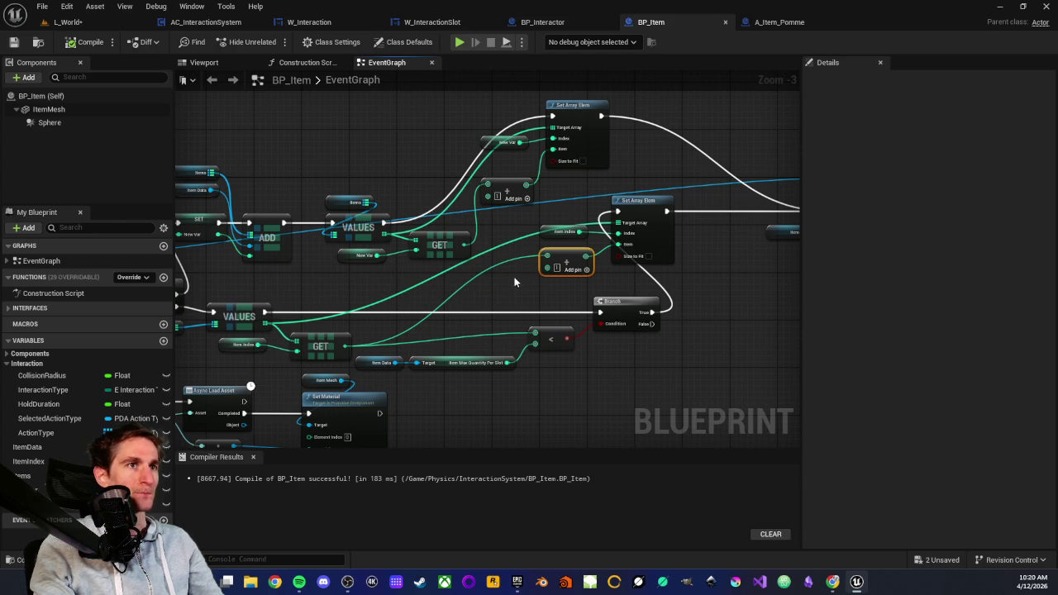
{"action": "left_click", "coordinate": [536, 287]}
{"action": "left_click_drag", "start_coordinate": [537, 285], "coordinate": [490, 239]}
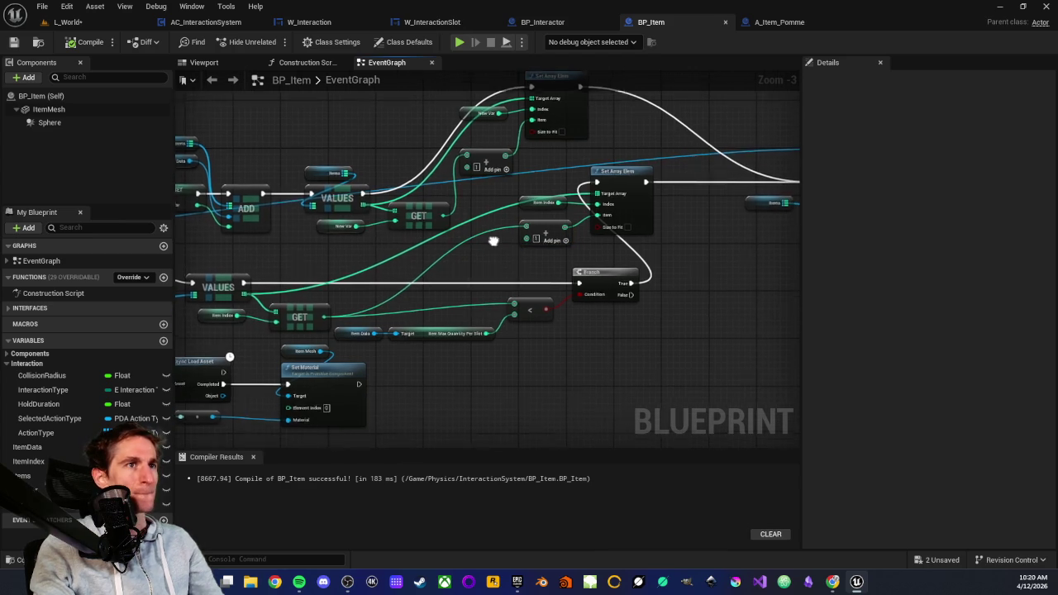
{"action": "scroll", "coordinate": [433, 378], "scroll_direction": "down", "scroll_amount": 2}
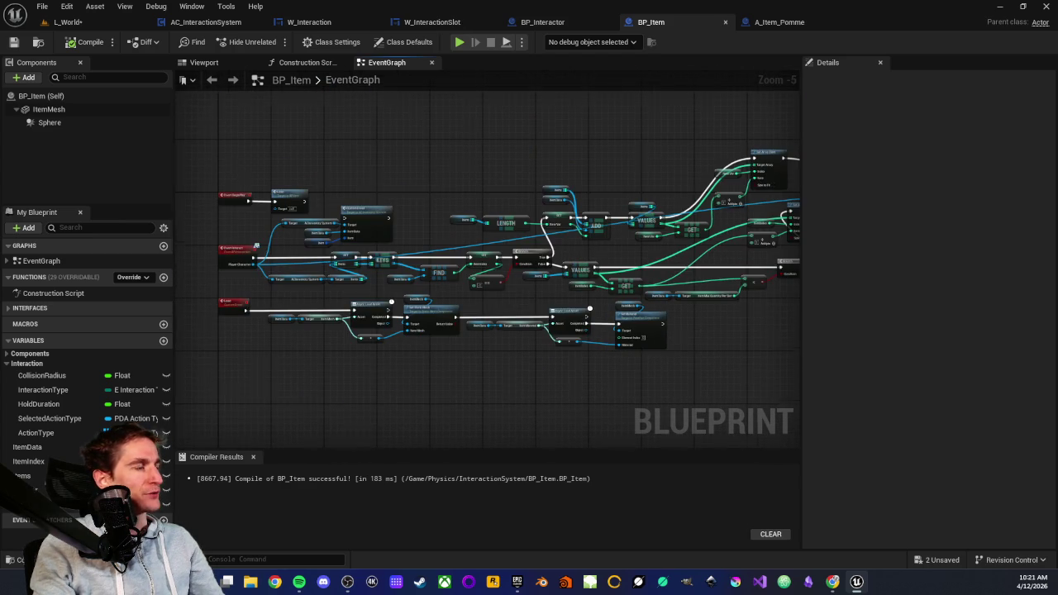
{"action": "scroll", "coordinate": [396, 307], "scroll_direction": "up", "scroll_amount": 2}
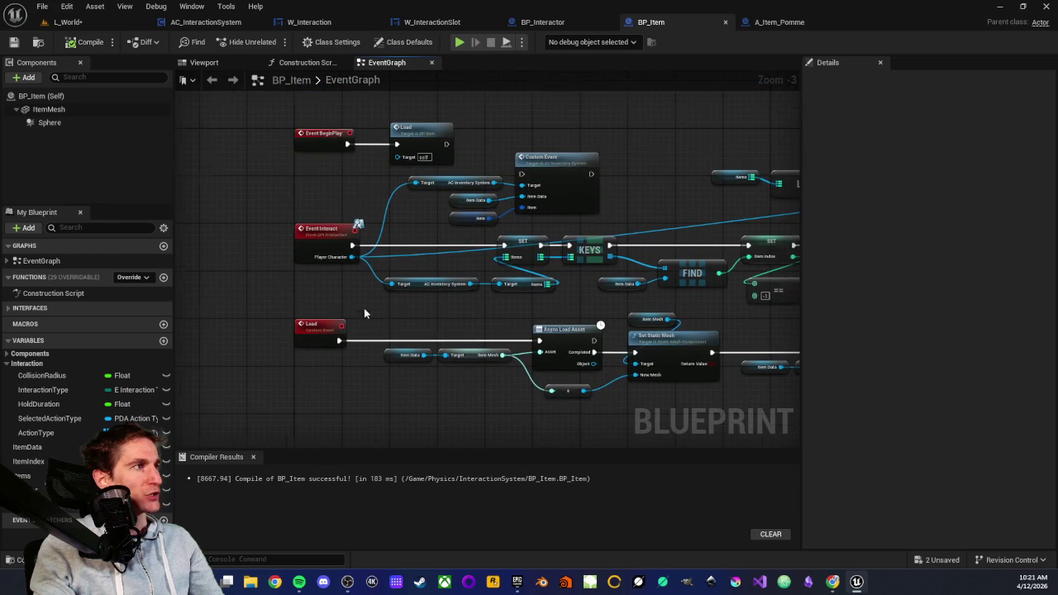
{"action": "scroll", "coordinate": [362, 297], "scroll_direction": "up", "scroll_amount": 2}
{"action": "scroll", "coordinate": [362, 293], "scroll_direction": "down", "scroll_amount": 2}
{"action": "scroll", "coordinate": [361, 294], "scroll_direction": "up", "scroll_amount": 2}
{"action": "scroll", "coordinate": [362, 293], "scroll_direction": "down", "scroll_amount": 2}
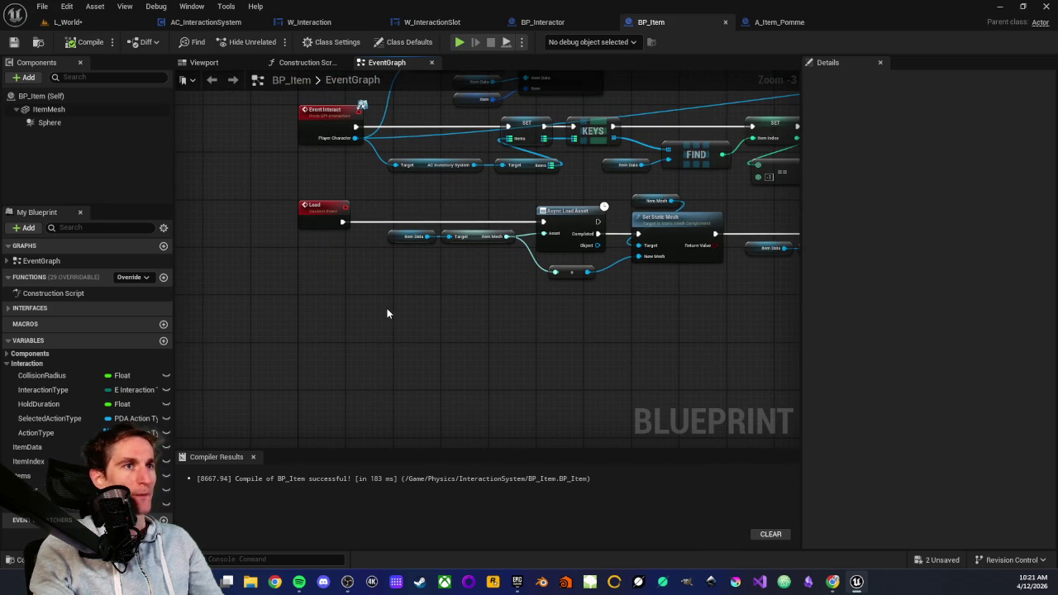
{"action": "left_click", "coordinate": [41, 433]}
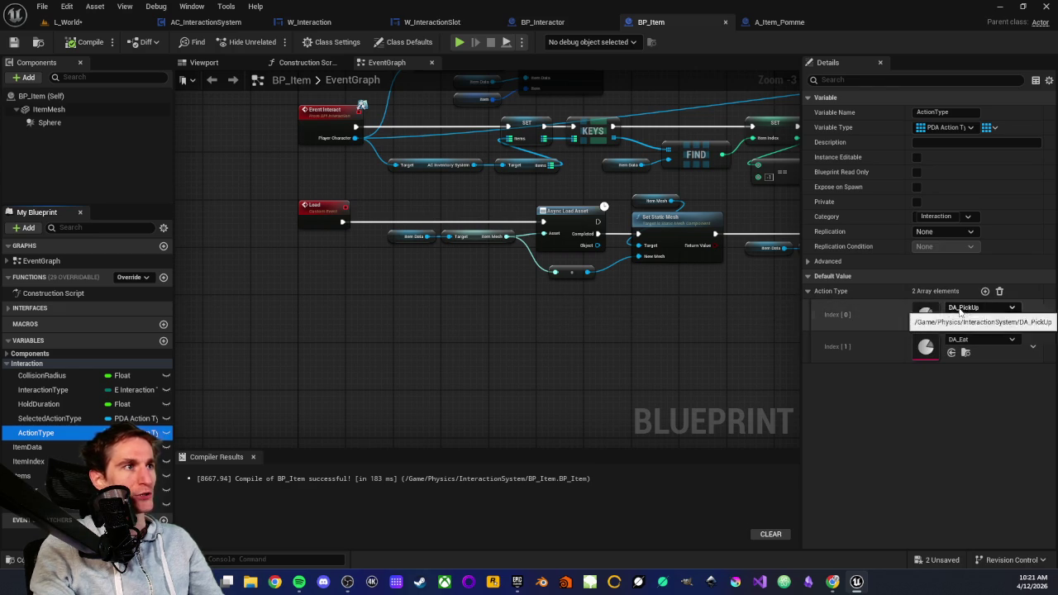
Step: Pan and zoom around the BP_Item event graph to look over its event nodes
{"action": "scroll", "coordinate": [396, 327], "scroll_direction": "down", "scroll_amount": 2}
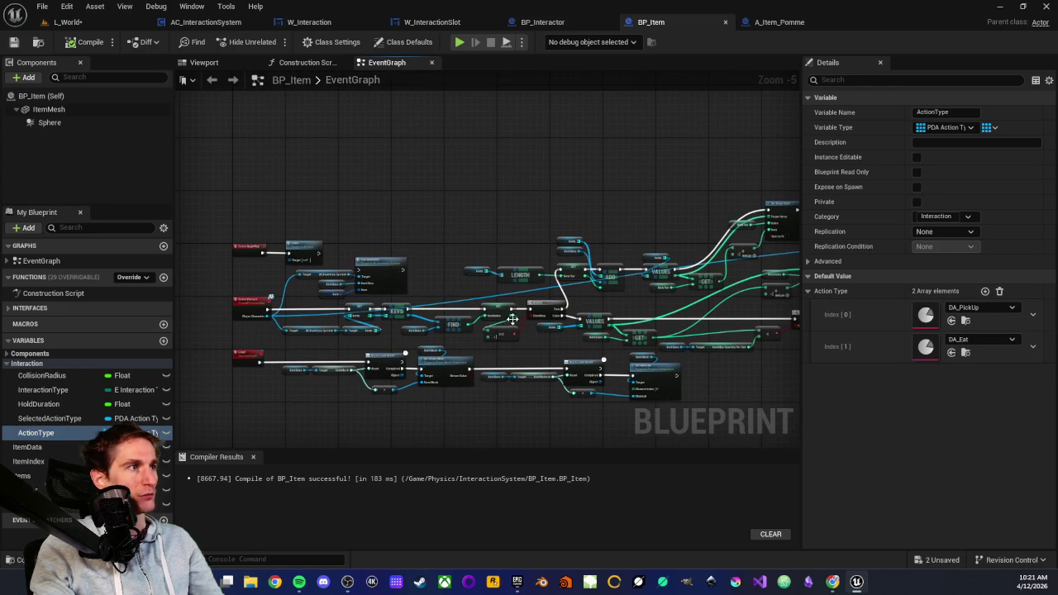
{"action": "left_click_drag", "start_coordinate": [694, 262], "coordinate": [560, 238]}
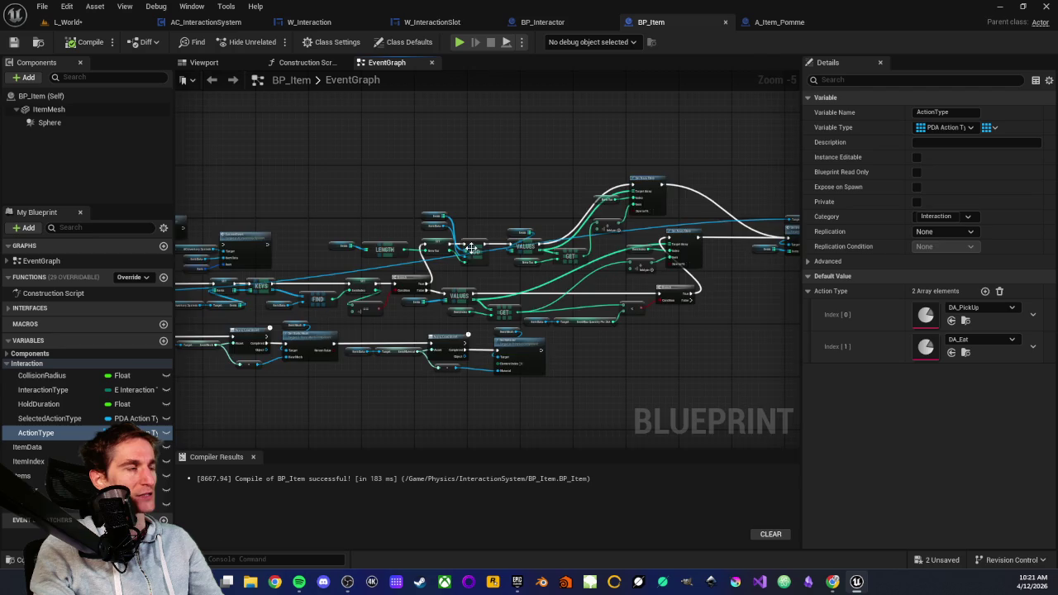
{"action": "scroll", "coordinate": [471, 247], "scroll_direction": "up", "scroll_amount": 1}
{"action": "scroll", "coordinate": [344, 262], "scroll_direction": "down", "scroll_amount": 1}
{"action": "scroll", "coordinate": [308, 285], "scroll_direction": "up", "scroll_amount": 1}
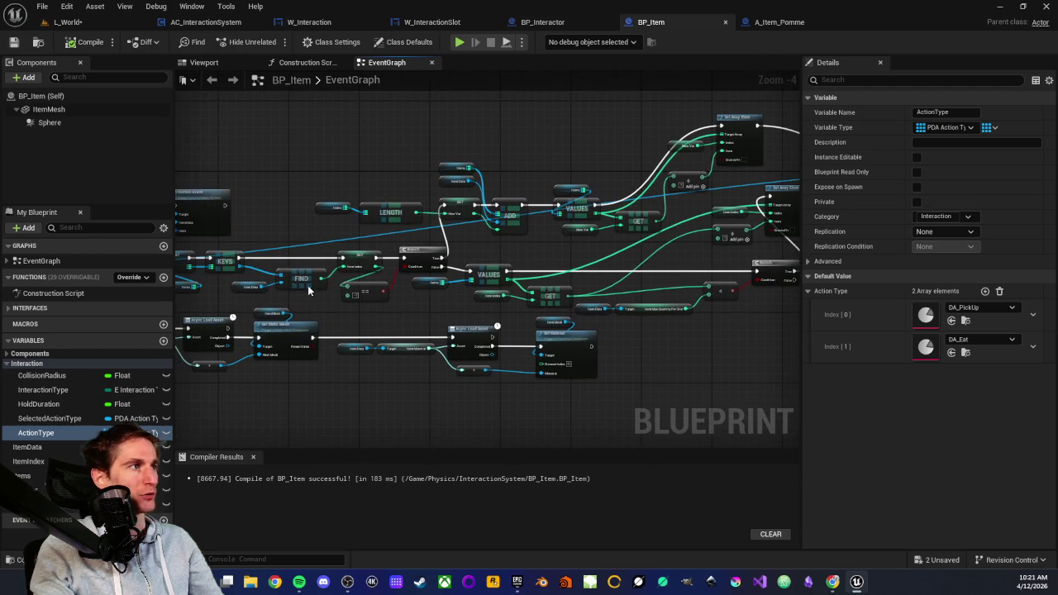
{"action": "scroll", "coordinate": [645, 210], "scroll_direction": "up", "scroll_amount": 2}
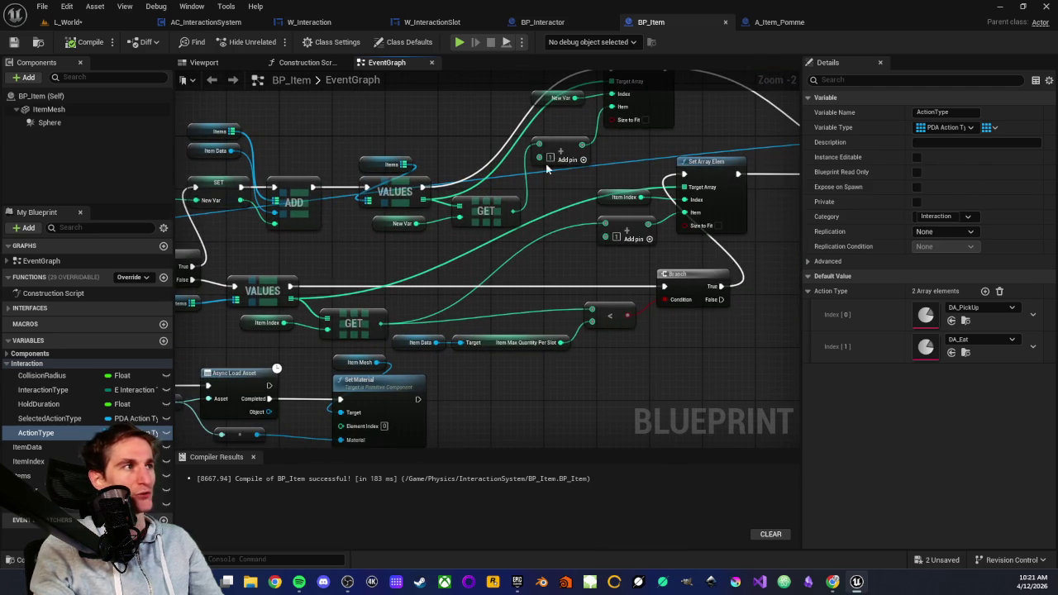
{"action": "left_click_drag", "start_coordinate": [378, 320], "coordinate": [404, 240]}
{"action": "scroll", "coordinate": [625, 302], "scroll_direction": "down", "scroll_amount": 1}
{"action": "scroll", "coordinate": [625, 302], "scroll_direction": "down", "scroll_amount": 1}
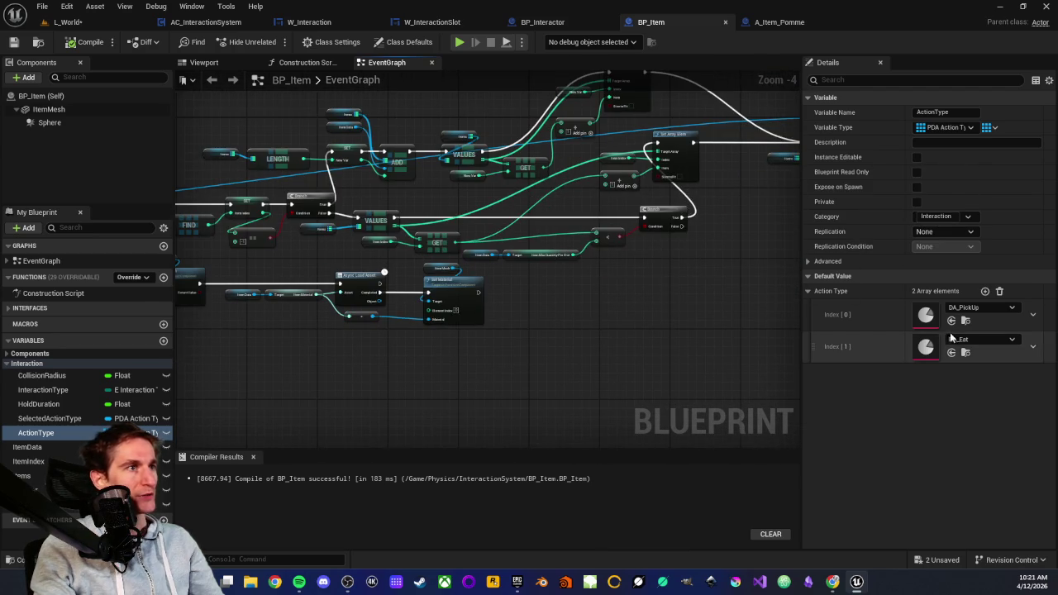
{"action": "left_click_drag", "start_coordinate": [384, 354], "coordinate": [491, 324]}
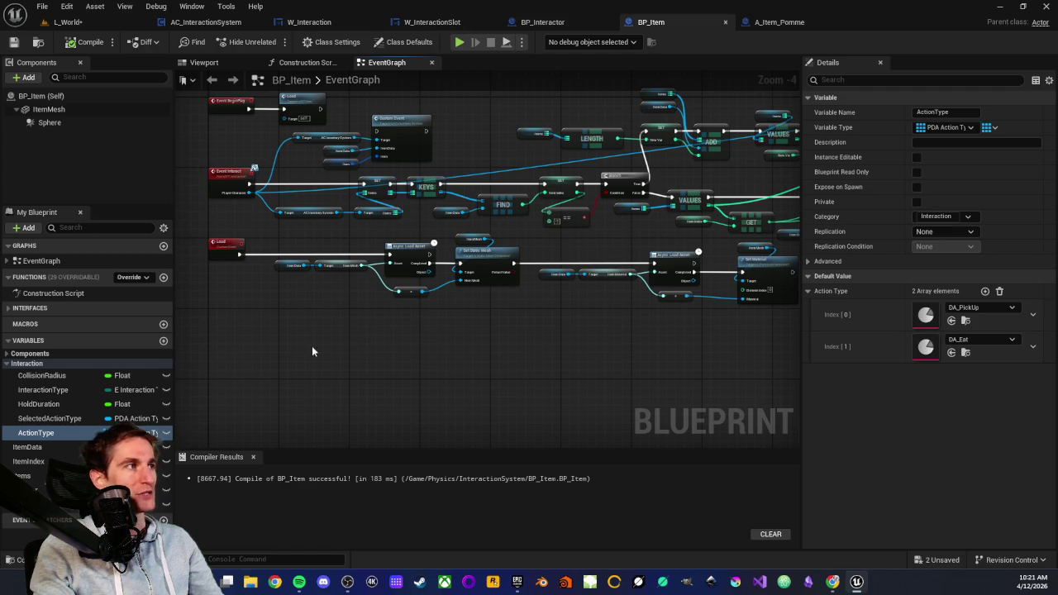
{"action": "scroll", "coordinate": [311, 351], "scroll_direction": "up", "scroll_amount": 1}
{"action": "scroll", "coordinate": [279, 337], "scroll_direction": "down", "scroll_amount": 1}
{"action": "scroll", "coordinate": [363, 142], "scroll_direction": "up", "scroll_amount": 2}
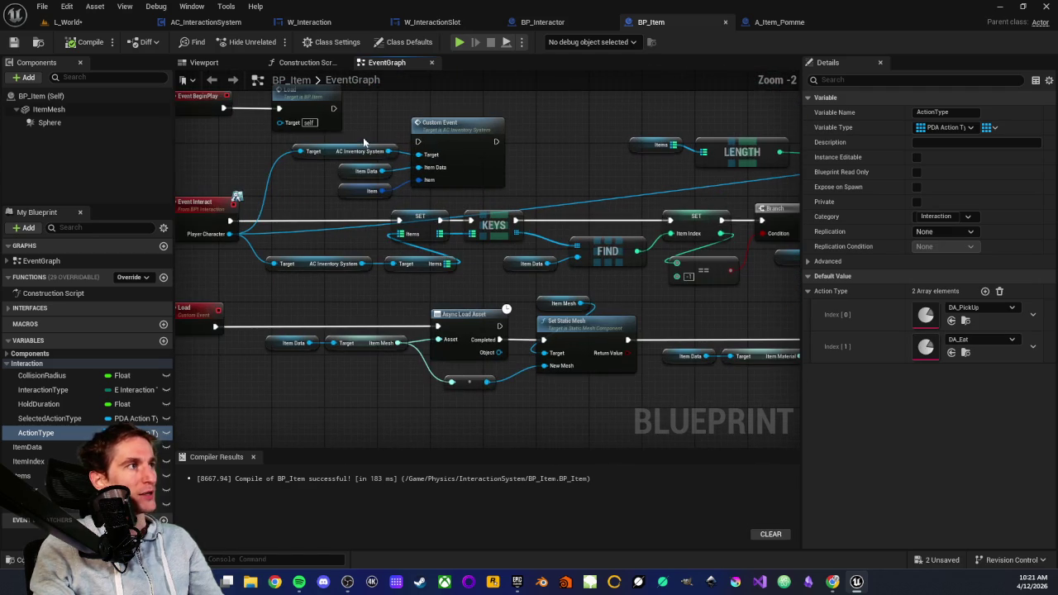
{"action": "left_click_drag", "start_coordinate": [395, 420], "coordinate": [436, 345]}
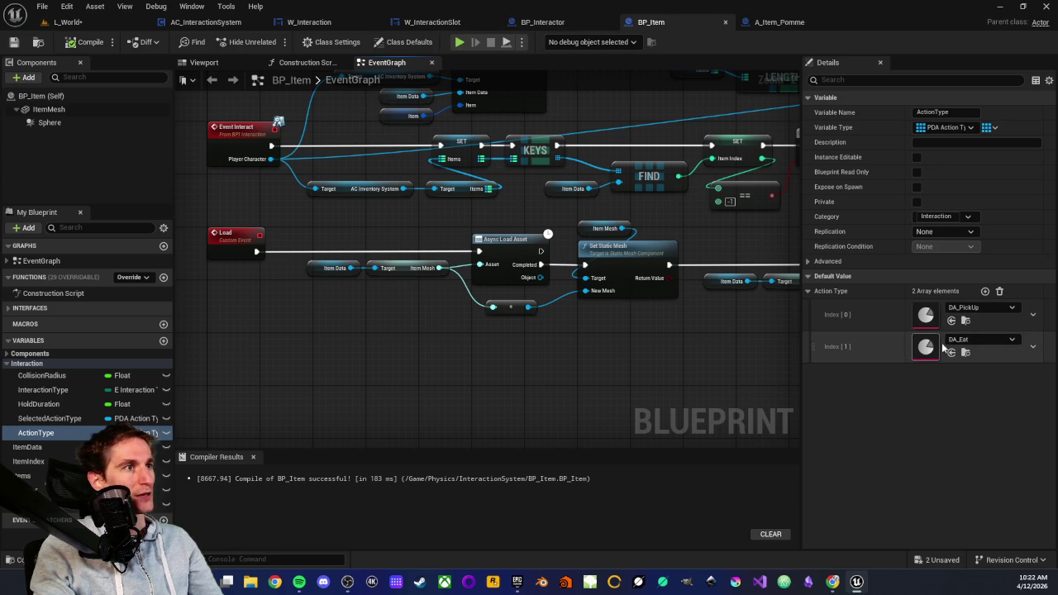
{"action": "scroll", "coordinate": [330, 253], "scroll_direction": "up", "scroll_amount": 3}
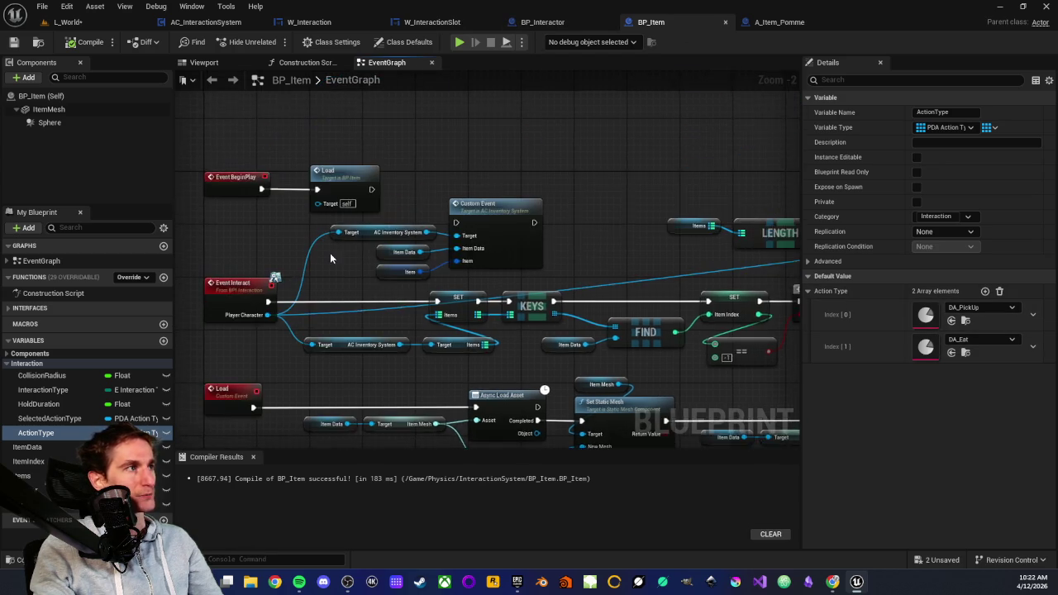
Step: Open the Item Data node's DA_Pomme asset from the DataAssets folder, review it, then close it
{"action": "left_click", "coordinate": [425, 250]}
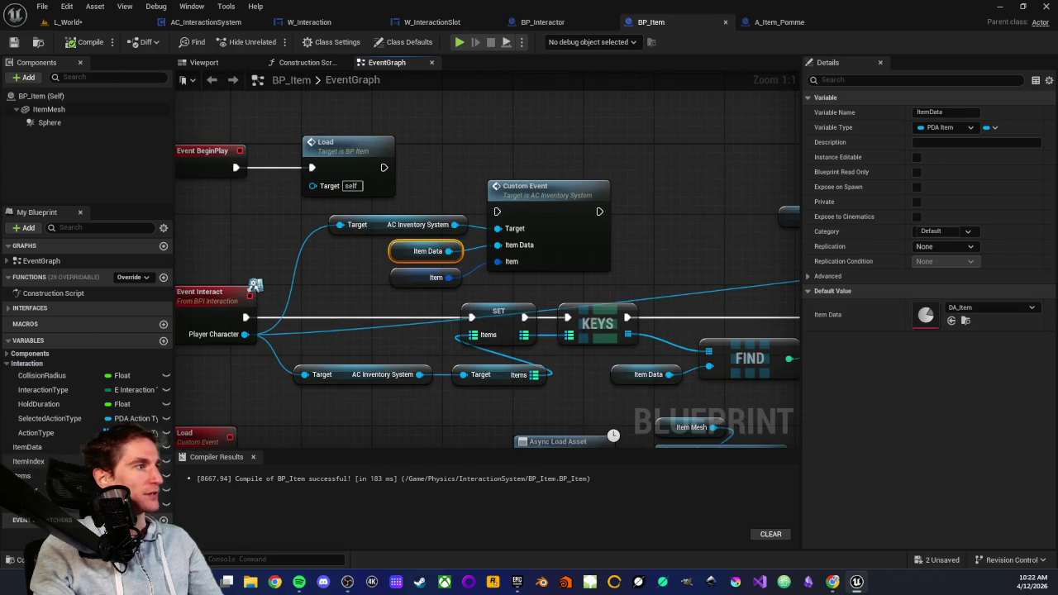
{"action": "left_click", "coordinate": [10, 559]}
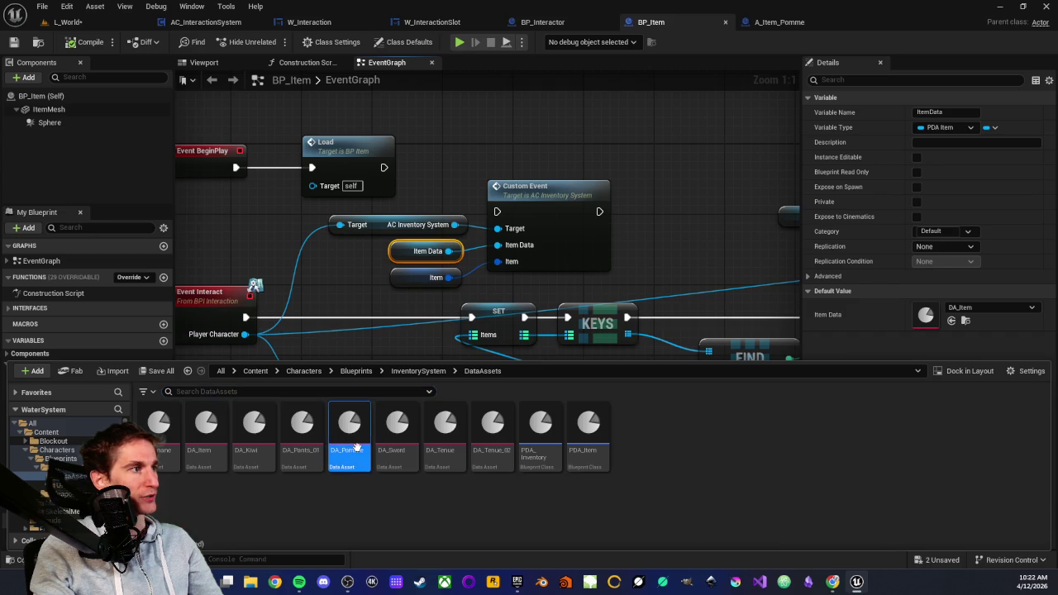
{"action": "double_click", "coordinate": [355, 446]}
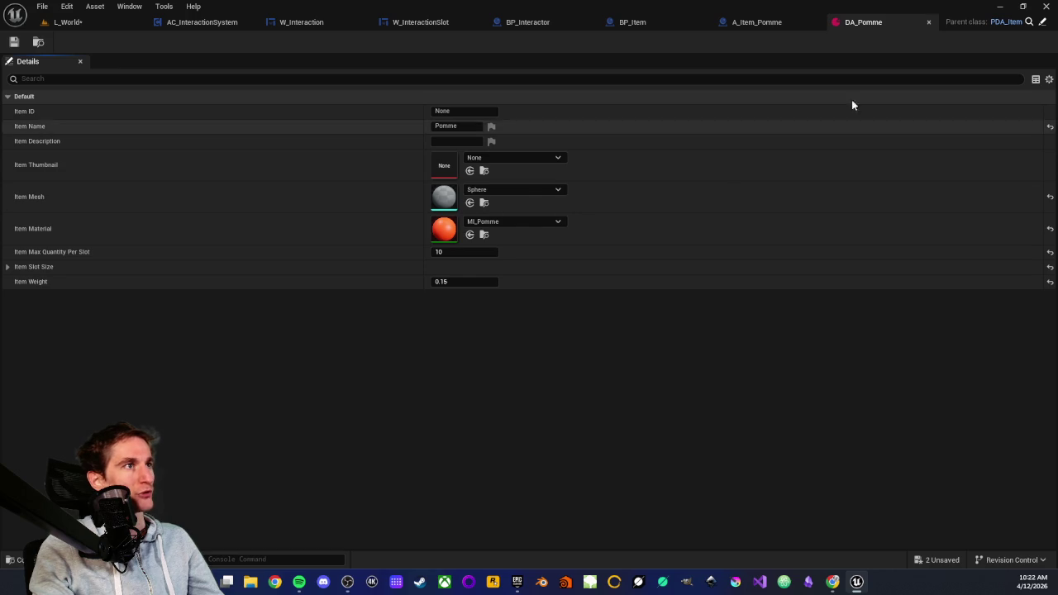
{"action": "middle_click", "coordinate": [863, 25]}
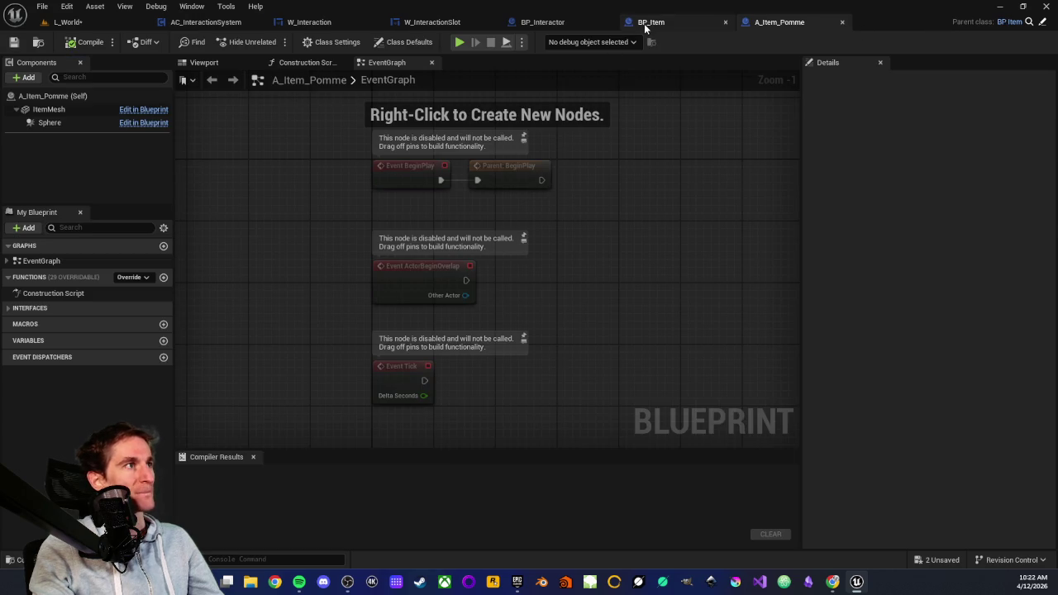
Step: Return to BP_Item's event graph and frame the Set Inventory and Destroy Actor nodes
{"action": "left_click", "coordinate": [650, 22]}
{"action": "mouse_move", "coordinate": [465, 196]}
{"action": "left_mouse_down"}
{"action": "mouse_move", "coordinate": [248, 177]}
{"action": "mouse_move", "coordinate": [186, 140]}
{"action": "left_mouse_up"}
{"action": "mouse_move", "coordinate": [659, 92]}
{"action": "left_mouse_down"}
{"action": "mouse_move", "coordinate": [501, 92]}
{"action": "mouse_move", "coordinate": [562, 253]}
{"action": "left_mouse_up"}
{"action": "scroll", "coordinate": [488, 306], "scroll_direction": "down", "scroll_amount": 1}
{"action": "left_click_drag", "start_coordinate": [488, 307], "coordinate": [430, 349]}
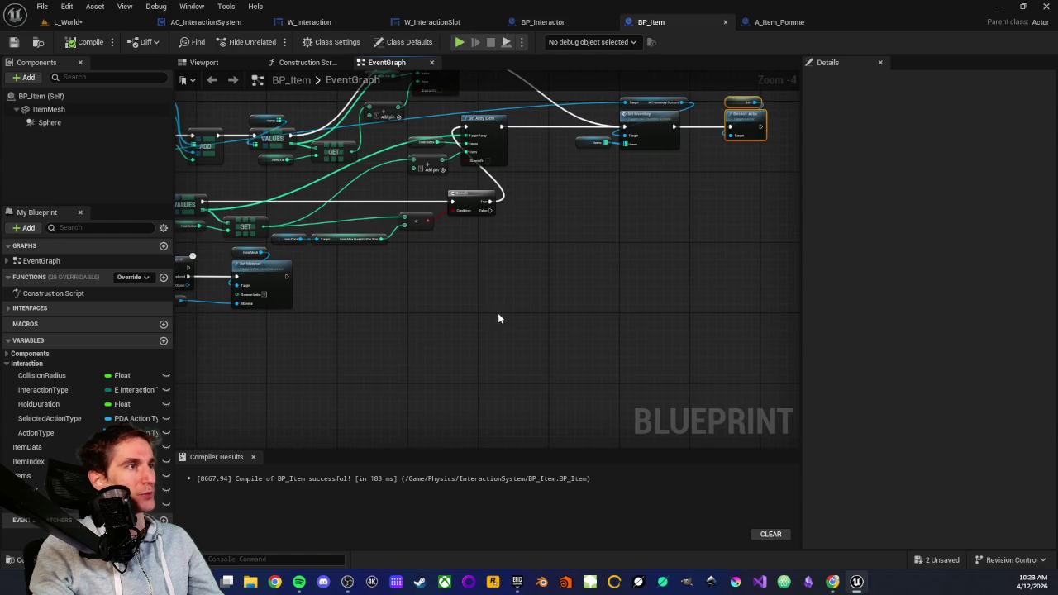
{"action": "left_click_drag", "start_coordinate": [498, 314], "coordinate": [420, 334]}
{"action": "mouse_move", "coordinate": [319, 366]}
{"action": "left_mouse_down"}
{"action": "mouse_move", "coordinate": [474, 322]}
{"action": "mouse_move", "coordinate": [366, 352]}
{"action": "mouse_move", "coordinate": [551, 254]}
{"action": "left_mouse_up"}
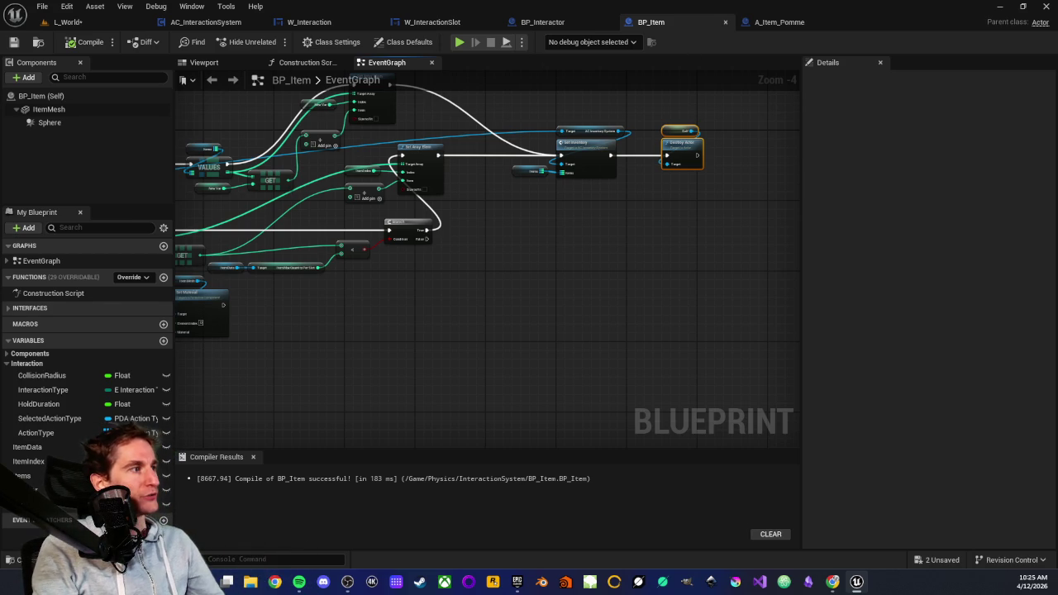
Step: Reopen DA_Pomme to confirm Pomme, Sphere mesh, MI_Pomme material and weight 0.15
{"action": "key", "text": "ctrl+space"}
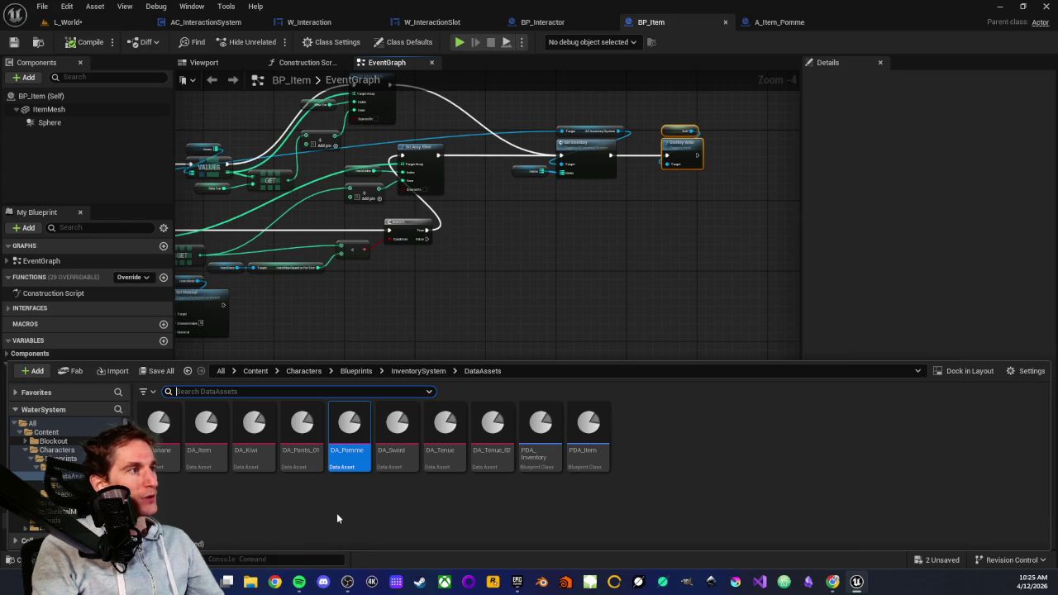
{"action": "double_click", "coordinate": [351, 452]}
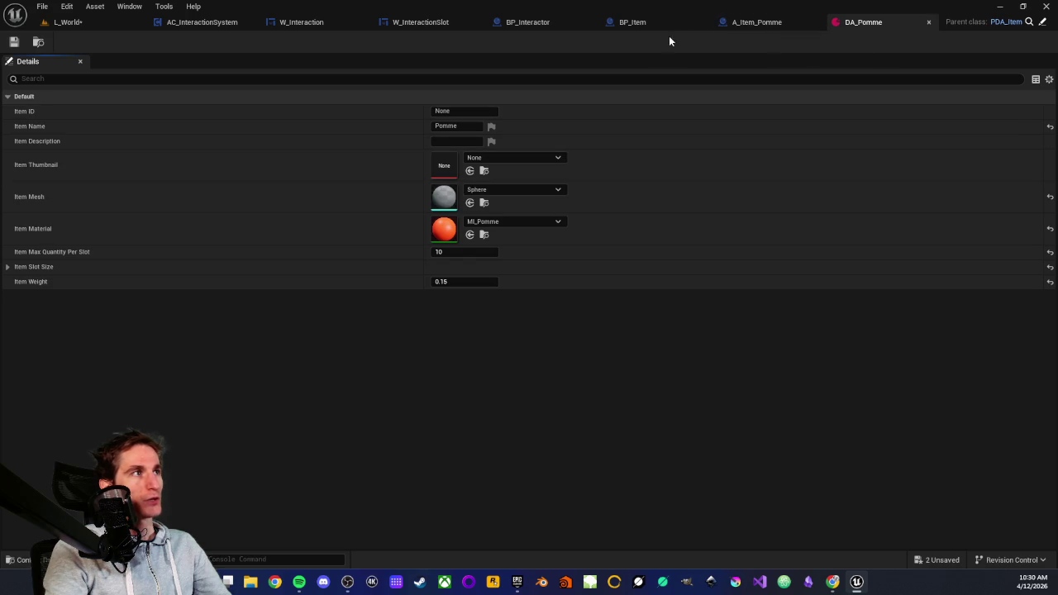
{"action": "left_click", "coordinate": [633, 23]}
Step: Inspect the default values of BP_Item's ActionType variable
{"action": "scroll", "coordinate": [458, 326], "scroll_direction": "down", "scroll_amount": 3}
{"action": "scroll", "coordinate": [533, 345], "scroll_direction": "up", "scroll_amount": 3}
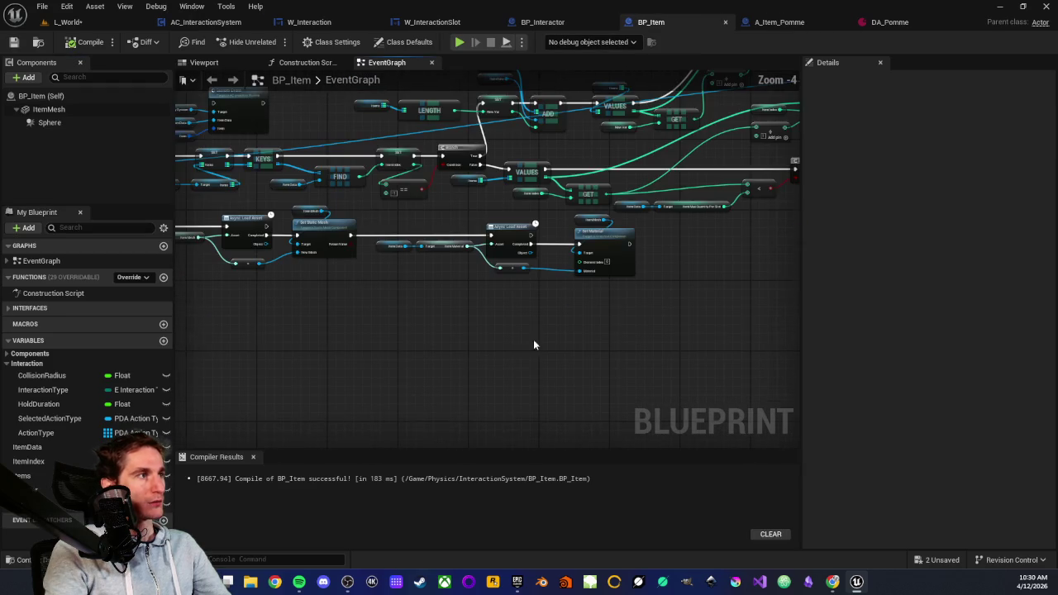
{"action": "left_click_drag", "start_coordinate": [397, 350], "coordinate": [550, 347]}
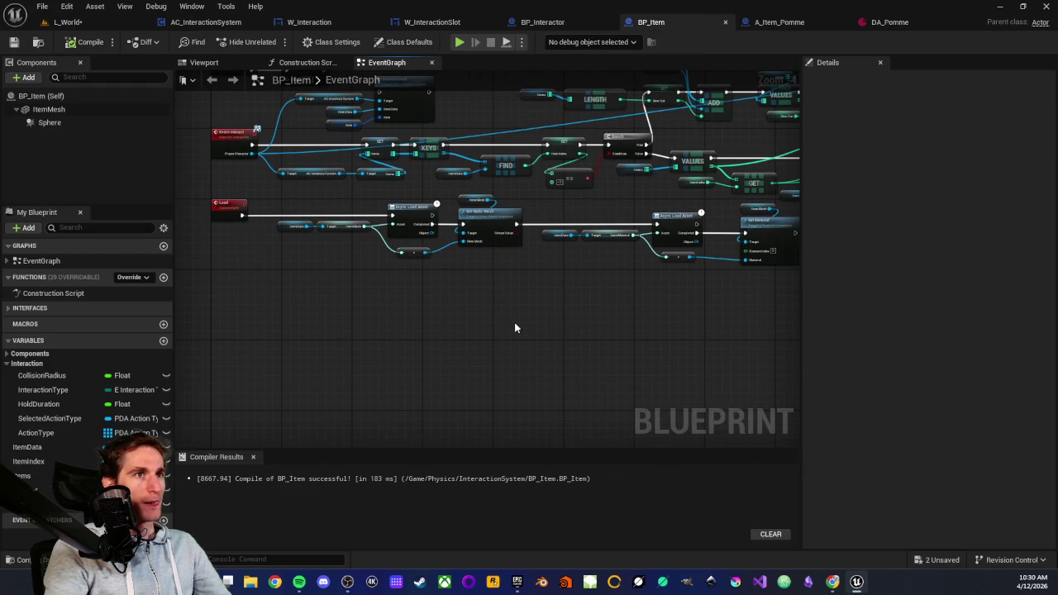
{"action": "scroll", "coordinate": [488, 320], "scroll_direction": "down", "scroll_amount": 3}
{"action": "scroll", "coordinate": [396, 324], "scroll_direction": "up", "scroll_amount": 3}
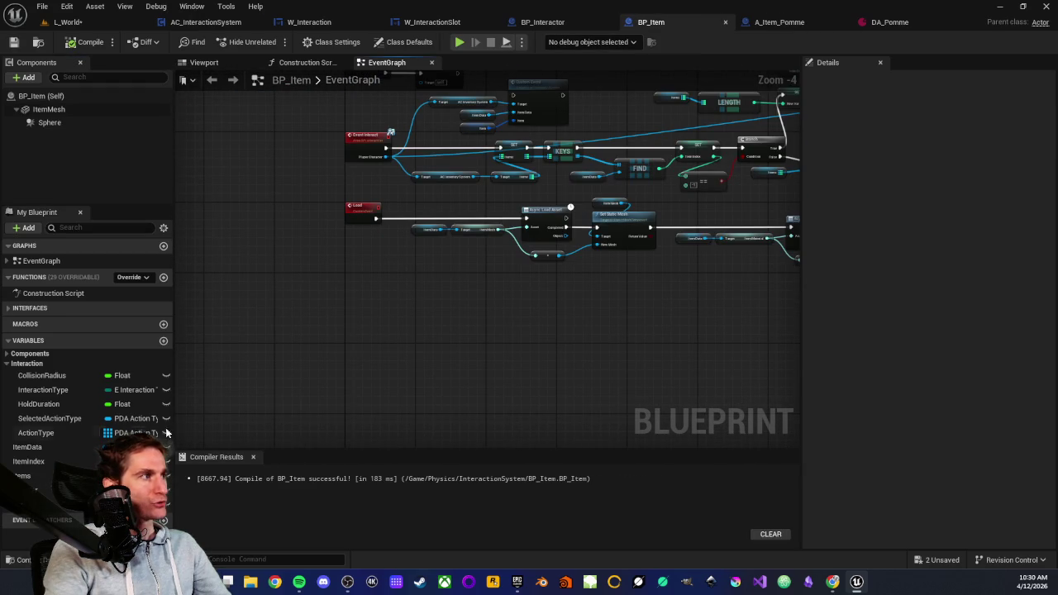
{"action": "left_click", "coordinate": [37, 434]}
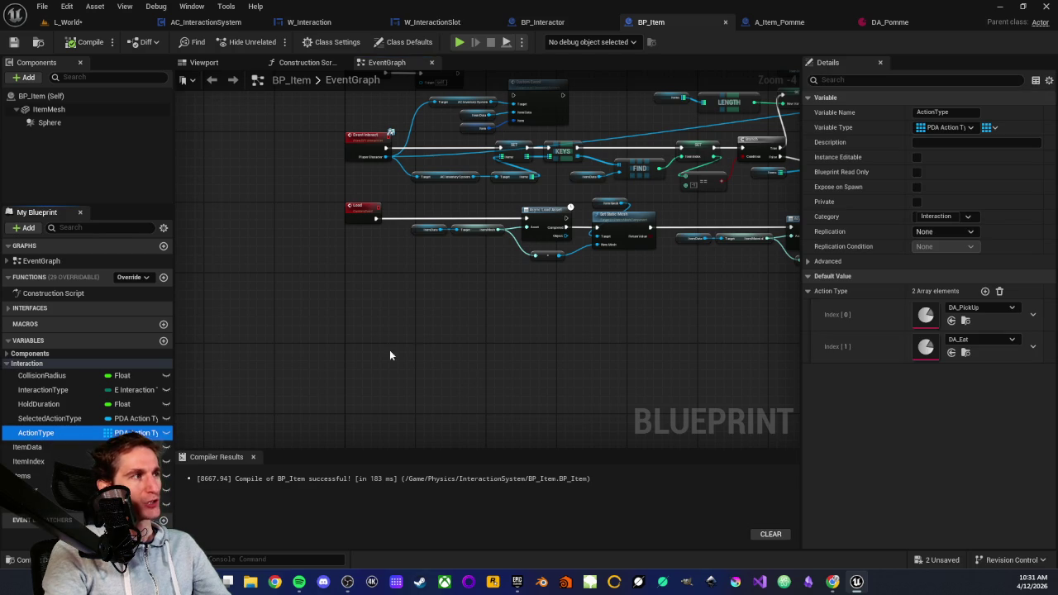
Step: Review the BeginPlay and Event Interact node chain, then close the DA_Pomme tab
{"action": "mouse_move", "coordinate": [461, 304]}
{"action": "left_mouse_down"}
{"action": "mouse_move", "coordinate": [449, 300]}
{"action": "mouse_move", "coordinate": [404, 331]}
{"action": "left_mouse_up"}
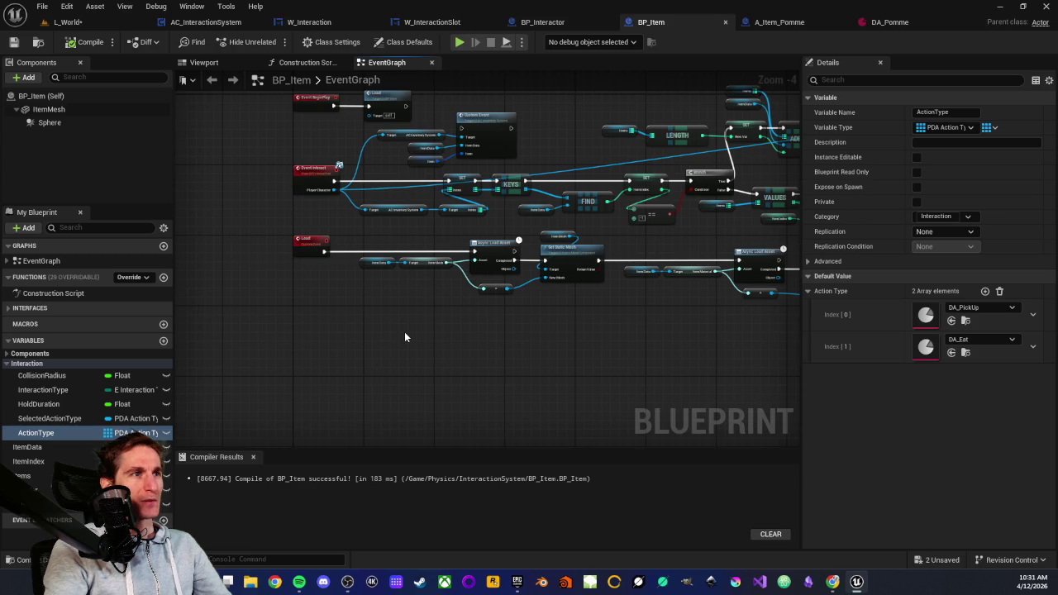
{"action": "scroll", "coordinate": [398, 314], "scroll_direction": "up", "scroll_amount": 3}
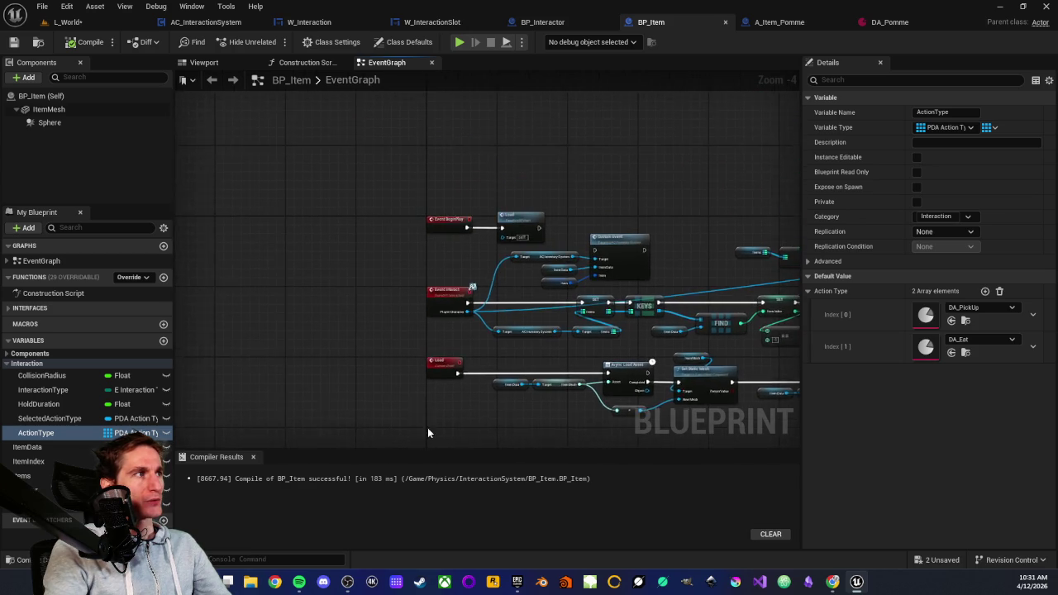
{"action": "left_click_drag", "start_coordinate": [407, 320], "coordinate": [306, 325]}
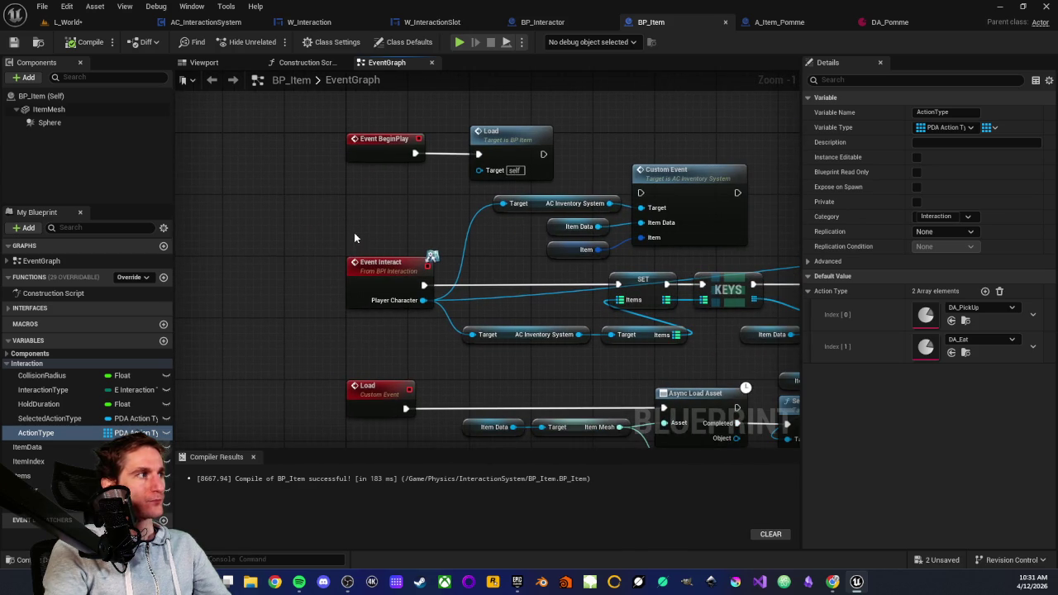
{"action": "left_click", "coordinate": [439, 269]}
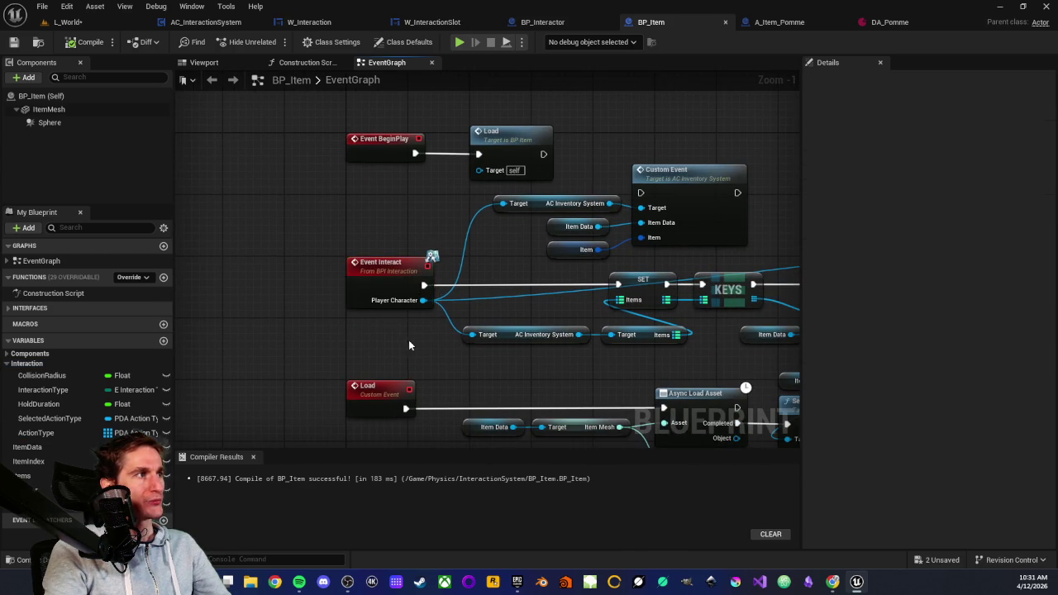
{"action": "scroll", "coordinate": [395, 258], "scroll_direction": "down", "scroll_amount": 1}
{"action": "left_click_drag", "start_coordinate": [680, 171], "coordinate": [494, 200]}
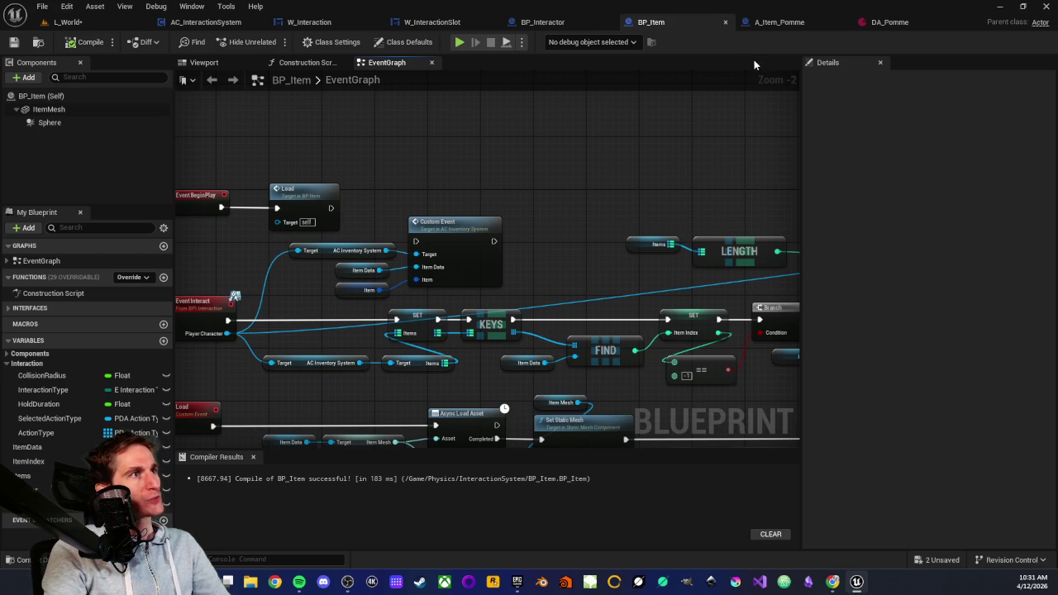
{"action": "left_click", "coordinate": [951, 22]}
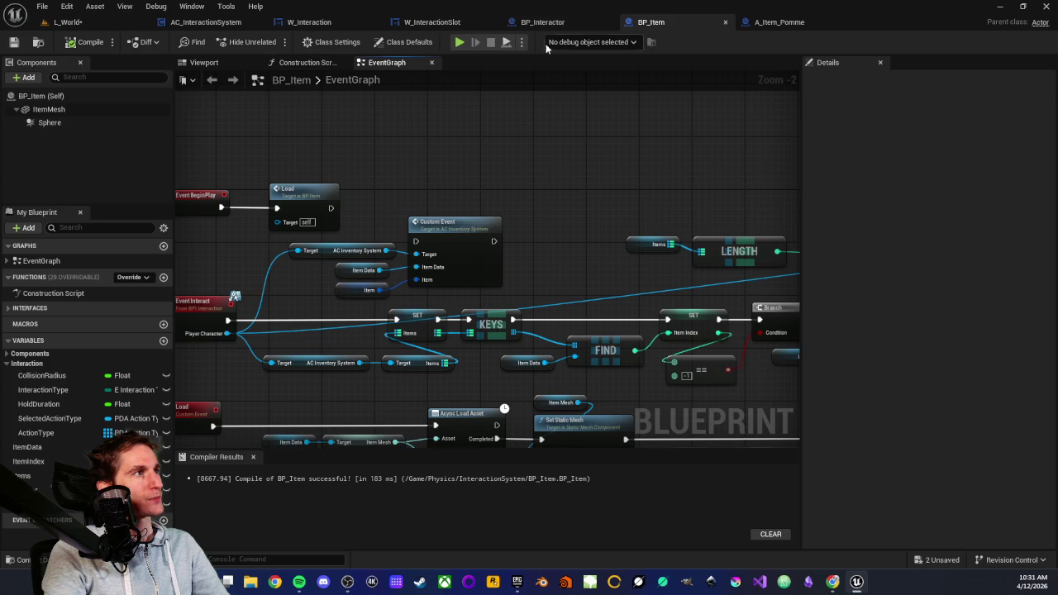
{"action": "left_click", "coordinate": [556, 18]}
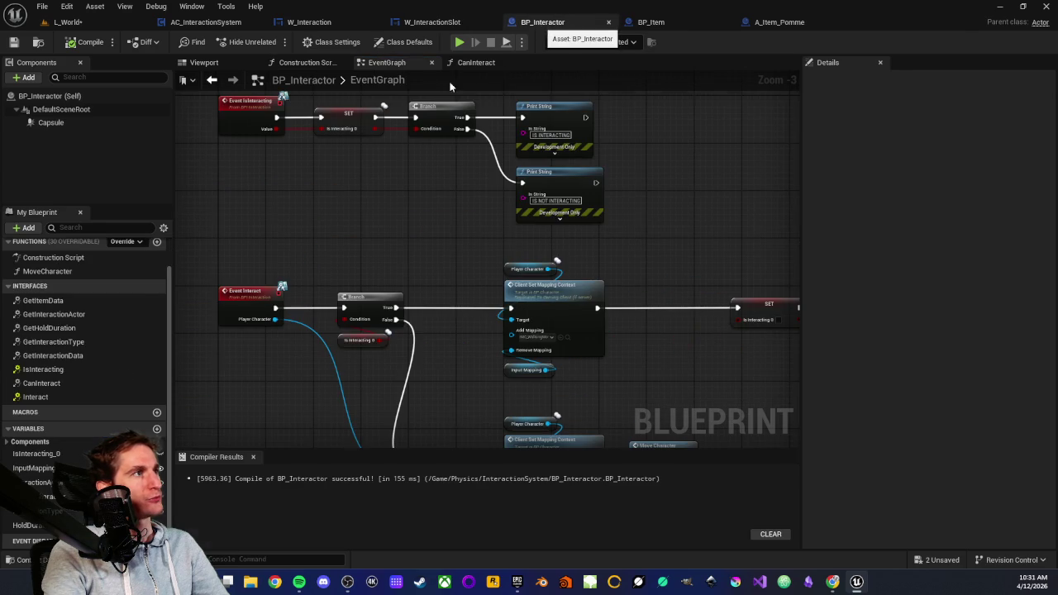
Step: Close BP_Interactor and view AC_InteractionSystem's end-overlap event nodes
{"action": "middle_click", "coordinate": [543, 25]}
{"action": "left_click", "coordinate": [312, 23]}
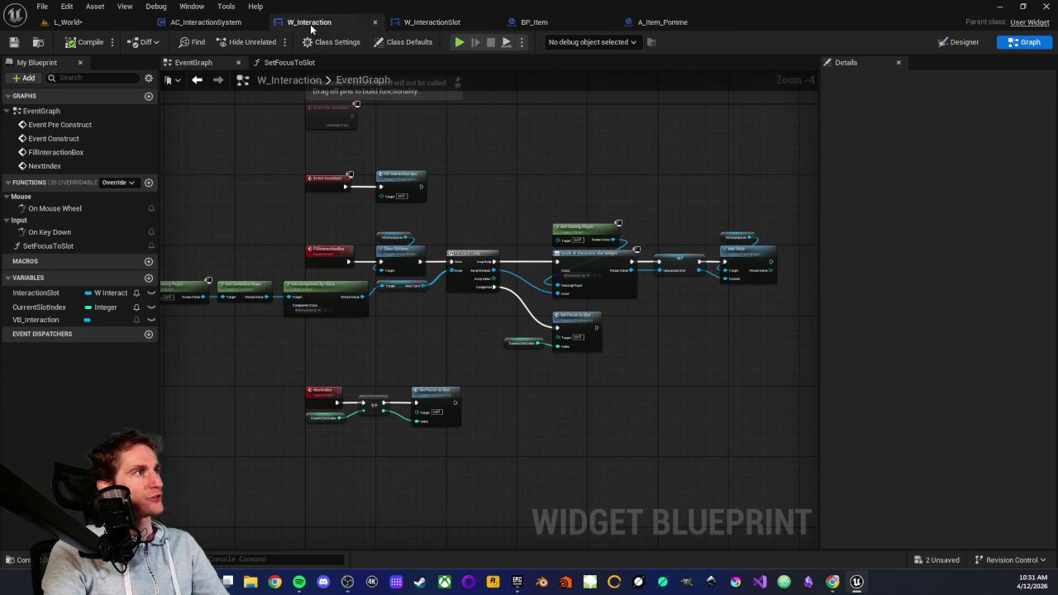
{"action": "left_click", "coordinate": [206, 23]}
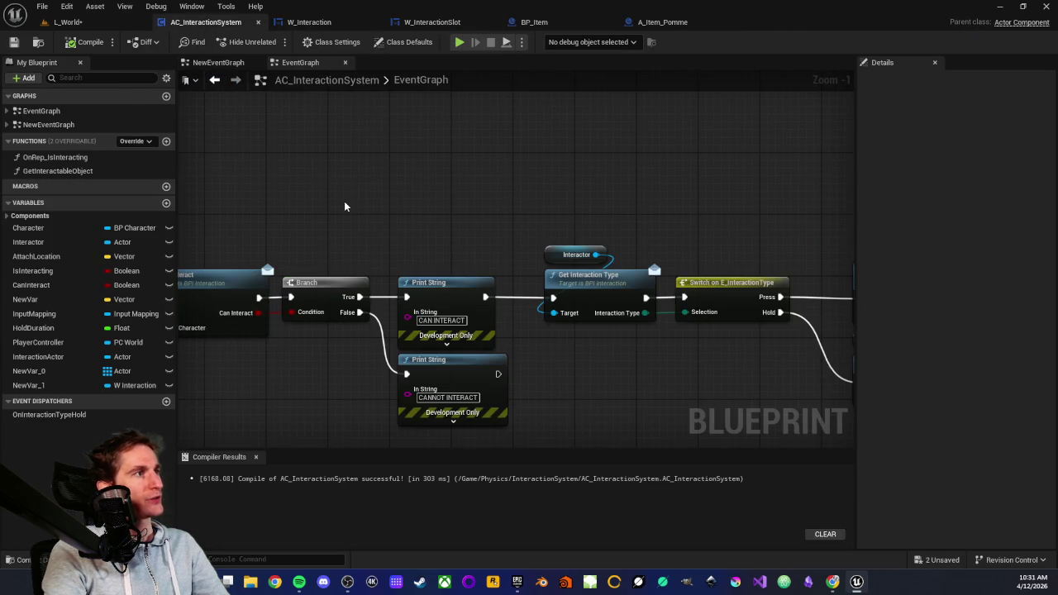
{"action": "scroll", "coordinate": [545, 302], "scroll_direction": "down", "scroll_amount": 3}
{"action": "scroll", "coordinate": [512, 327], "scroll_direction": "up", "scroll_amount": 4}
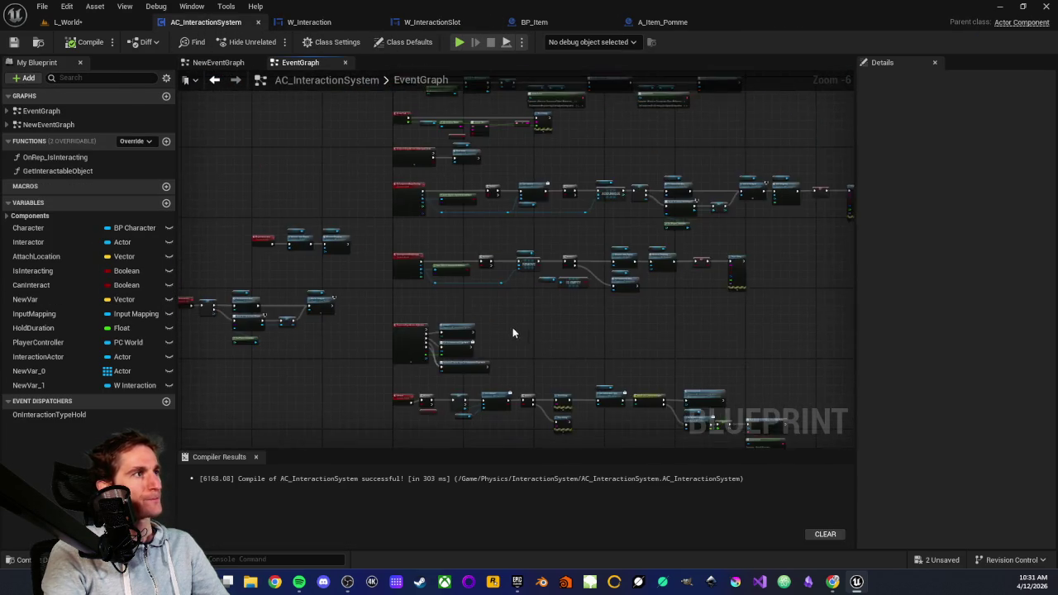
{"action": "mouse_move", "coordinate": [485, 319]}
{"action": "left_mouse_down"}
{"action": "mouse_move", "coordinate": [455, 333]}
{"action": "mouse_move", "coordinate": [448, 356]}
{"action": "left_mouse_up"}
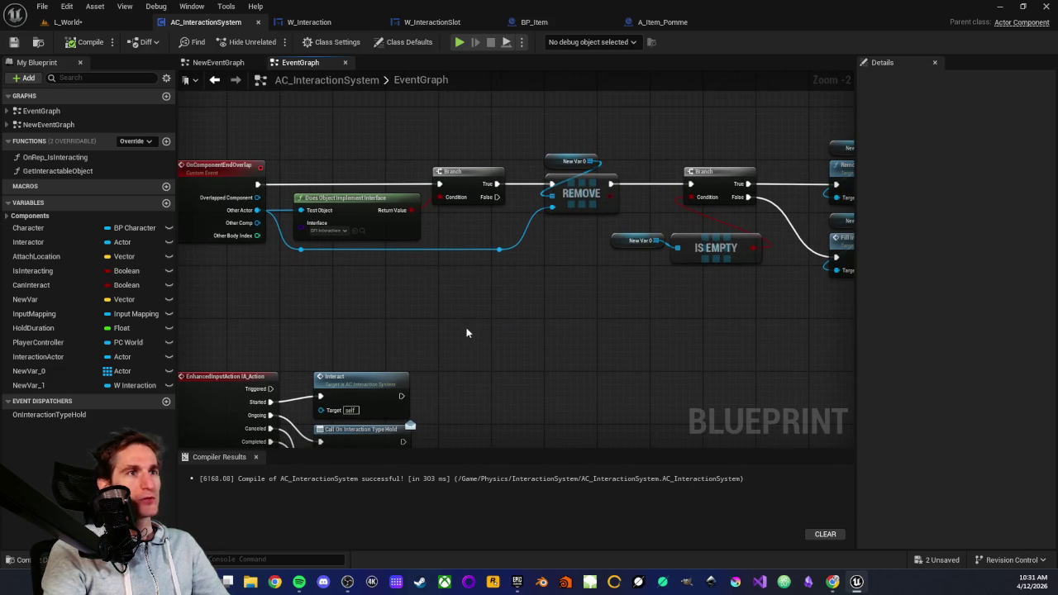
Step: Glance at the rafts level, then browse the Content Drawer to Physics/InteractionSystem
{"action": "left_click", "coordinate": [68, 22]}
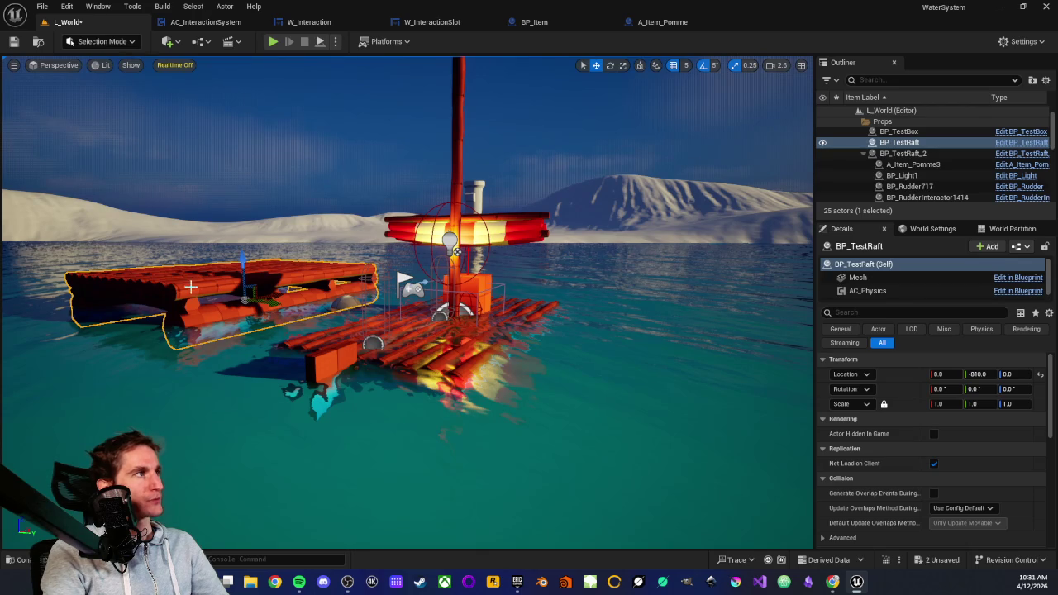
{"action": "left_click", "coordinate": [206, 21]}
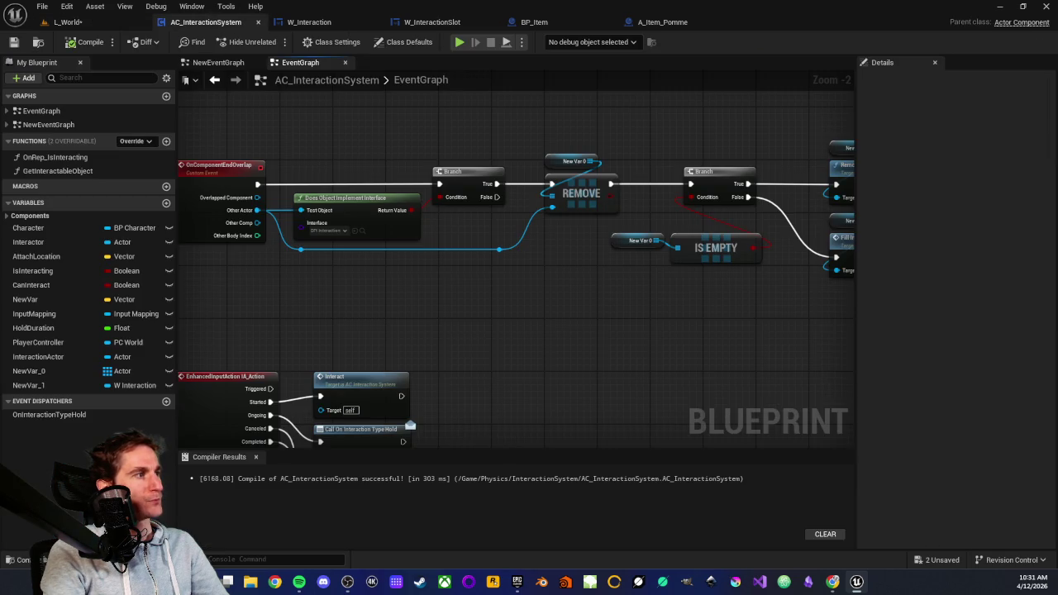
{"action": "left_click", "coordinate": [25, 559]}
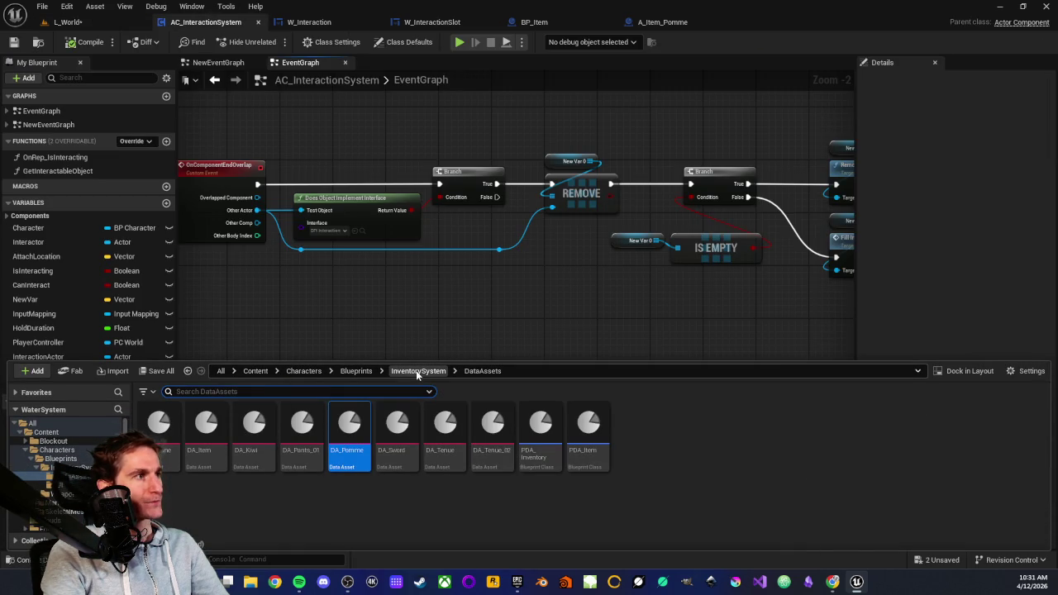
{"action": "scroll", "coordinate": [53, 458], "scroll_direction": "down", "scroll_amount": 5}
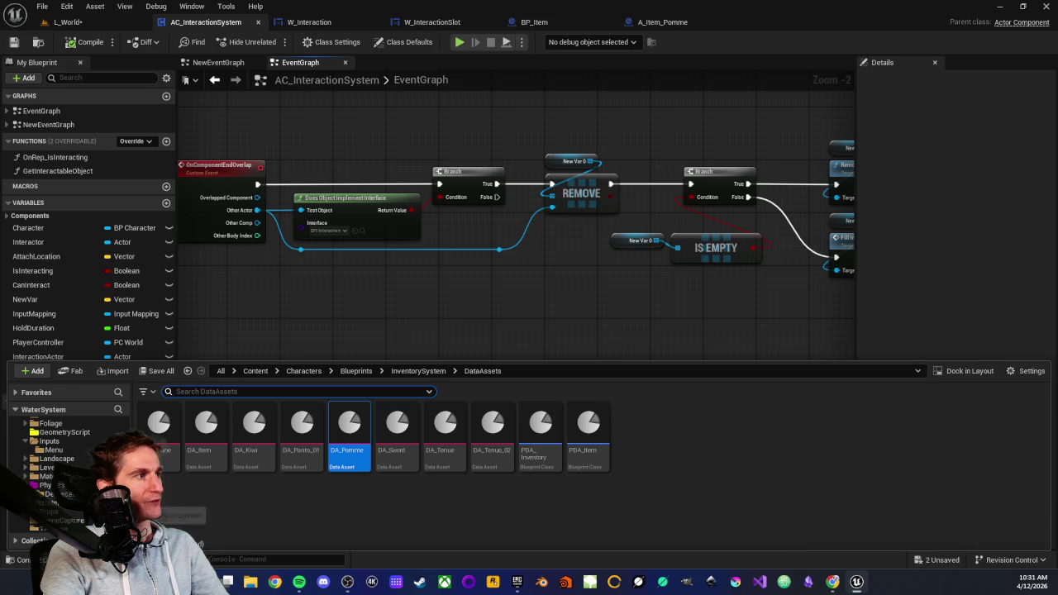
{"action": "left_click", "coordinate": [46, 502]}
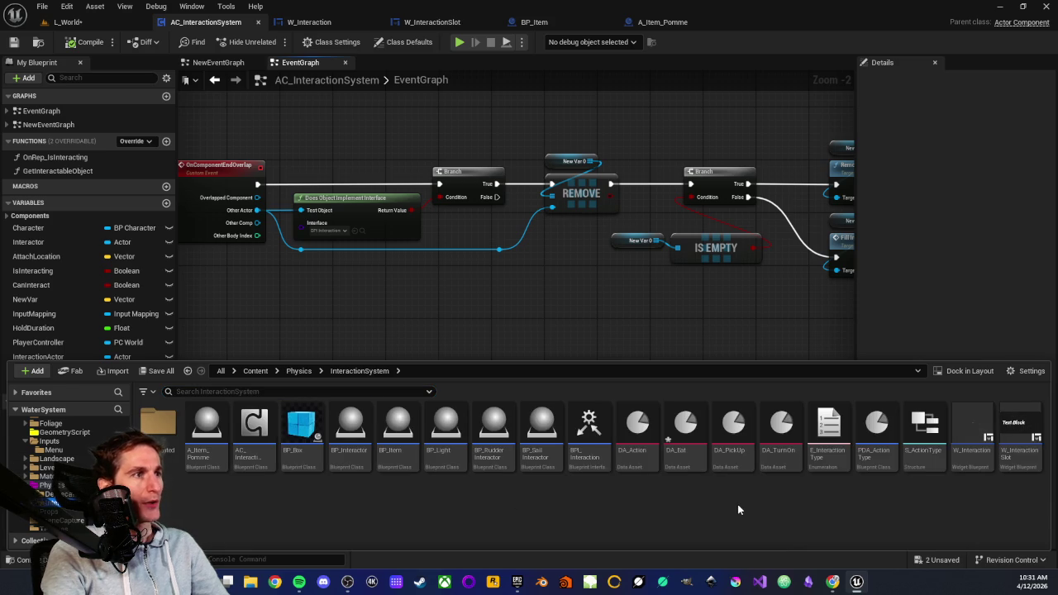
Step: Open BPI_Interaction and create a new interface function named GetActionType with one output
{"action": "double_click", "coordinate": [587, 464]}
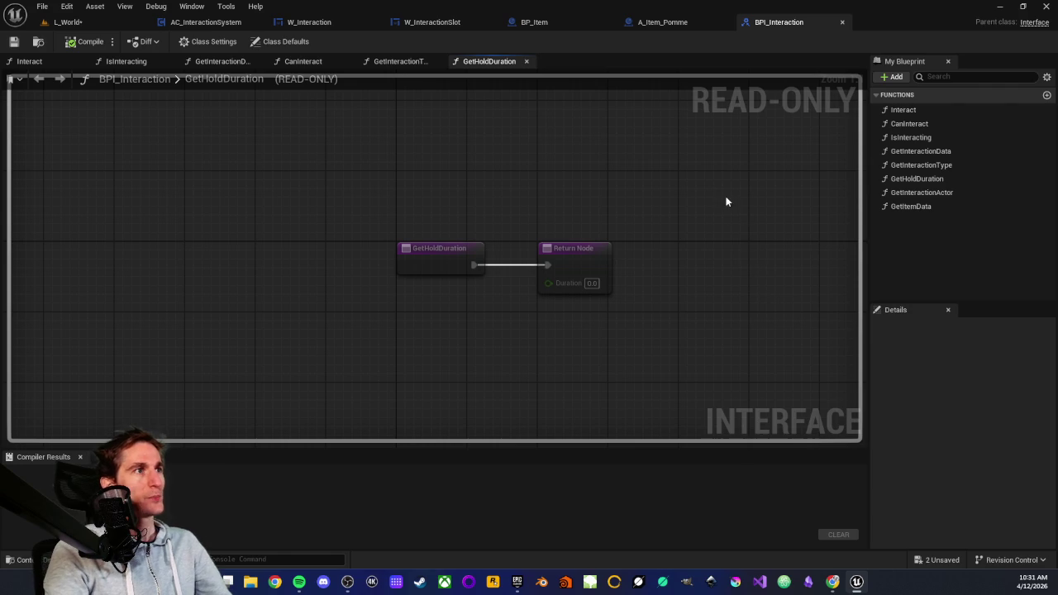
{"action": "left_click", "coordinate": [892, 76]}
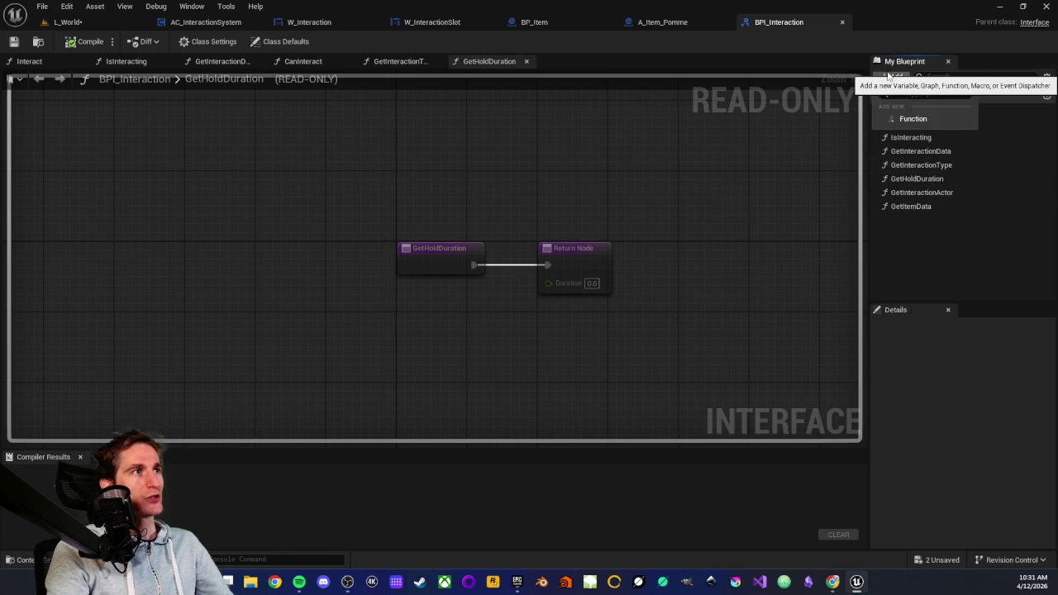
{"action": "left_click", "coordinate": [909, 119]}
{"action": "type", "text": "Get"}
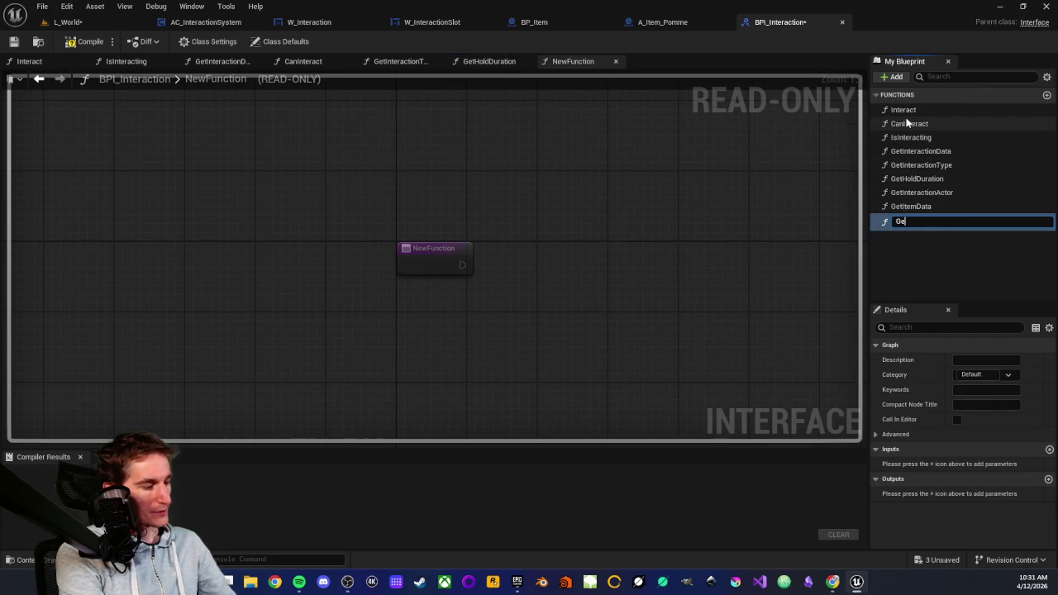
{"action": "type", "text": "Act"}
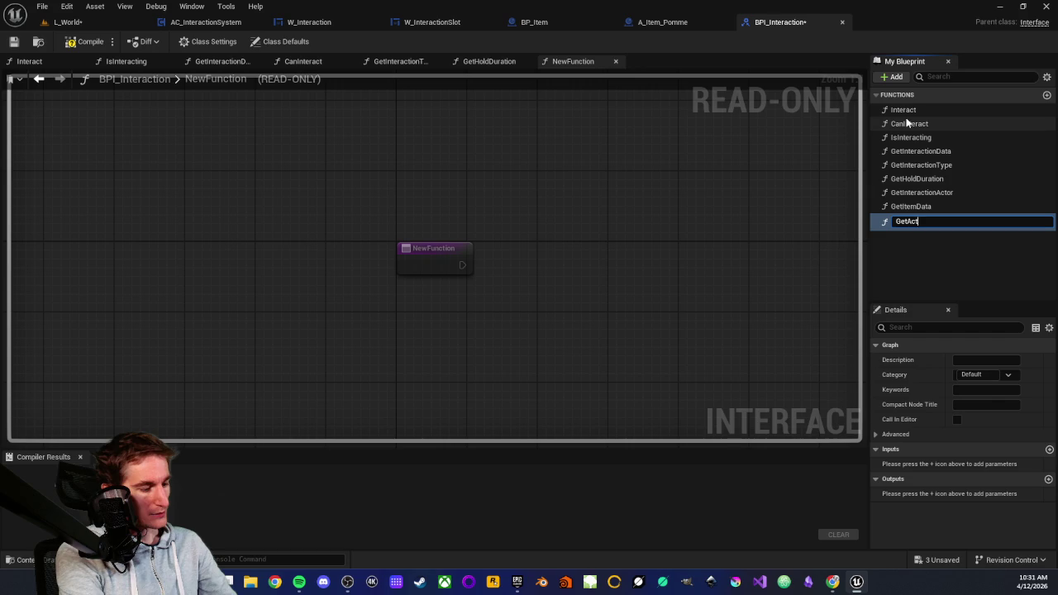
{"action": "type", "text": "ion"}
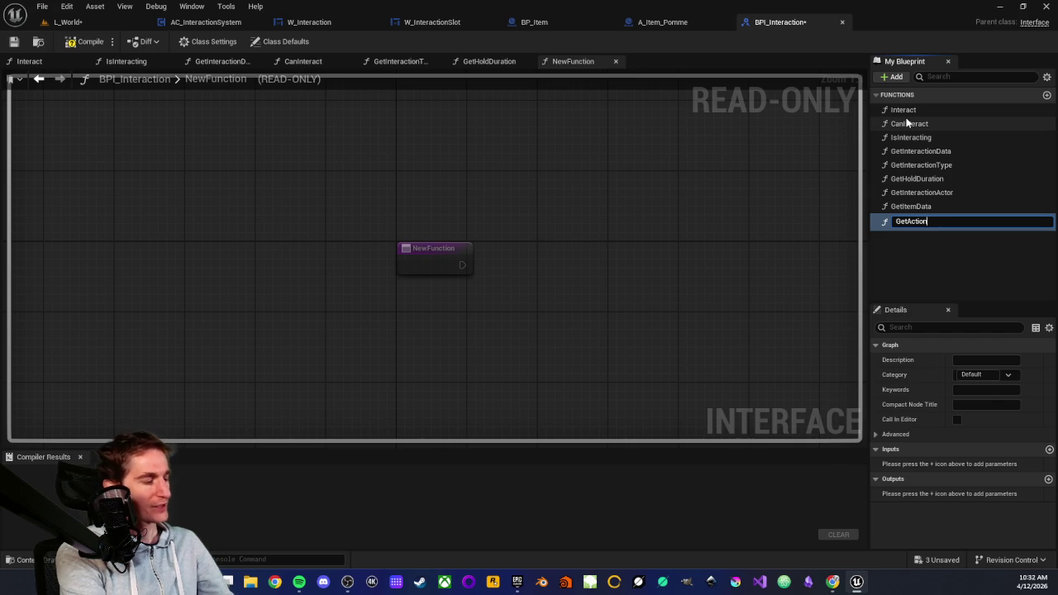
{"action": "type", "text": "Type"}
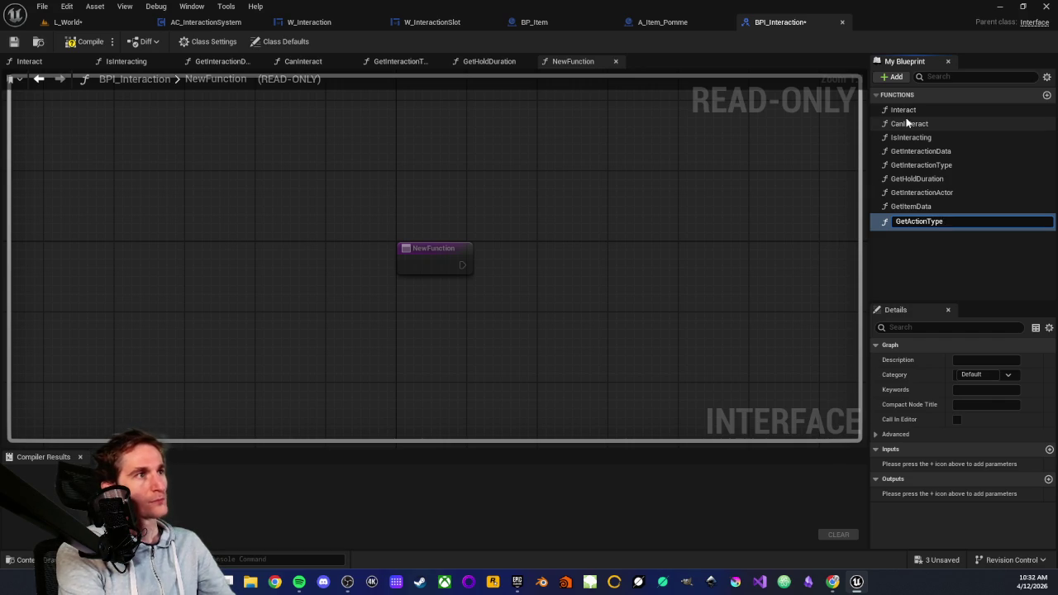
{"action": "key", "text": "Return"}
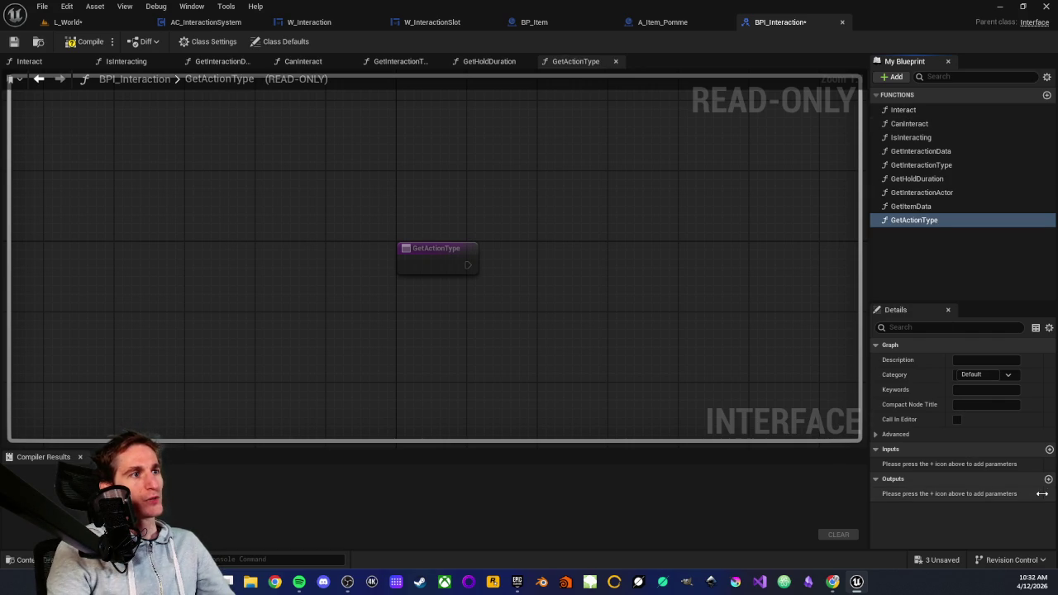
{"action": "left_click", "coordinate": [1047, 480]}
Step: Name the new output ActionsType, set its type to PDA Action Type, and compile
{"action": "left_click", "coordinate": [925, 494]}
{"action": "type", "text": "Action"}
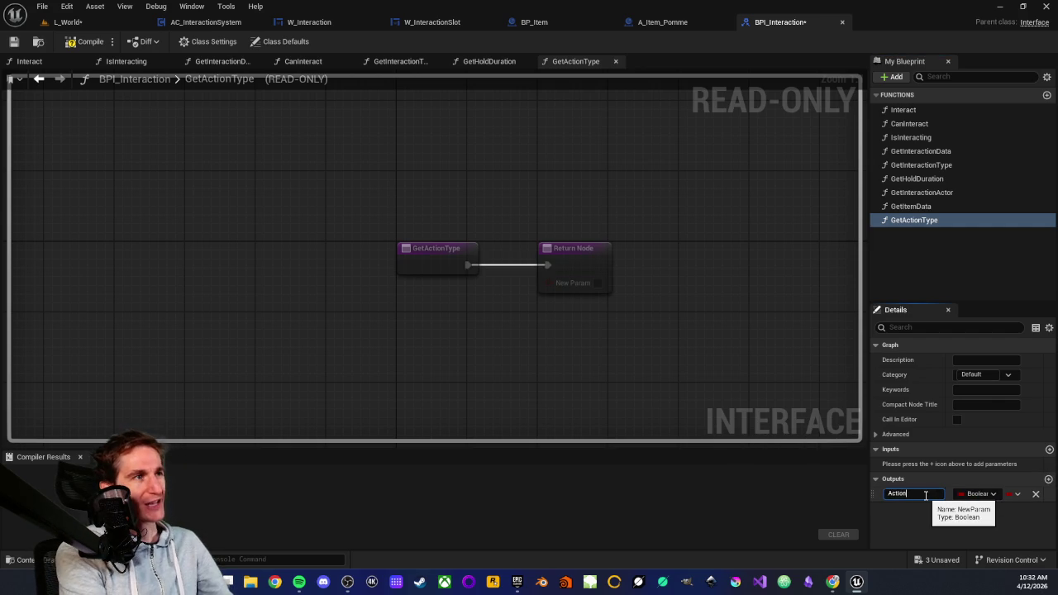
{"action": "type", "text": "sTyp"}
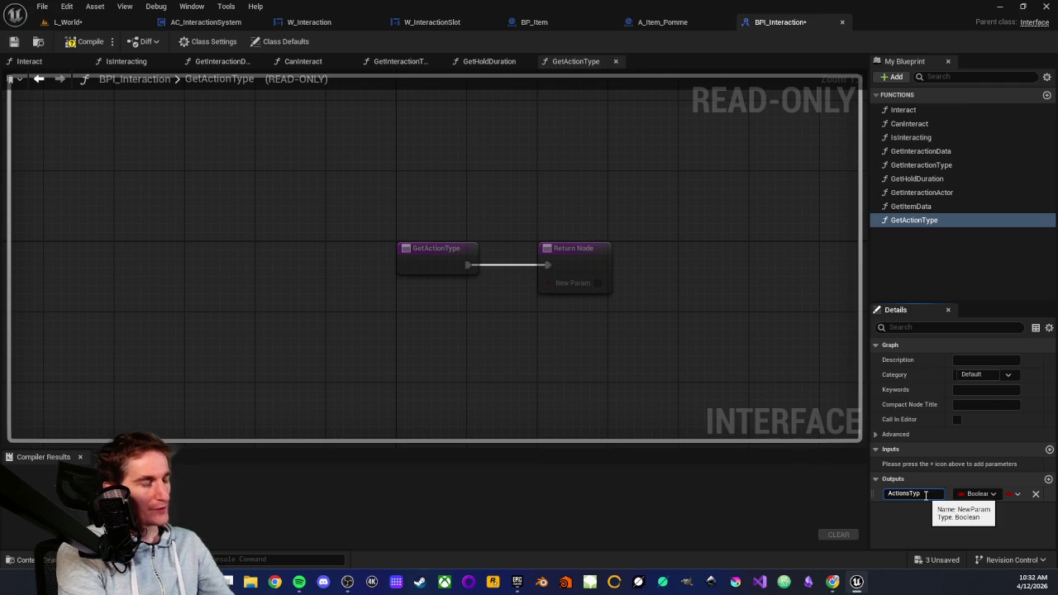
{"action": "key", "text": "Return"}
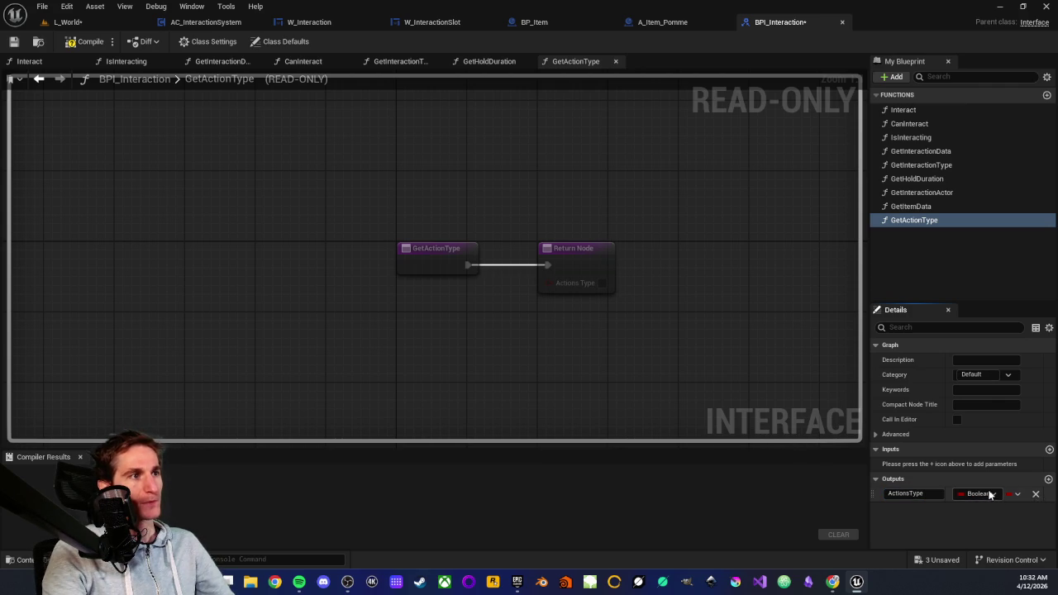
{"action": "left_click", "coordinate": [989, 494]}
{"action": "type", "text": "p"}
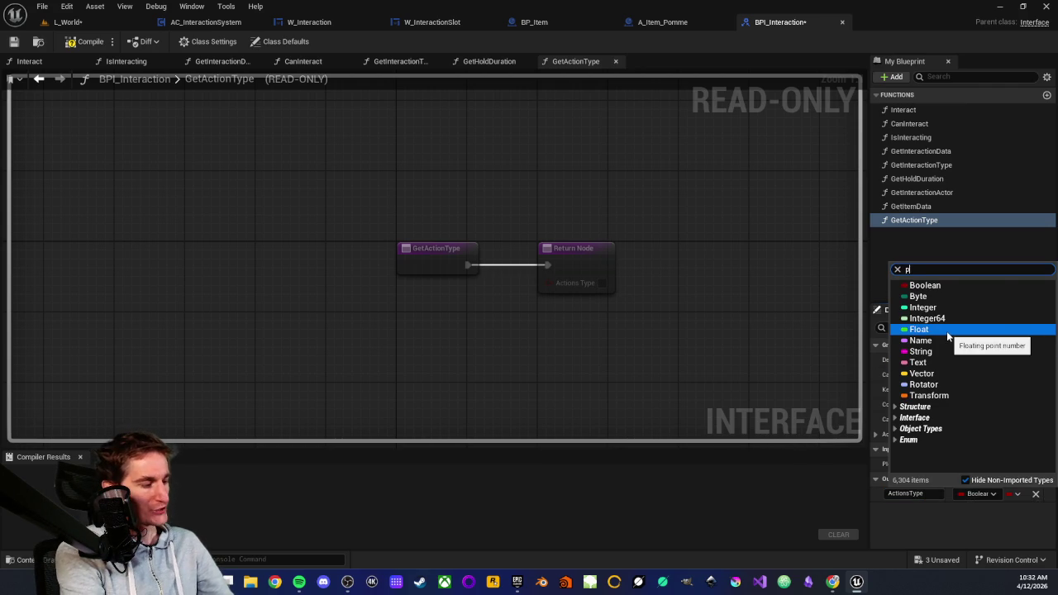
{"action": "type", "text": "da action type"}
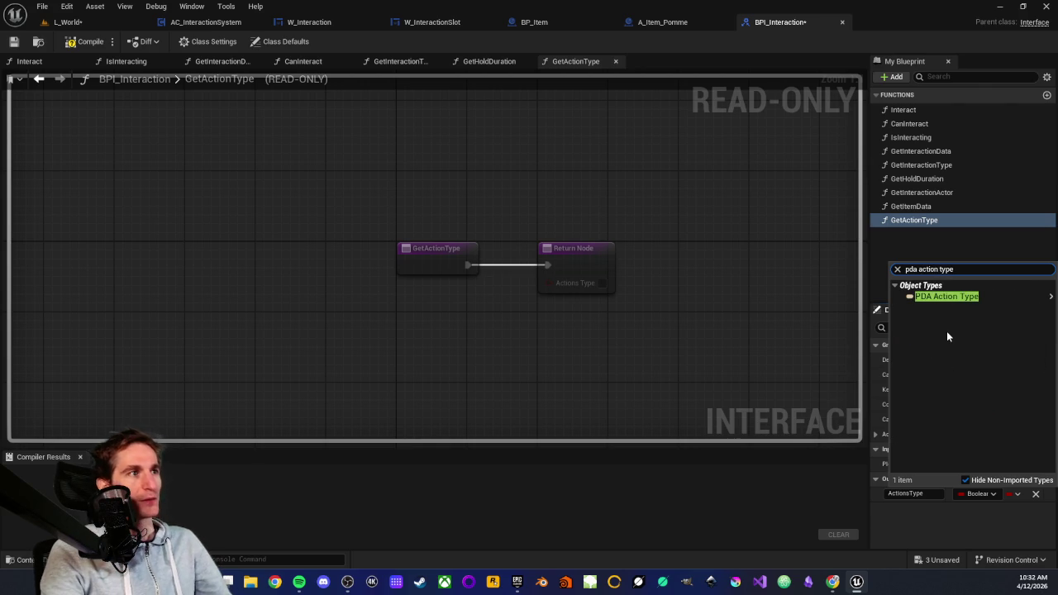
{"action": "mouse_move", "coordinate": [934, 297]}
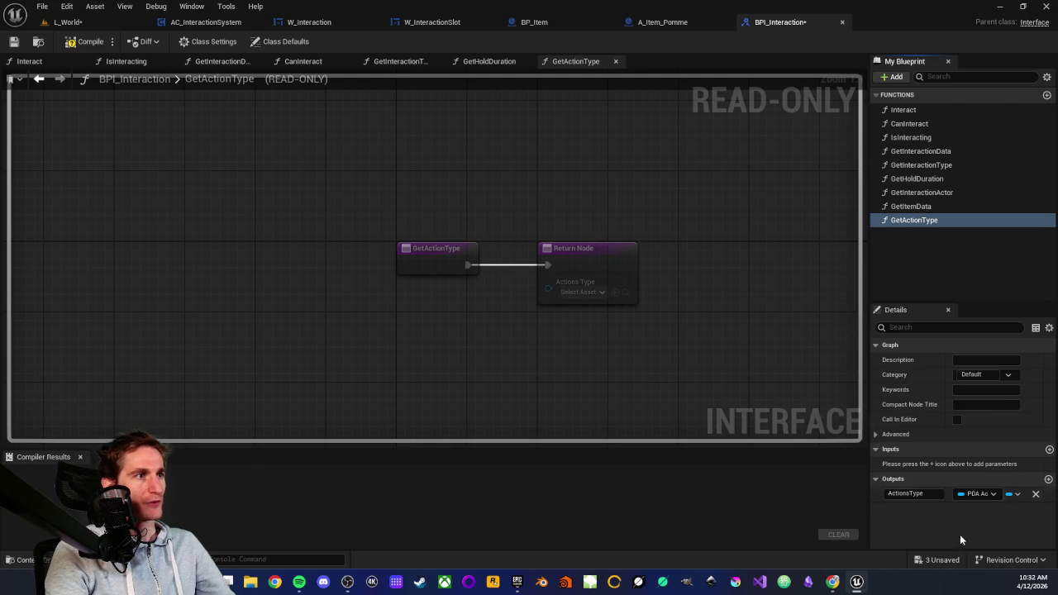
{"action": "left_click", "coordinate": [83, 43]}
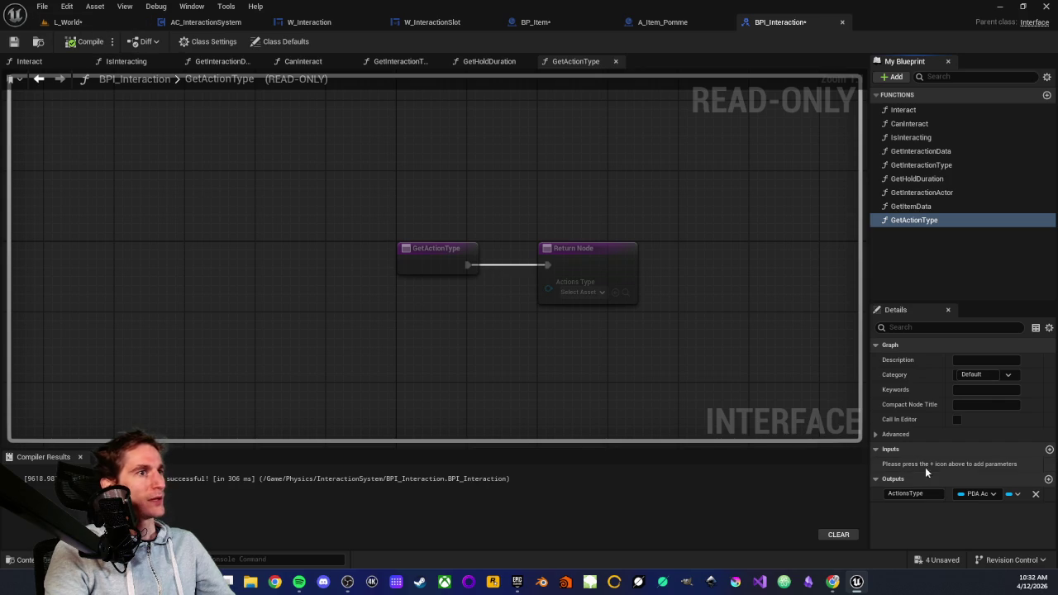
Step: Turn ActionsType into an Array, then recompile and save the interface
{"action": "left_click", "coordinate": [1011, 494]}
{"action": "left_click", "coordinate": [1010, 526]}
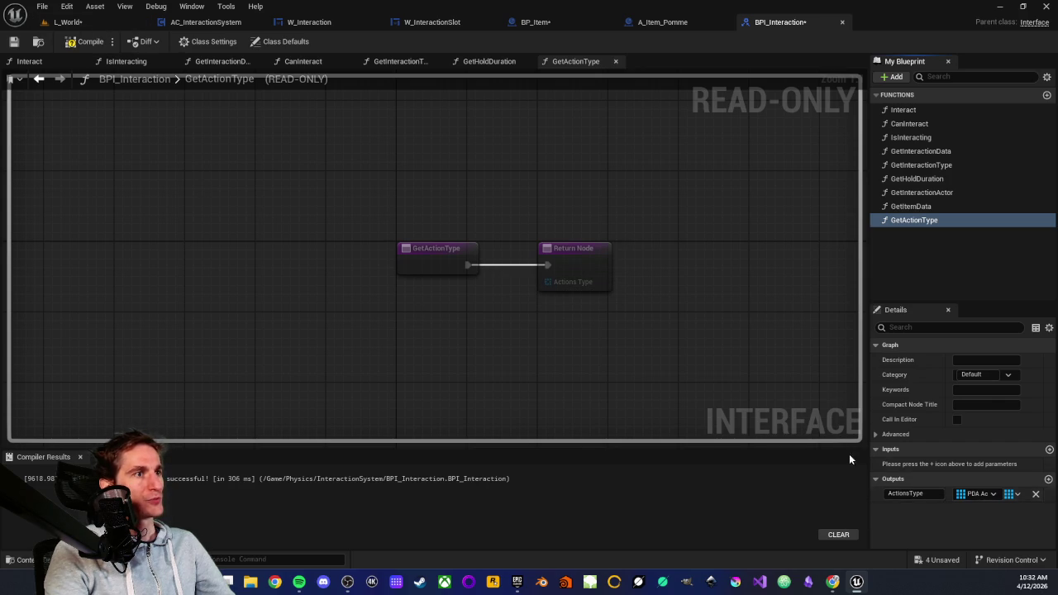
{"action": "left_click", "coordinate": [82, 42]}
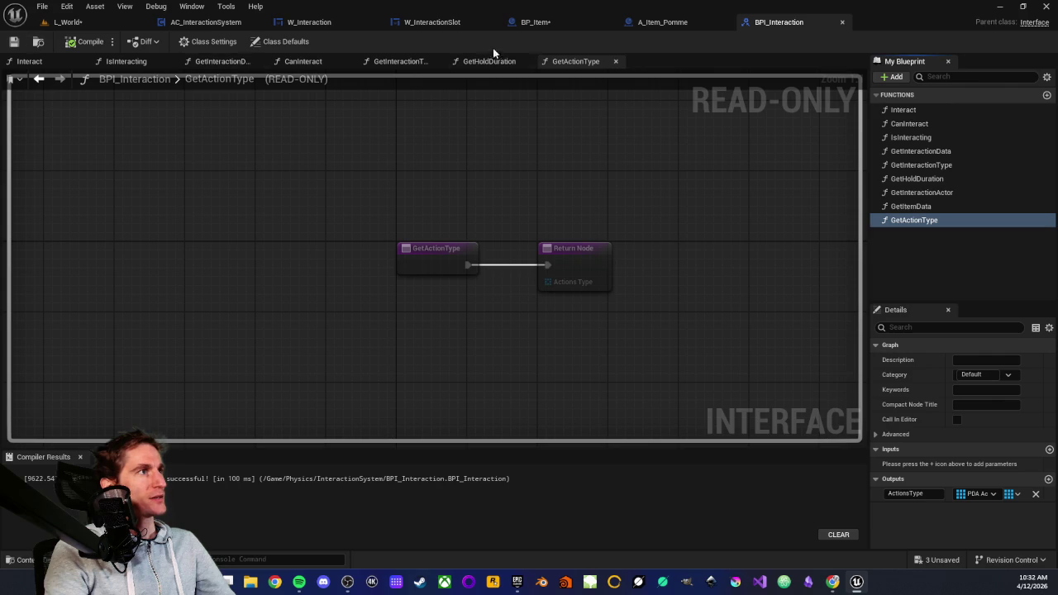
{"action": "left_click", "coordinate": [561, 25]}
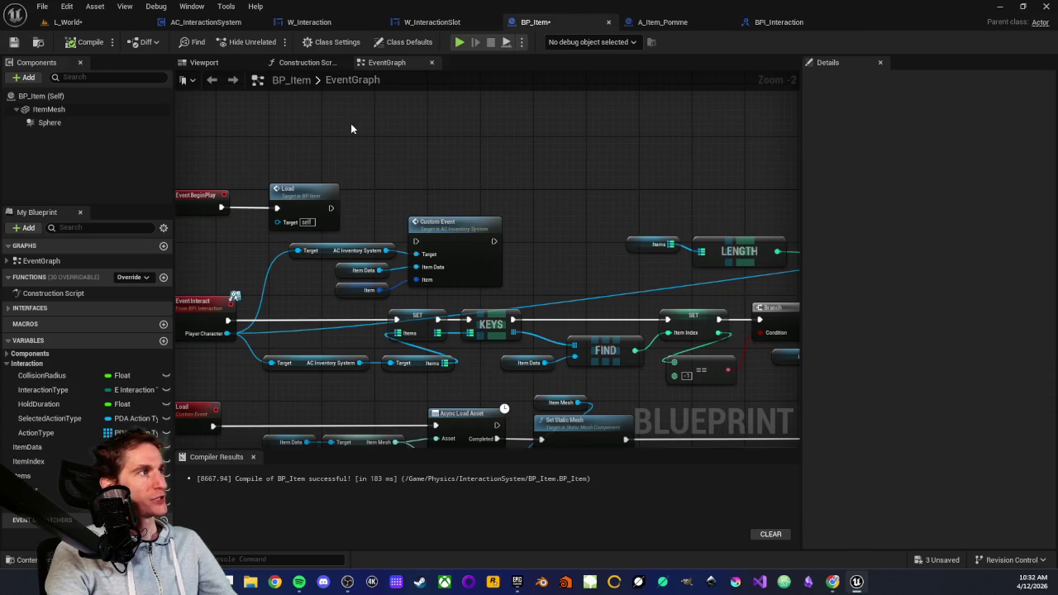
Step: In BP_Item's GetActionType graph, connect the ActionType variable to the Return Node's Actions Type pin
{"action": "left_click", "coordinate": [6, 309]}
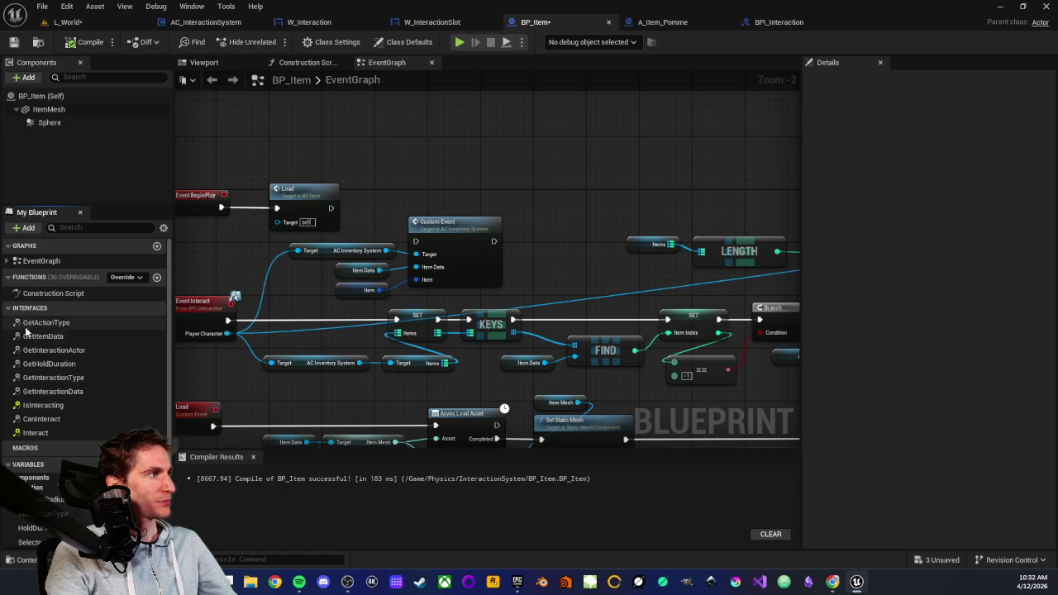
{"action": "double_click", "coordinate": [37, 323]}
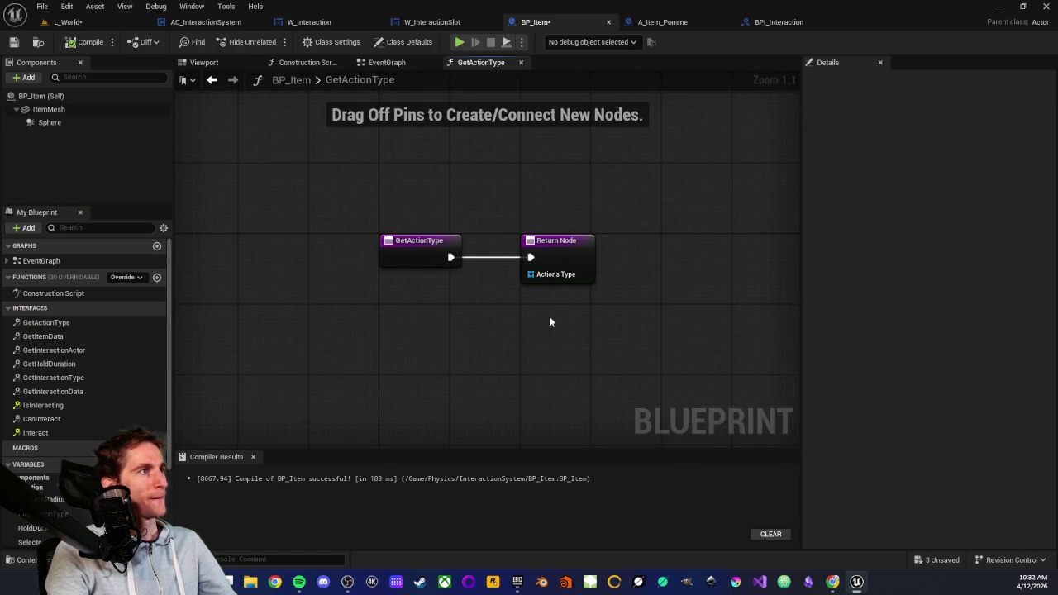
{"action": "scroll", "coordinate": [33, 413], "scroll_direction": "down", "scroll_amount": 3}
{"action": "mouse_move", "coordinate": [32, 452]}
{"action": "left_mouse_down"}
{"action": "mouse_move", "coordinate": [521, 321]}
{"action": "mouse_move", "coordinate": [531, 275]}
{"action": "left_mouse_up"}
{"action": "mouse_move", "coordinate": [413, 283]}
{"action": "left_mouse_down"}
{"action": "mouse_move", "coordinate": [407, 301]}
{"action": "mouse_move", "coordinate": [391, 289]}
{"action": "left_mouse_up"}
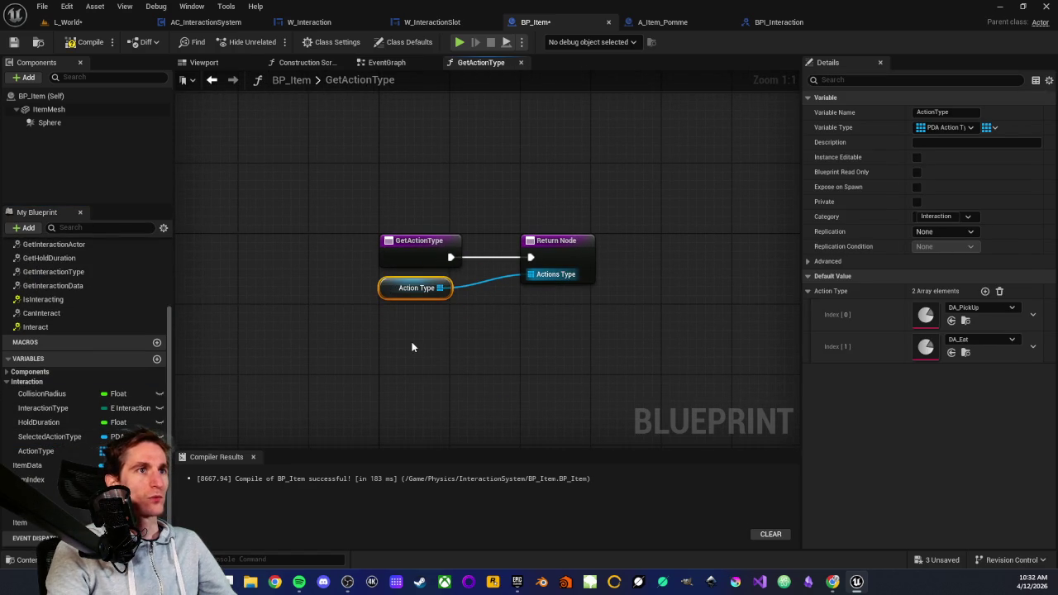
{"action": "mouse_move", "coordinate": [332, 174]}
{"action": "left_mouse_down"}
{"action": "mouse_move", "coordinate": [643, 371]}
{"action": "mouse_move", "coordinate": [538, 332]}
{"action": "mouse_move", "coordinate": [496, 248]}
{"action": "left_mouse_up"}
{"action": "left_click", "coordinate": [439, 167]}
Step: Pan AC_InteractionSystem's event graph to the begin-overlap Branch, Can Interact and AddUnique chain
{"action": "left_click", "coordinate": [202, 25]}
{"action": "scroll", "coordinate": [471, 292], "scroll_direction": "down", "scroll_amount": 4}
{"action": "scroll", "coordinate": [455, 277], "scroll_direction": "up", "scroll_amount": 4}
{"action": "scroll", "coordinate": [405, 275], "scroll_direction": "up", "scroll_amount": 3}
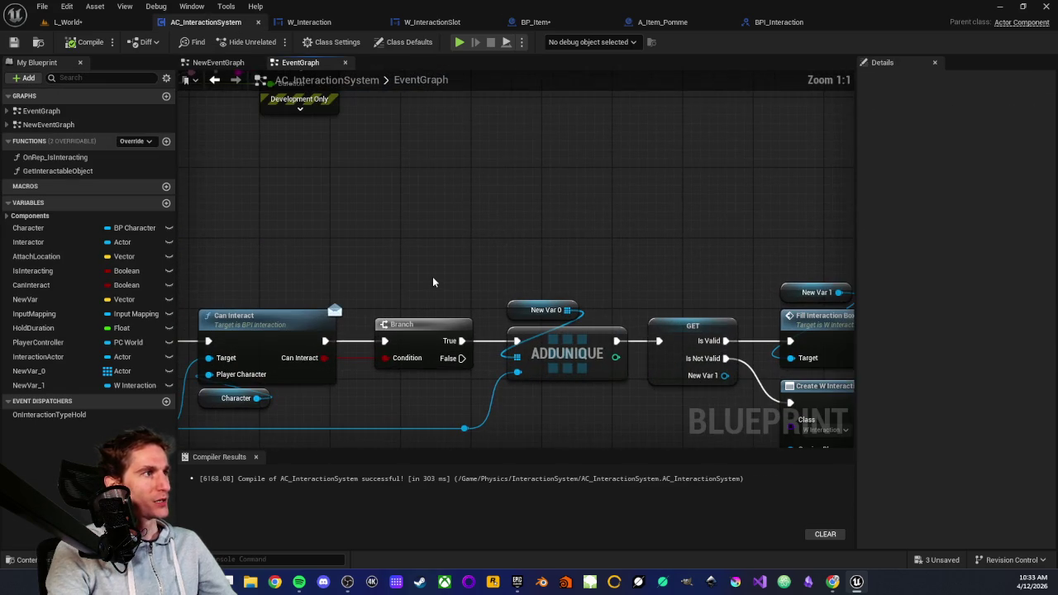
{"action": "scroll", "coordinate": [480, 270], "scroll_direction": "down", "scroll_amount": 1}
{"action": "scroll", "coordinate": [480, 267], "scroll_direction": "up", "scroll_amount": 1}
{"action": "scroll", "coordinate": [471, 266], "scroll_direction": "down", "scroll_amount": 1}
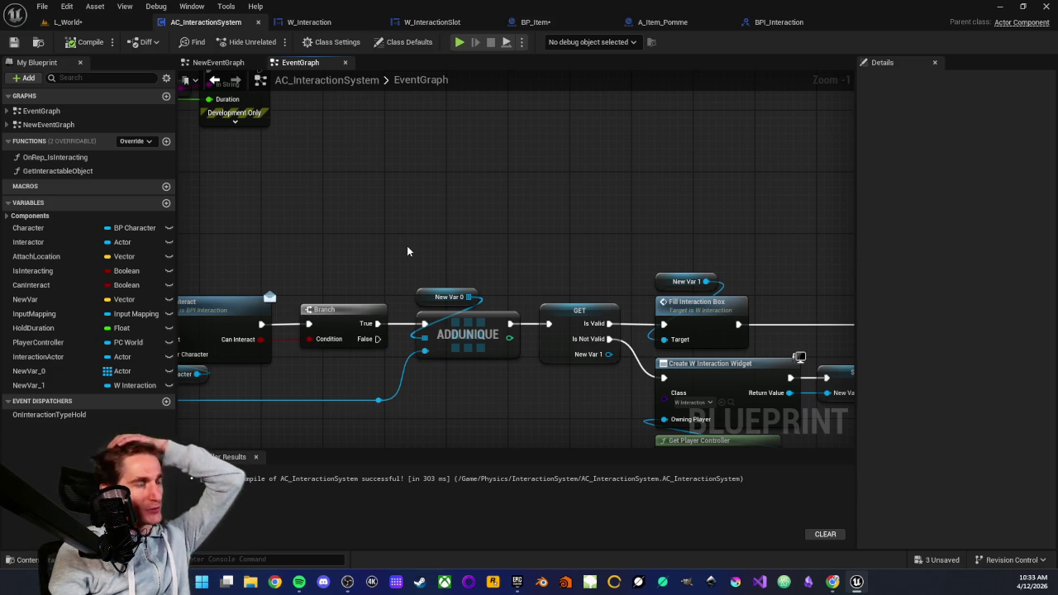
{"action": "left_click_drag", "start_coordinate": [407, 252], "coordinate": [445, 171]}
{"action": "mouse_move", "coordinate": [562, 195]}
{"action": "left_mouse_down"}
{"action": "mouse_move", "coordinate": [455, 170]}
{"action": "mouse_move", "coordinate": [446, 178]}
{"action": "mouse_move", "coordinate": [482, 205]}
{"action": "mouse_move", "coordinate": [506, 208]}
{"action": "left_mouse_up"}
{"action": "left_click_drag", "start_coordinate": [374, 222], "coordinate": [531, 207]}
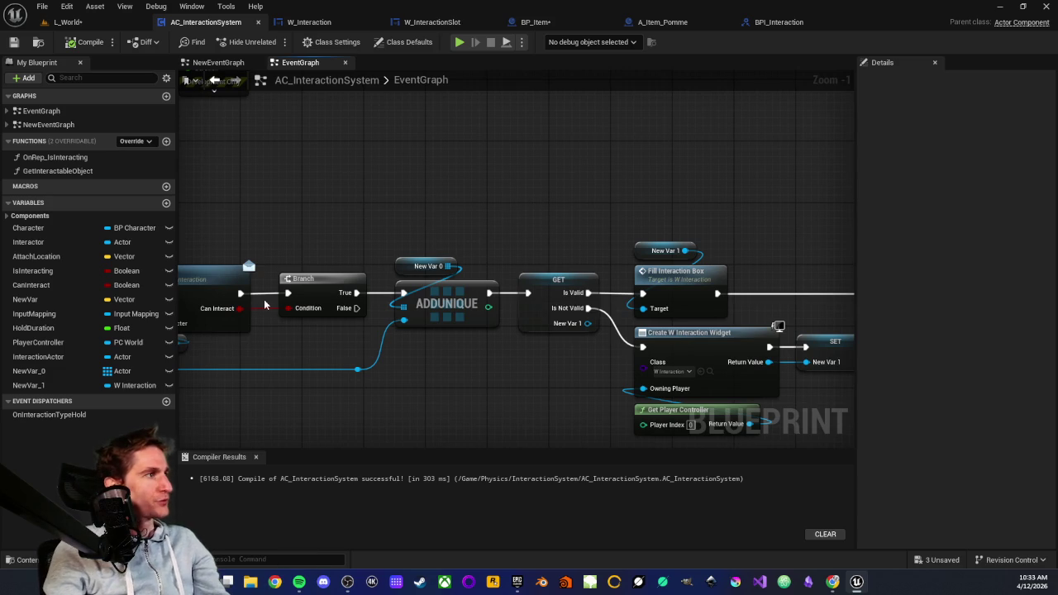
{"action": "mouse_move", "coordinate": [340, 243]}
{"action": "left_mouse_down"}
{"action": "mouse_move", "coordinate": [394, 356]}
{"action": "mouse_move", "coordinate": [314, 182]}
{"action": "mouse_move", "coordinate": [426, 270]}
{"action": "left_mouse_up"}
{"action": "mouse_move", "coordinate": [264, 162]}
{"action": "left_mouse_down"}
{"action": "mouse_move", "coordinate": [480, 373]}
{"action": "mouse_move", "coordinate": [281, 350]}
{"action": "mouse_move", "coordinate": [506, 297]}
{"action": "mouse_move", "coordinate": [589, 338]}
{"action": "left_mouse_up"}
Step: Add a Get Action Type (Message) call targeting the overlapped Other Actor in AC_InteractionSystem
{"action": "type", "text": "get"}
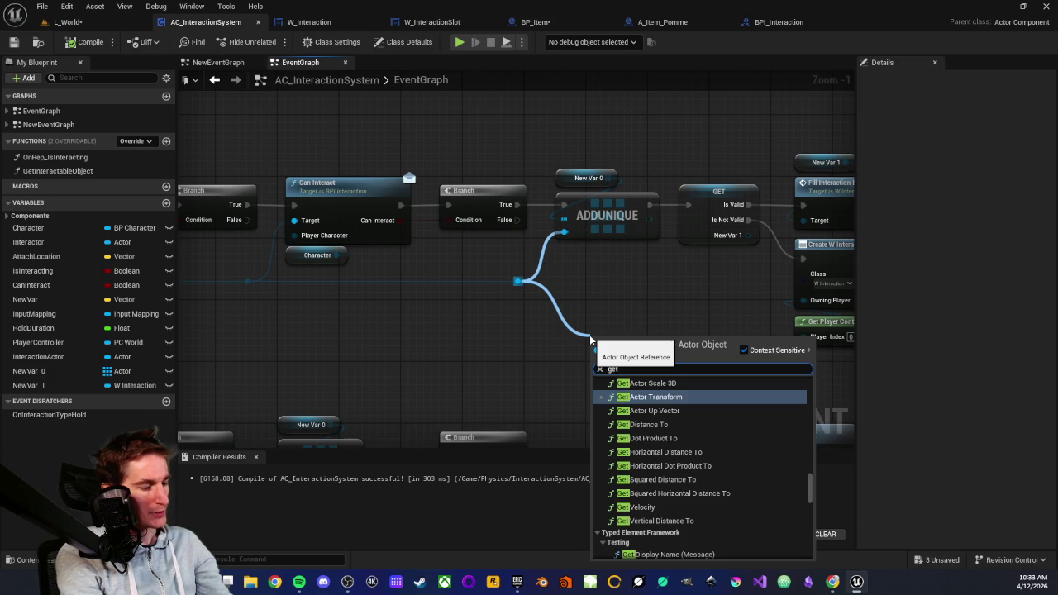
{"action": "type", "text": " action"}
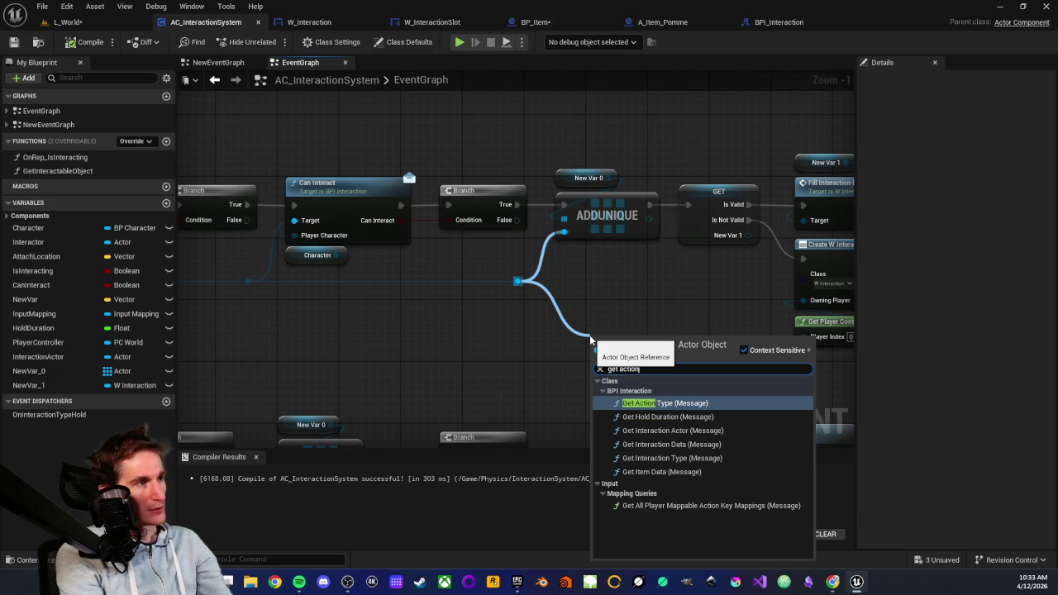
{"action": "left_click", "coordinate": [653, 403]}
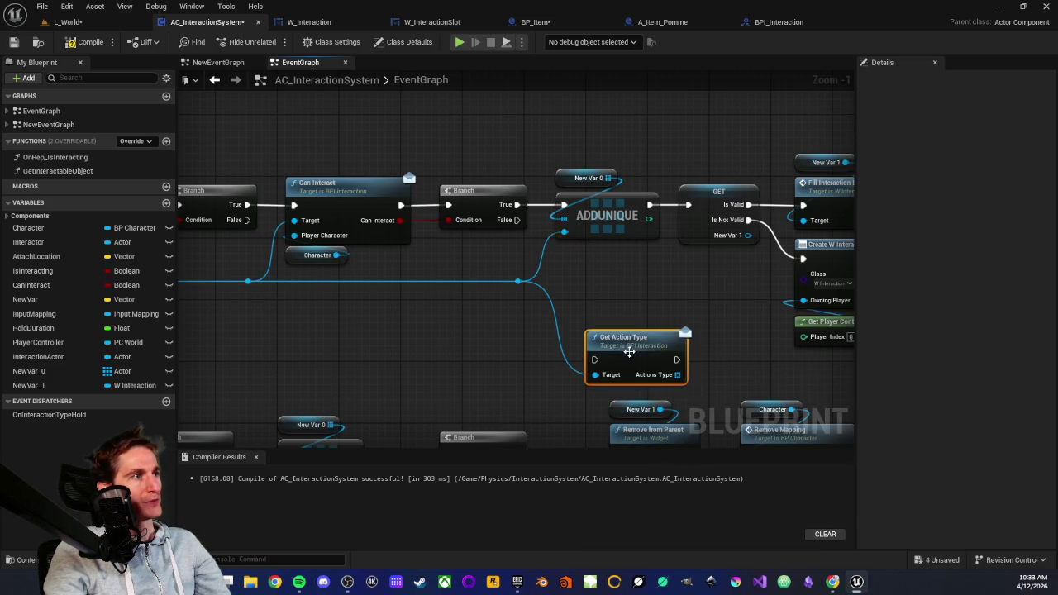
{"action": "left_click_drag", "start_coordinate": [621, 325], "coordinate": [614, 317]}
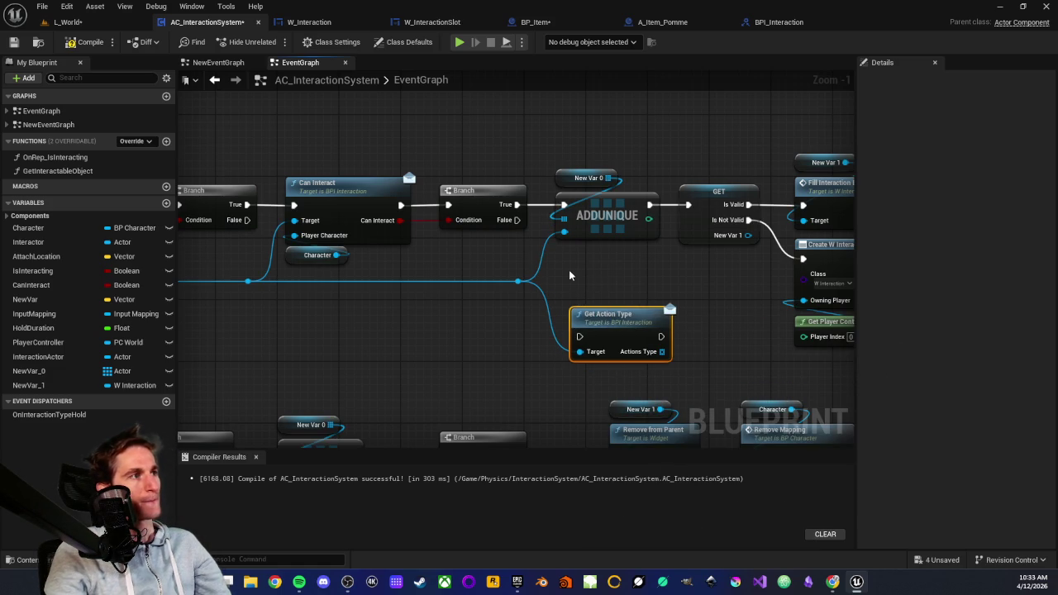
{"action": "left_click", "coordinate": [596, 293]}
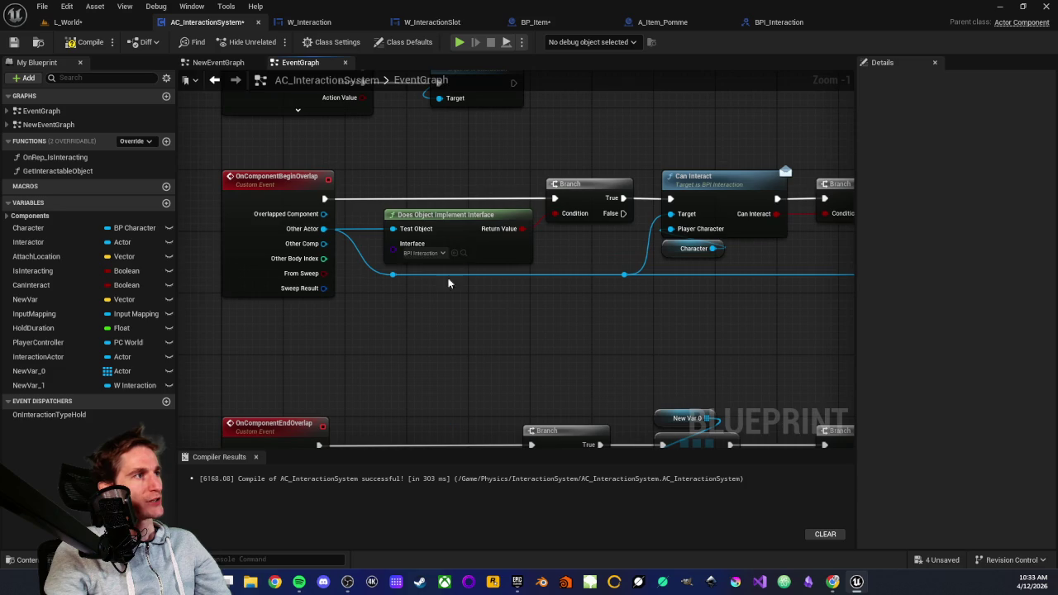
{"action": "left_click_drag", "start_coordinate": [391, 153], "coordinate": [570, 297]}
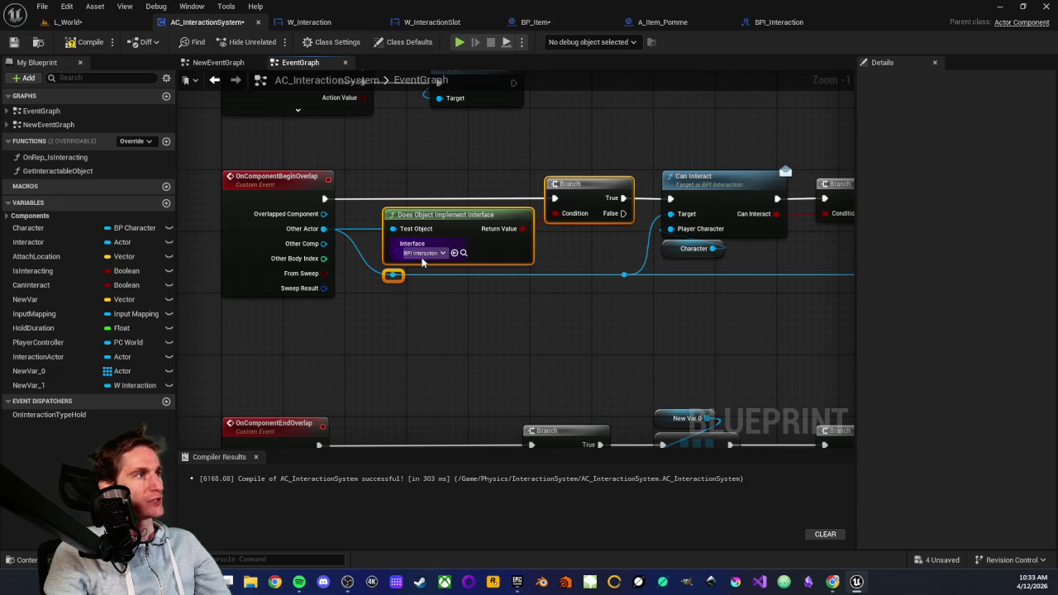
{"action": "left_click", "coordinate": [614, 343]}
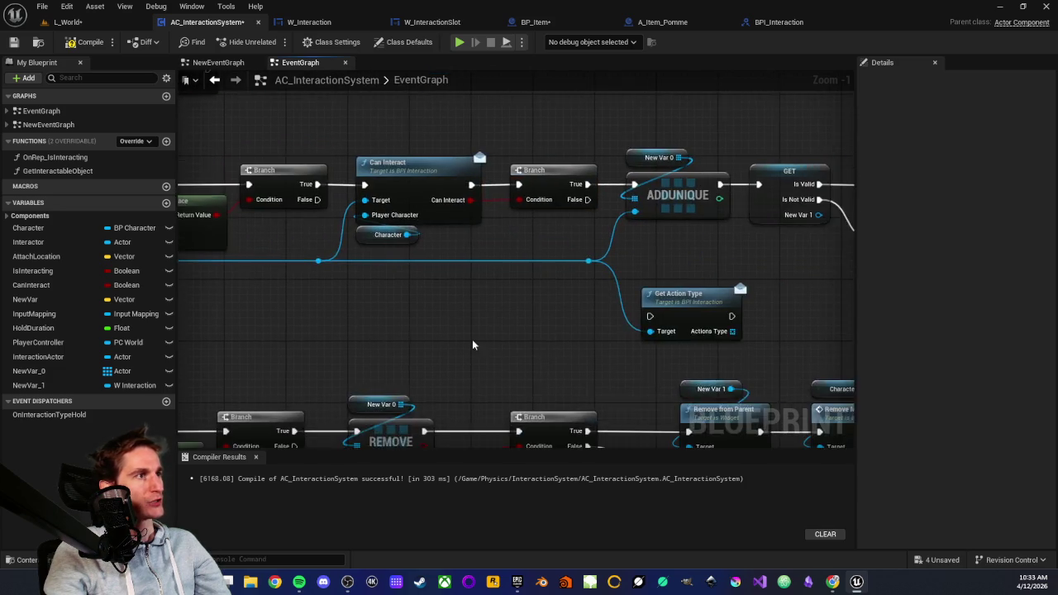
{"action": "mouse_move", "coordinate": [547, 290]}
{"action": "left_mouse_down"}
{"action": "mouse_move", "coordinate": [576, 375]}
{"action": "mouse_move", "coordinate": [564, 284]}
{"action": "left_mouse_up"}
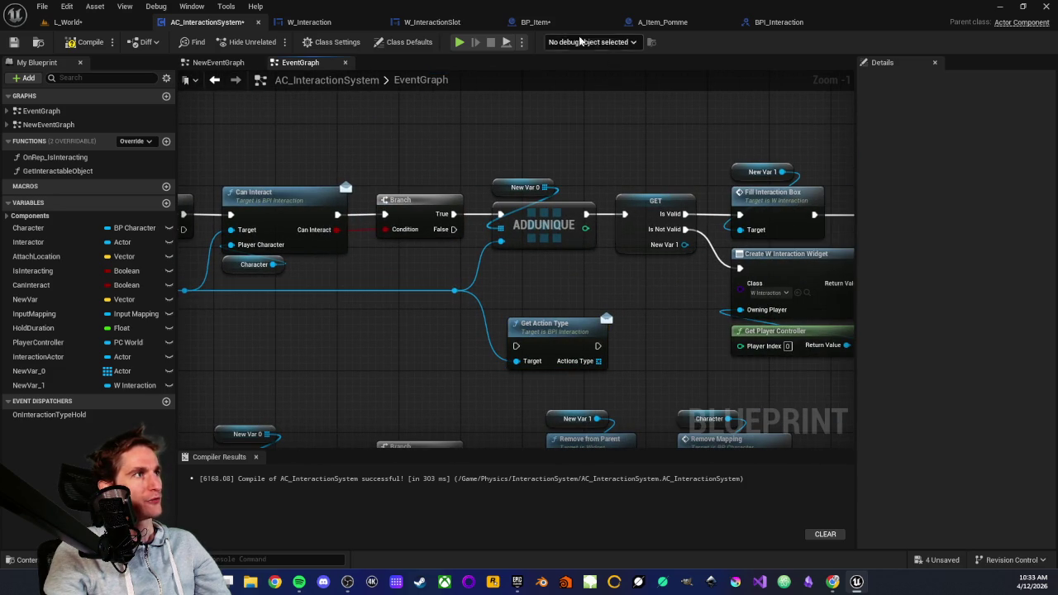
{"action": "left_click", "coordinate": [756, 23]}
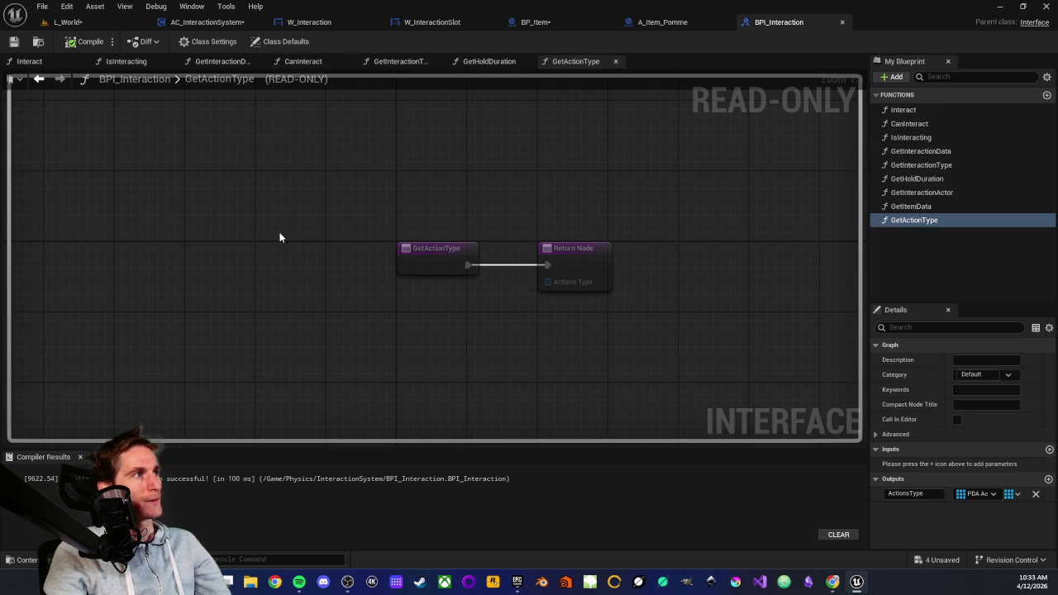
{"action": "left_click", "coordinate": [199, 27]}
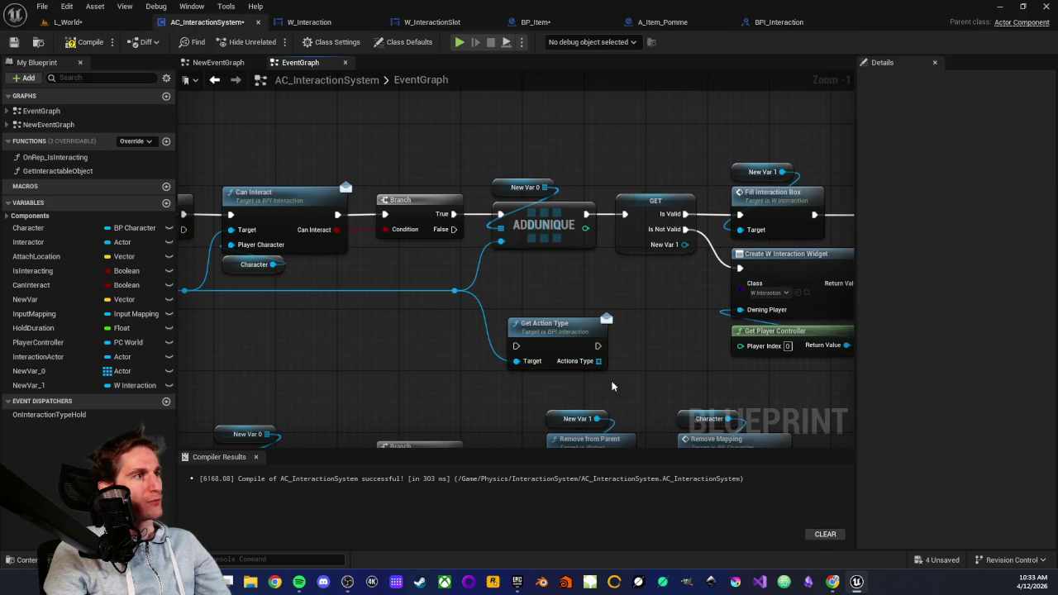
{"action": "left_click_drag", "start_coordinate": [635, 374], "coordinate": [378, 370]}
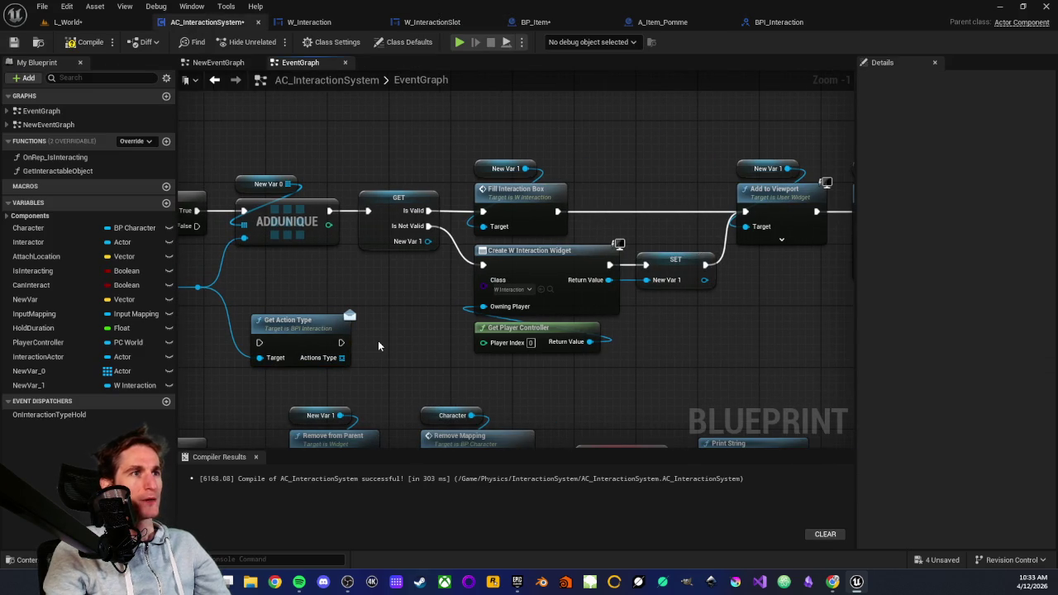
{"action": "mouse_move", "coordinate": [381, 331]}
{"action": "left_mouse_down"}
{"action": "mouse_move", "coordinate": [462, 285]}
{"action": "mouse_move", "coordinate": [454, 380]}
{"action": "left_mouse_up"}
{"action": "left_click", "coordinate": [567, 340]}
{"action": "scroll", "coordinate": [532, 275], "scroll_direction": "down", "scroll_amount": 2}
{"action": "scroll", "coordinate": [444, 299], "scroll_direction": "up", "scroll_amount": 2}
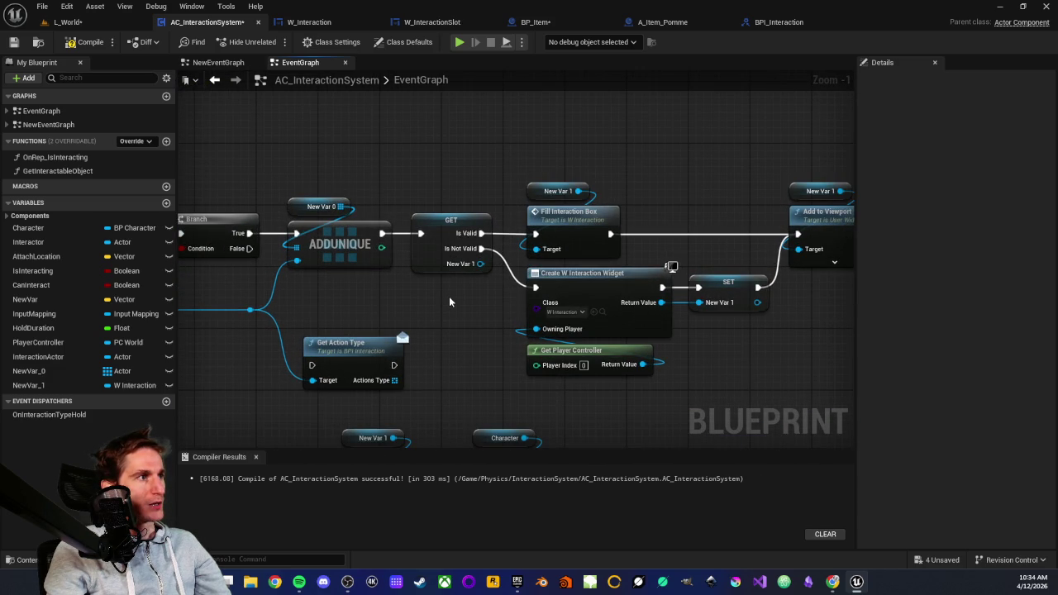
{"action": "left_click_drag", "start_coordinate": [434, 317], "coordinate": [480, 286]}
{"action": "scroll", "coordinate": [487, 288], "scroll_direction": "up", "scroll_amount": 1}
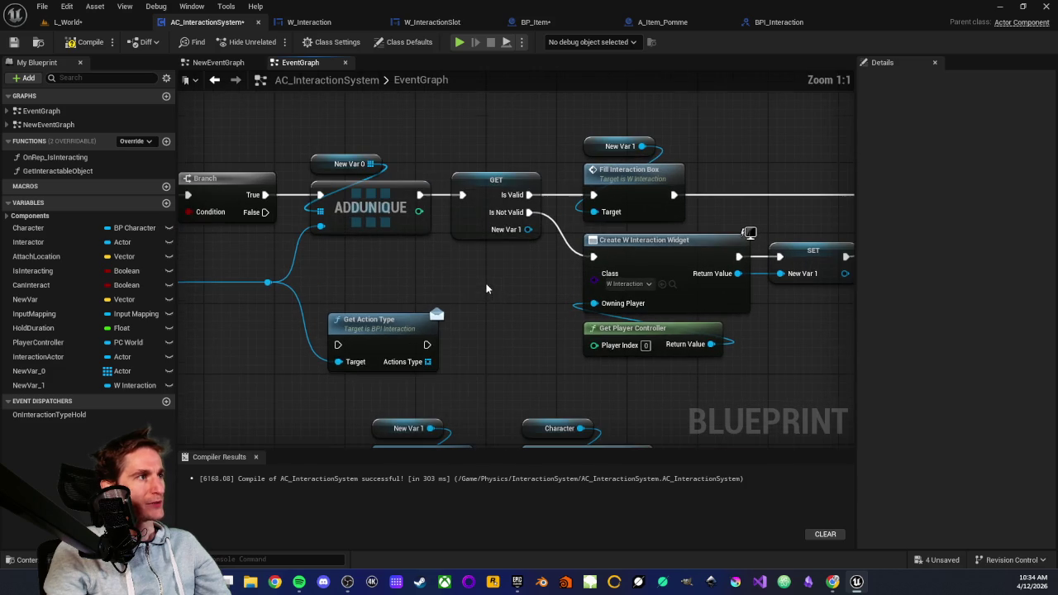
{"action": "left_click_drag", "start_coordinate": [358, 290], "coordinate": [406, 400]}
{"action": "mouse_move", "coordinate": [383, 316]}
{"action": "left_mouse_down"}
{"action": "mouse_move", "coordinate": [402, 292]}
{"action": "mouse_move", "coordinate": [411, 321]}
{"action": "left_mouse_up"}
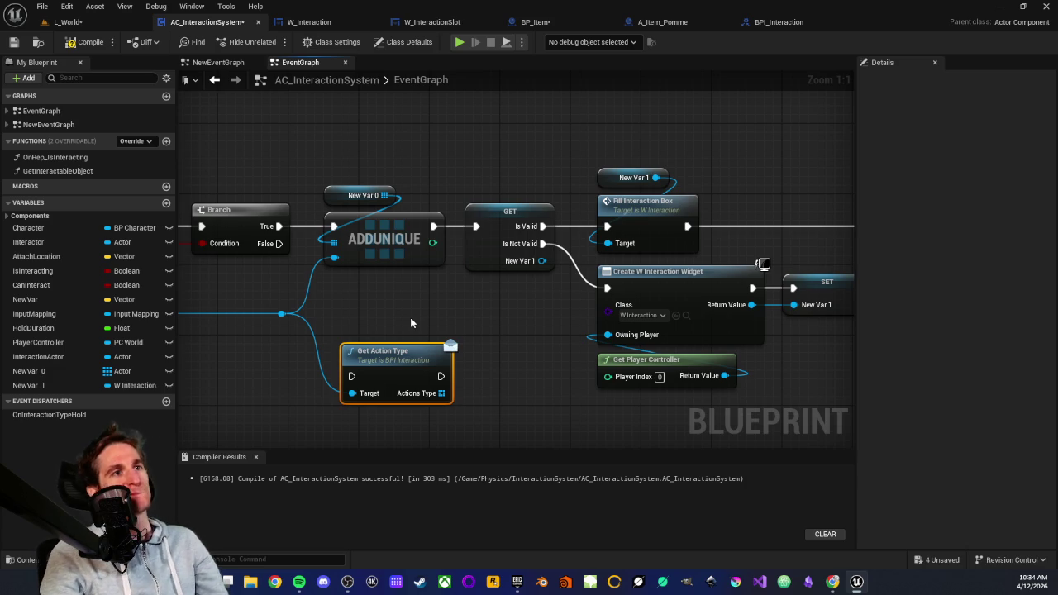
{"action": "left_click_drag", "start_coordinate": [405, 313], "coordinate": [406, 387]}
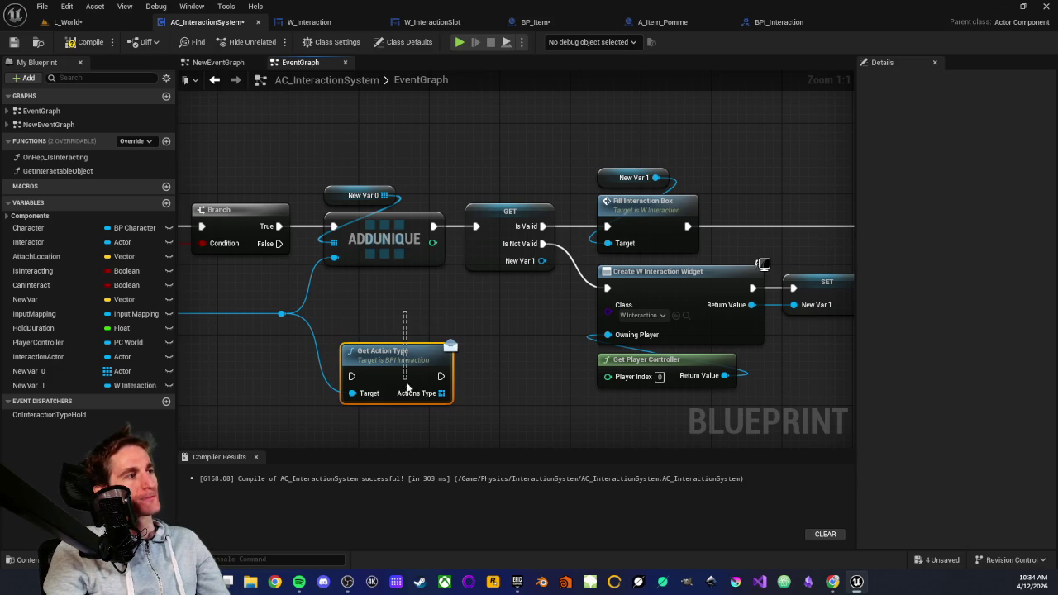
{"action": "left_click_drag", "start_coordinate": [406, 426], "coordinate": [386, 428]}
{"action": "left_click_drag", "start_coordinate": [374, 319], "coordinate": [414, 420]}
{"action": "left_click", "coordinate": [415, 431]}
{"action": "scroll", "coordinate": [408, 315], "scroll_direction": "down", "scroll_amount": 2}
{"action": "scroll", "coordinate": [377, 308], "scroll_direction": "up", "scroll_amount": 2}
{"action": "left_click_drag", "start_coordinate": [457, 324], "coordinate": [362, 339]}
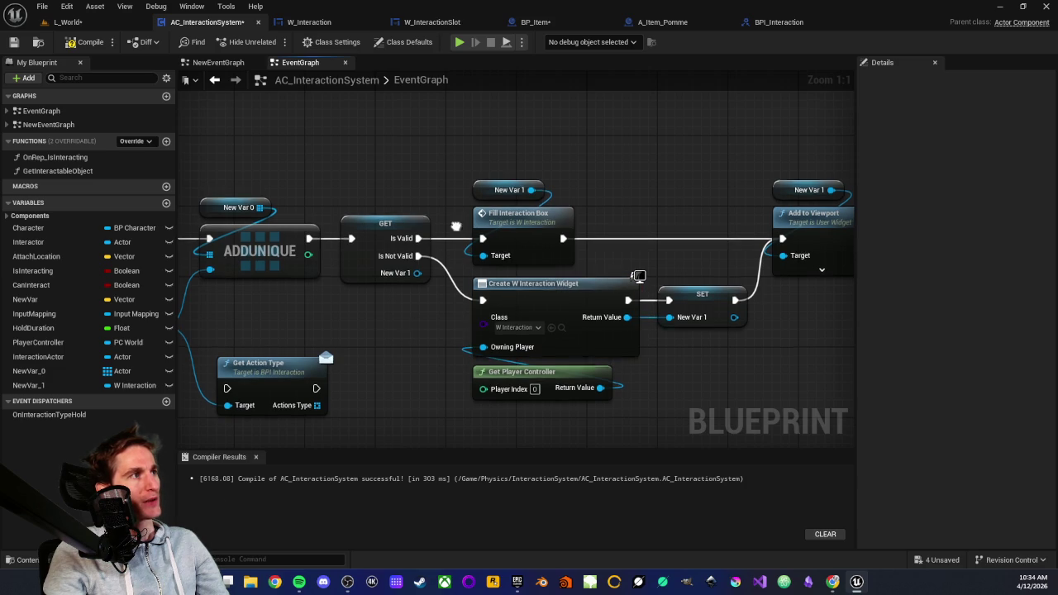
{"action": "left_click_drag", "start_coordinate": [454, 253], "coordinate": [445, 278]}
{"action": "left_click_drag", "start_coordinate": [495, 167], "coordinate": [503, 239]}
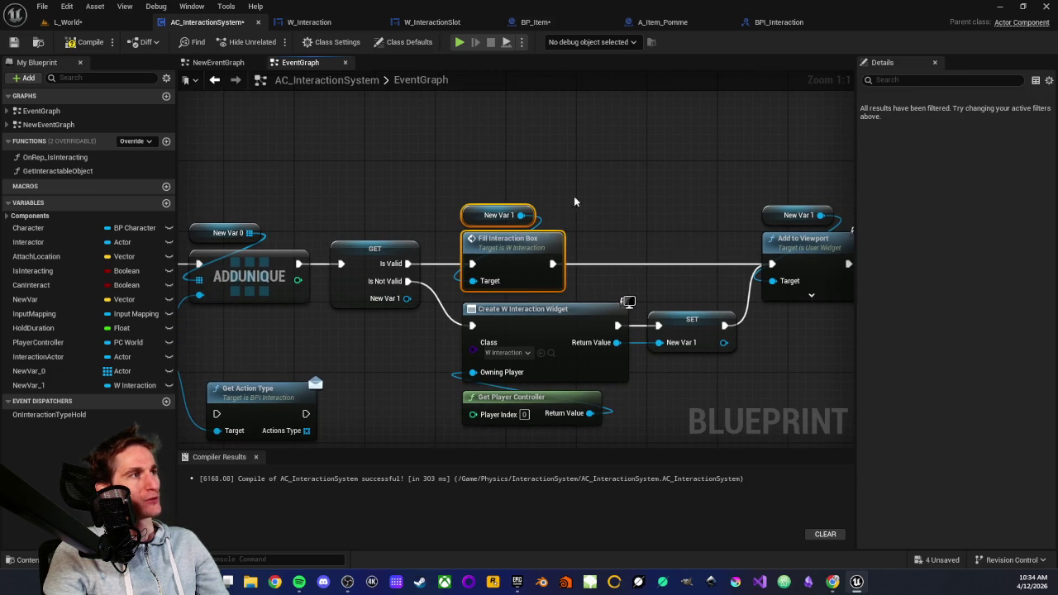
{"action": "left_click", "coordinate": [334, 24]}
{"action": "scroll", "coordinate": [433, 318], "scroll_direction": "up", "scroll_amount": 2}
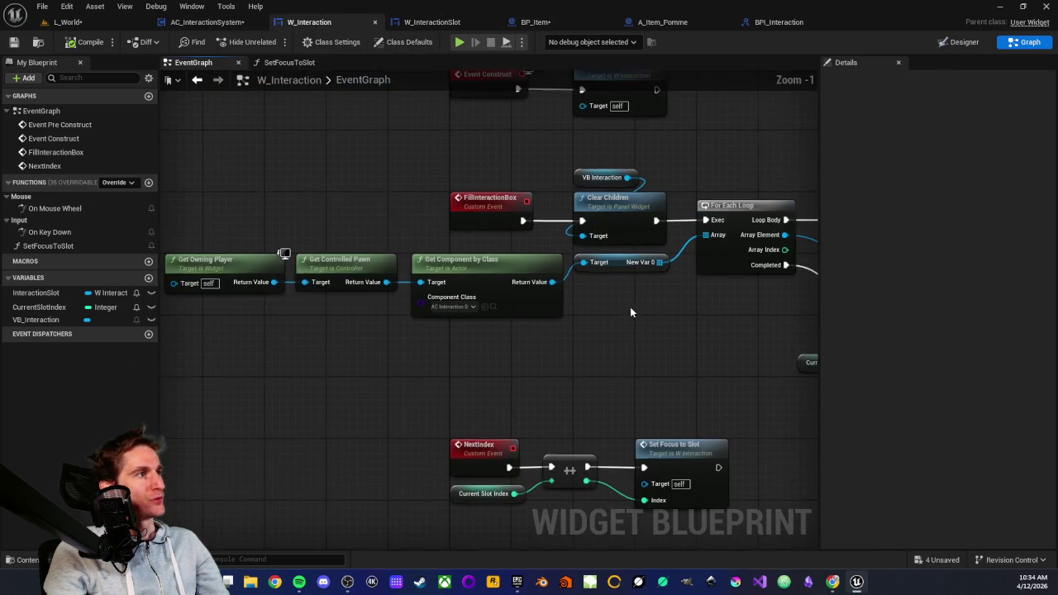
{"action": "scroll", "coordinate": [388, 345], "scroll_direction": "up", "scroll_amount": 1}
{"action": "left_click_drag", "start_coordinate": [219, 264], "coordinate": [583, 353]}
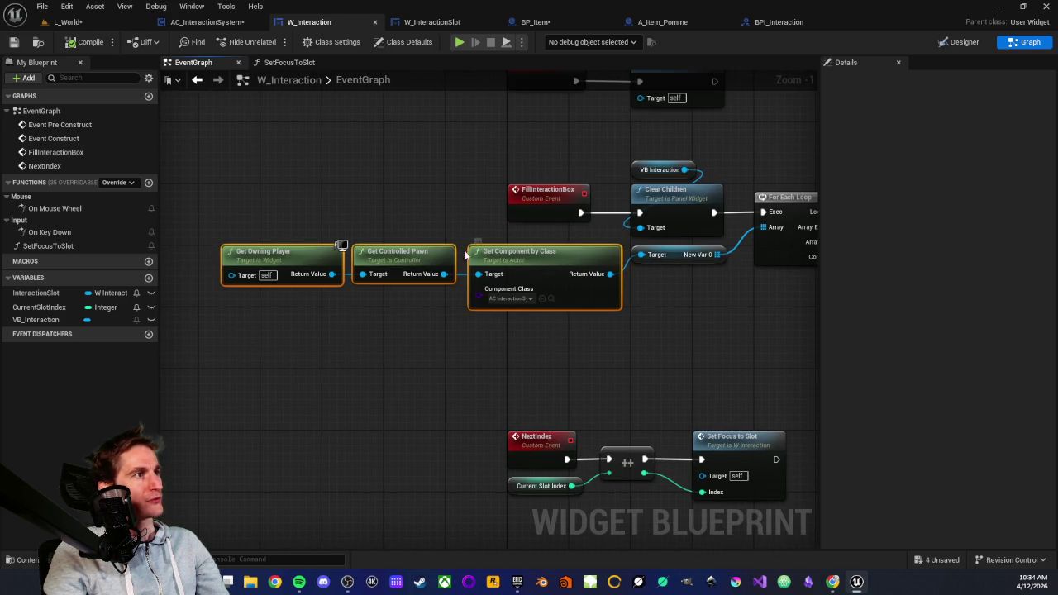
{"action": "left_click_drag", "start_coordinate": [576, 328], "coordinate": [509, 334]}
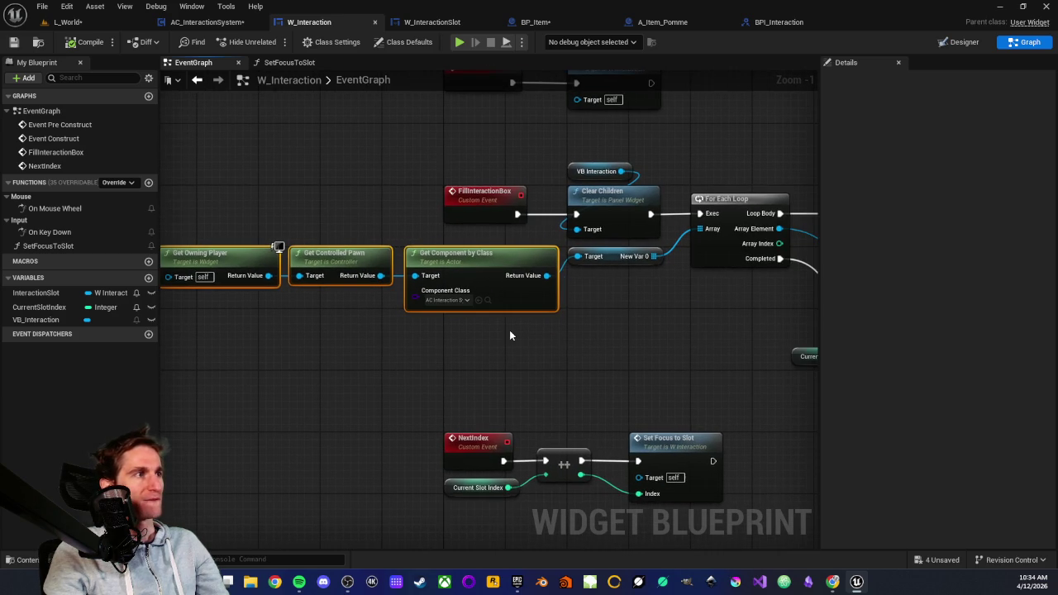
{"action": "left_click", "coordinate": [509, 334]}
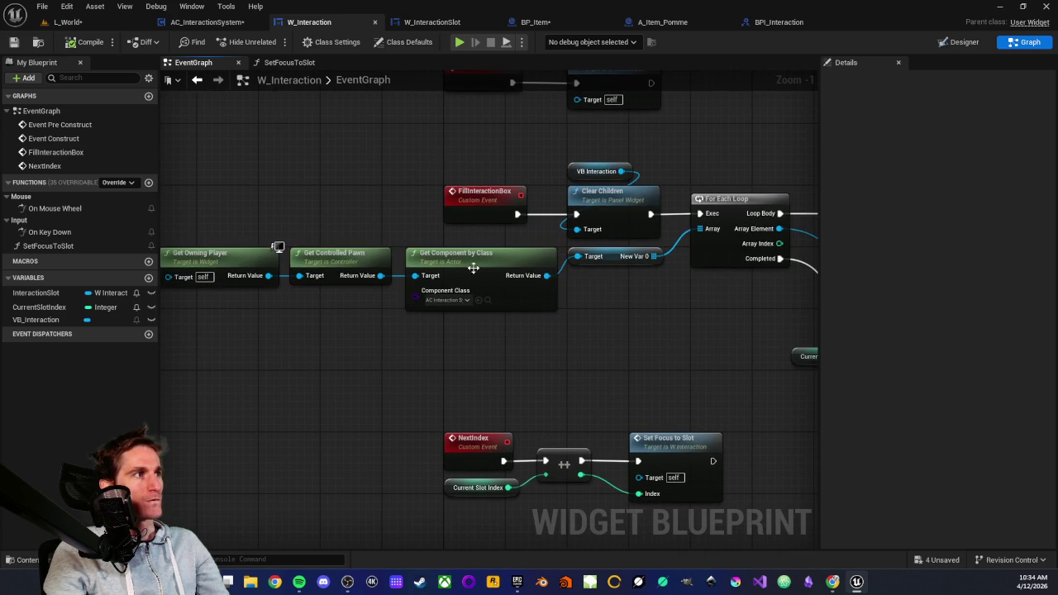
{"action": "left_click", "coordinate": [607, 257]}
{"action": "left_click", "coordinate": [604, 297]}
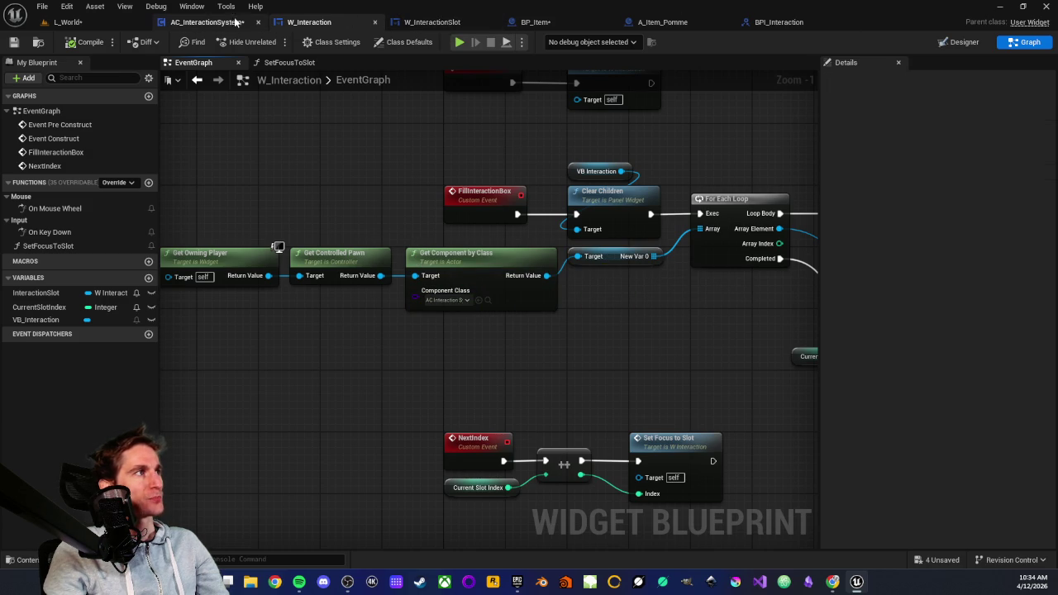
{"action": "left_click", "coordinate": [207, 21]}
{"action": "left_click_drag", "start_coordinate": [308, 244], "coordinate": [588, 144]}
{"action": "left_click_drag", "start_coordinate": [606, 246], "coordinate": [572, 354]}
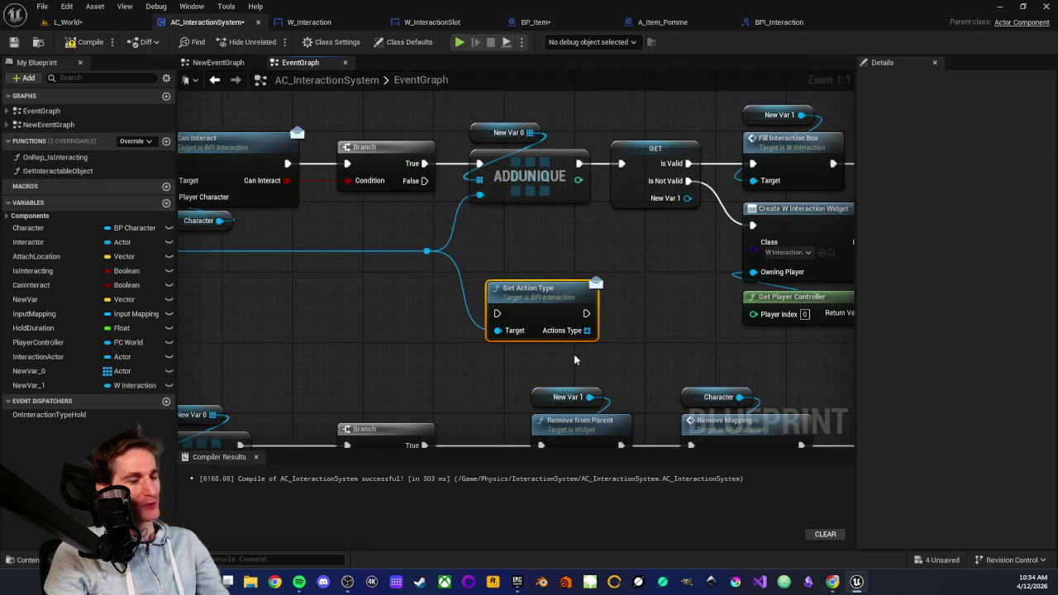
Step: Delete the Get Action Type node below the AddUnique chain, then bring up the W_InteractionSlot graph
{"action": "key", "text": "Delete"}
{"action": "scroll", "coordinate": [518, 285], "scroll_direction": "down", "scroll_amount": 2}
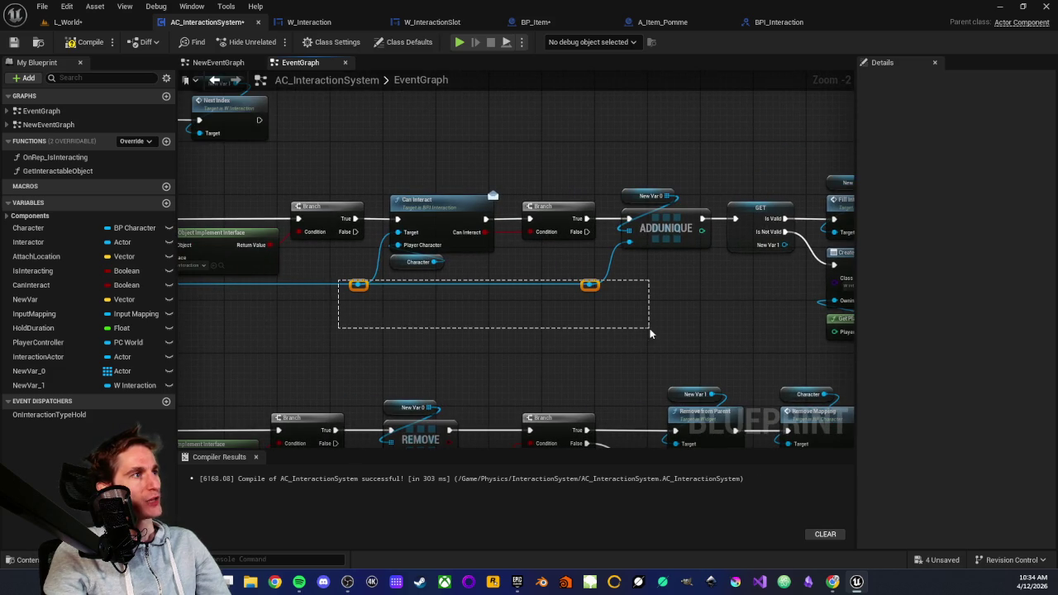
{"action": "left_click_drag", "start_coordinate": [491, 185], "coordinate": [231, 215]}
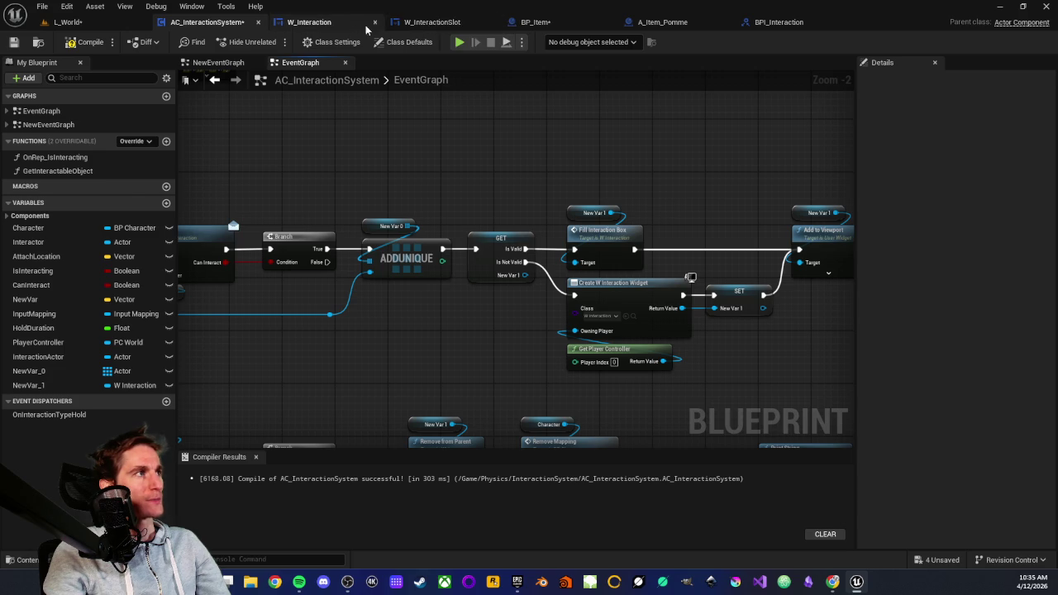
{"action": "left_click", "coordinate": [434, 24]}
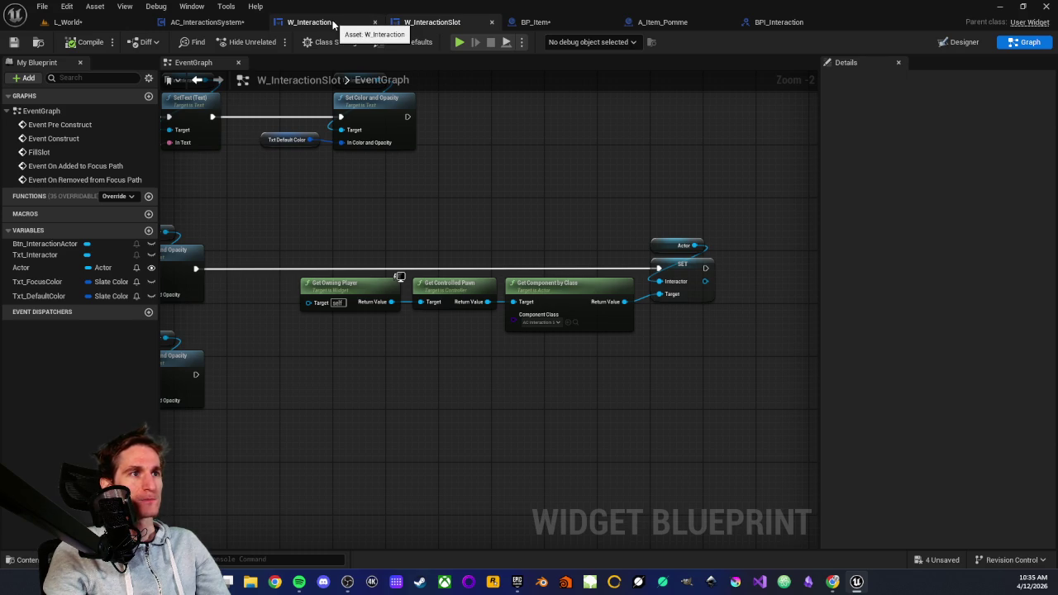
Step: Review the For Each Loop and Event Construct nodes in W_Interaction's EventGraph, then return to L_World
{"action": "left_click", "coordinate": [333, 23]}
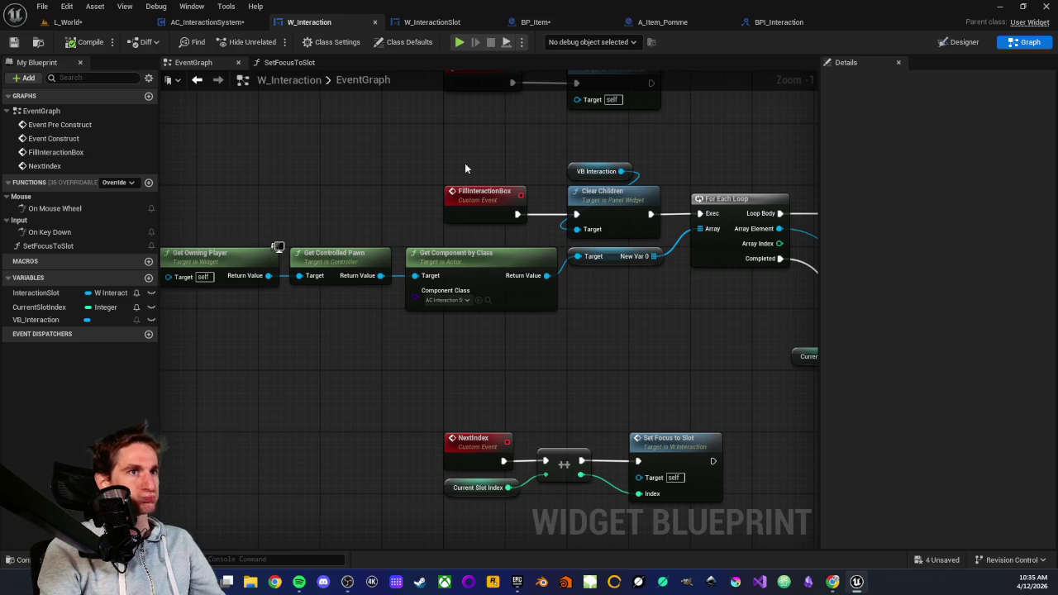
{"action": "left_click_drag", "start_coordinate": [392, 219], "coordinate": [494, 219]}
{"action": "mouse_move", "coordinate": [489, 180]}
{"action": "left_mouse_down"}
{"action": "mouse_move", "coordinate": [328, 196]}
{"action": "mouse_move", "coordinate": [331, 207]}
{"action": "left_mouse_up"}
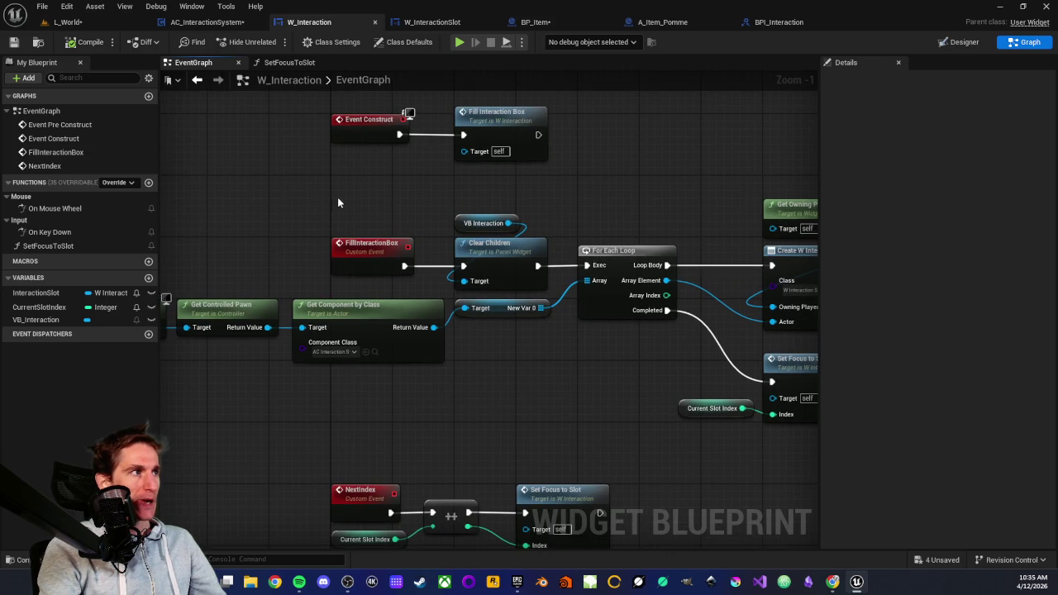
{"action": "left_click", "coordinate": [68, 21]}
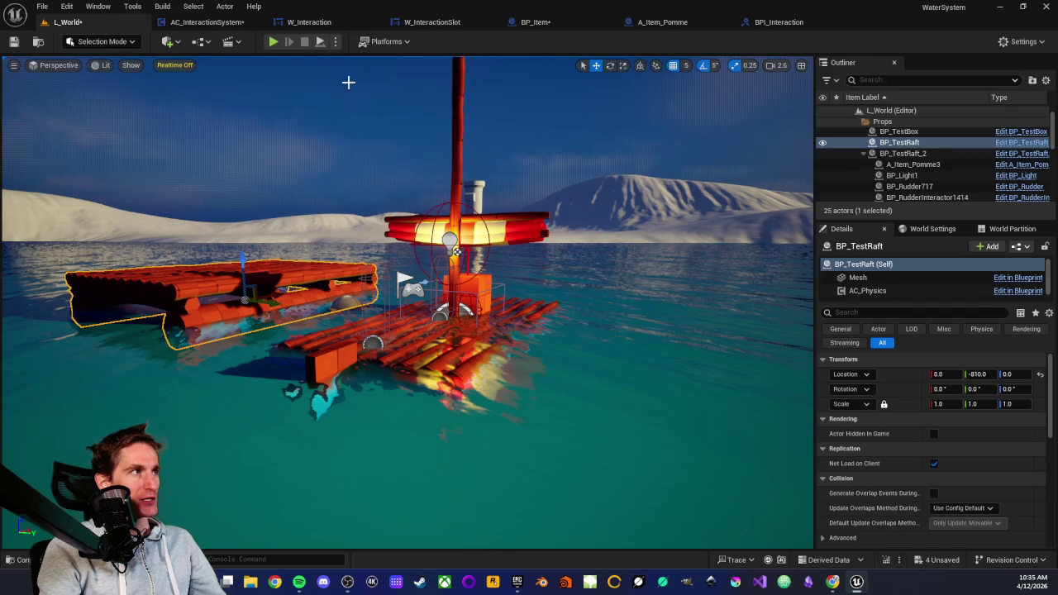
Step: Play-test L_World, walking onto the raft to list BP_Light1, BP_SailInteractor1204 and A_Item_Pomme3
{"action": "left_click", "coordinate": [273, 41]}
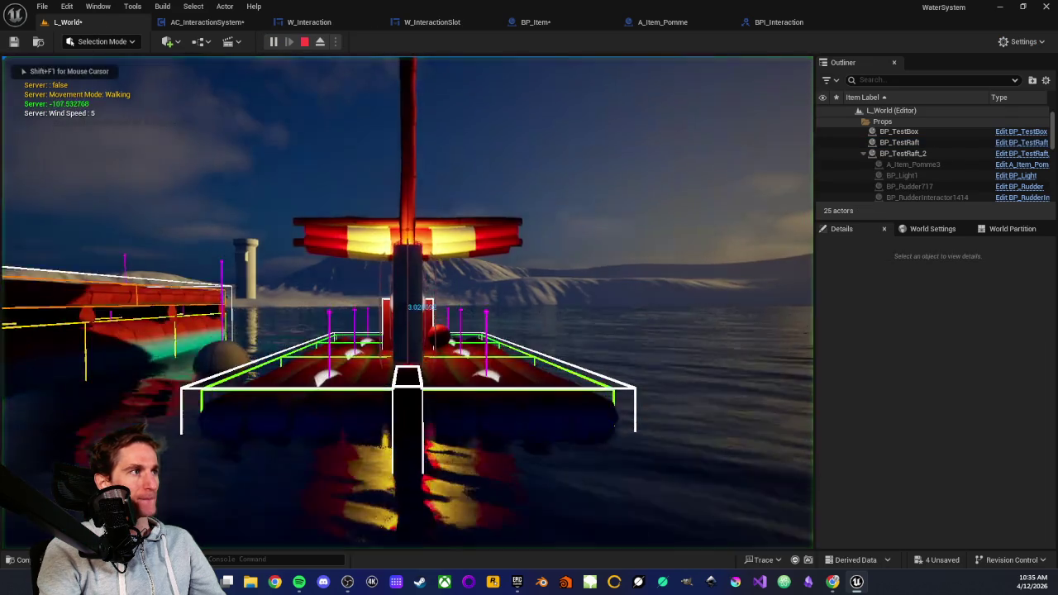
{"action": "key", "text": "w"}
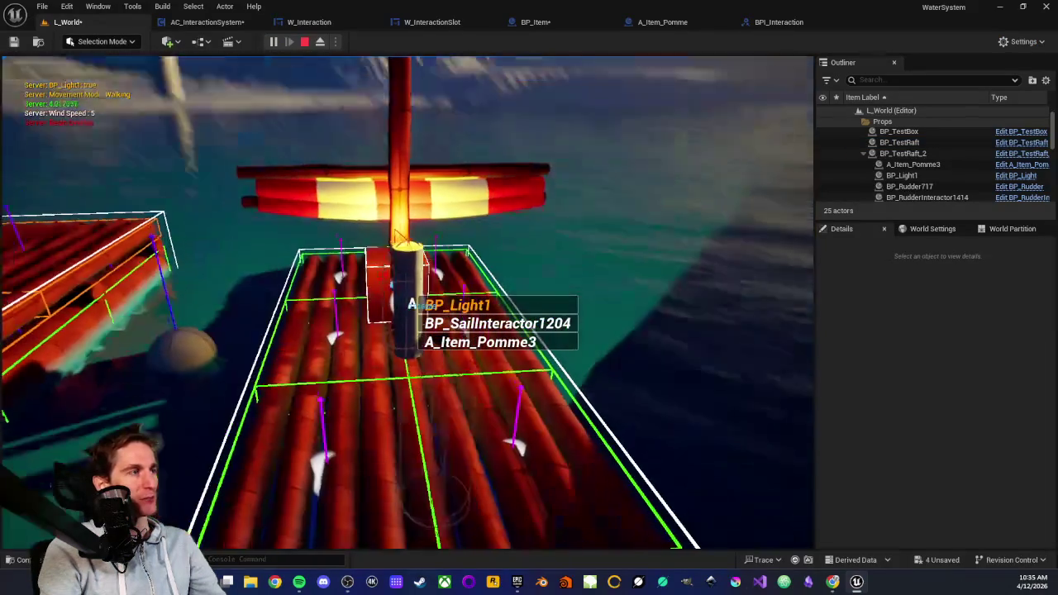
{"action": "key", "text": "s"}
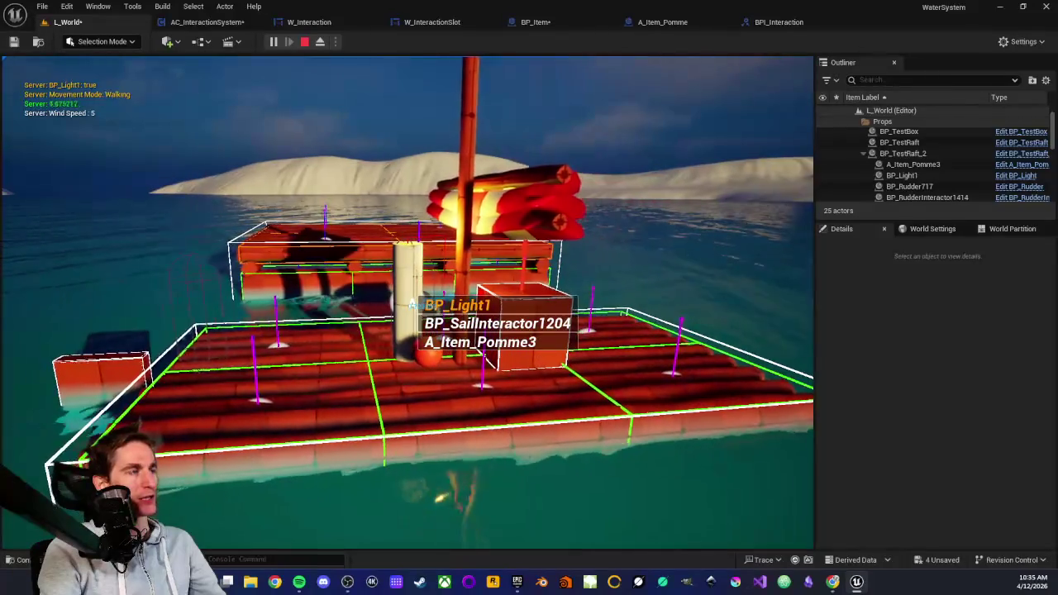
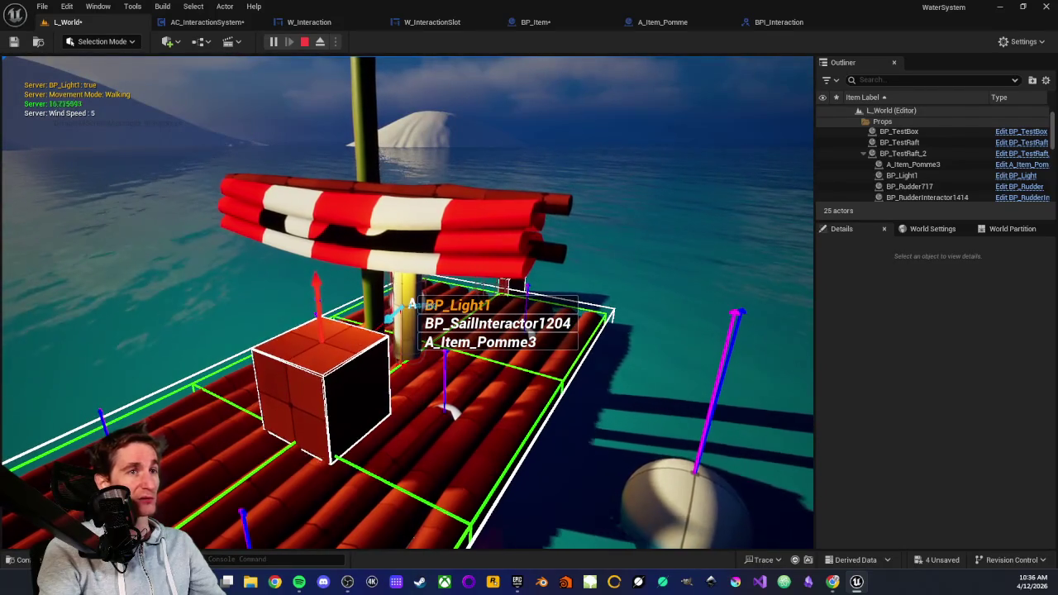
Step: Toggle the raft's BP_Light1 off and back on, then stop the play session
{"action": "key", "text": "e"}
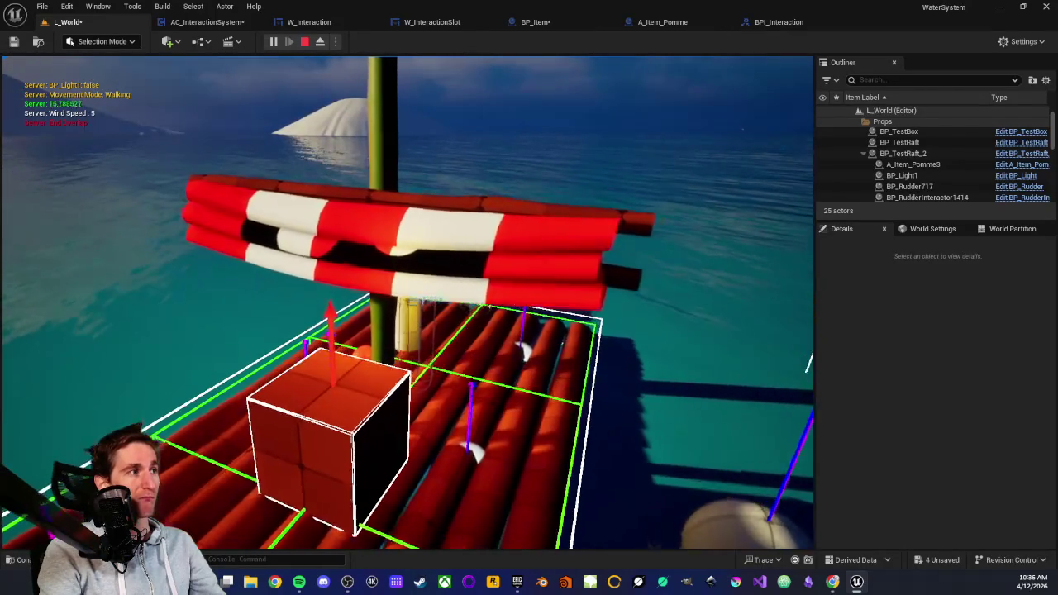
{"action": "key", "text": "e"}
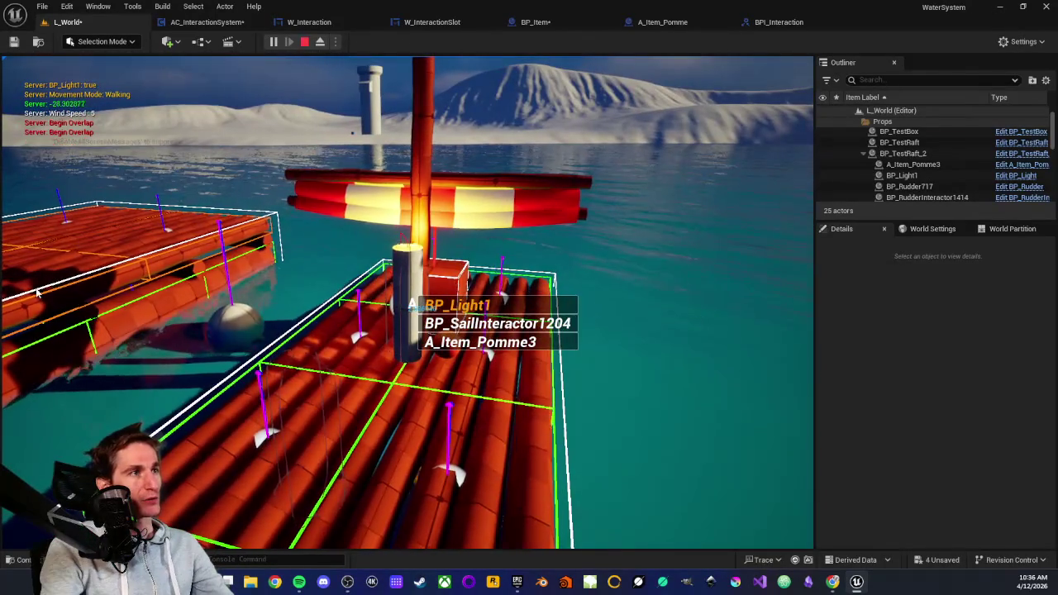
{"action": "key", "text": "Escape"}
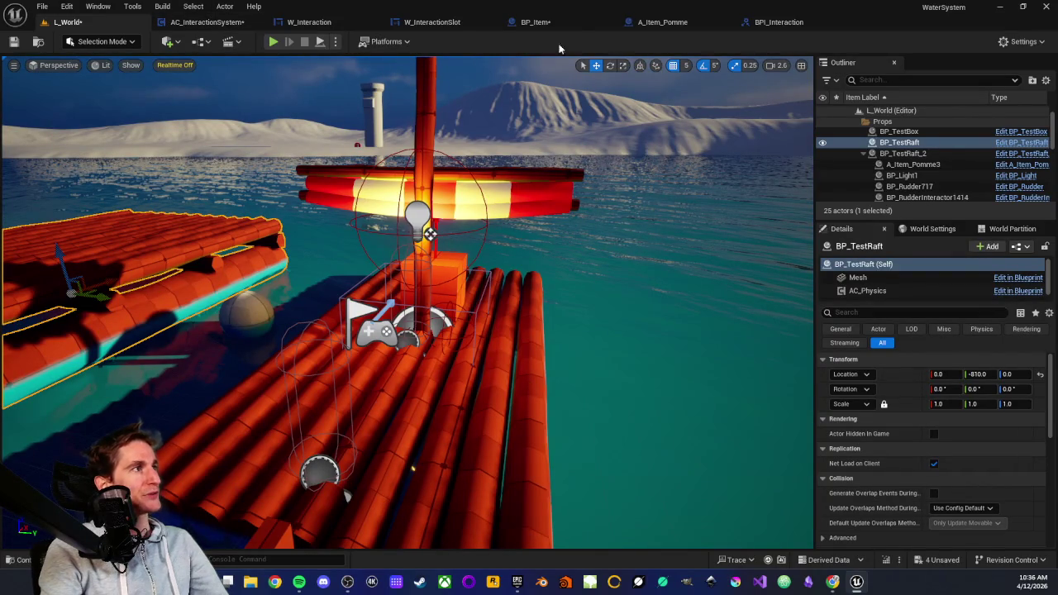
{"action": "left_click", "coordinate": [20, 560]}
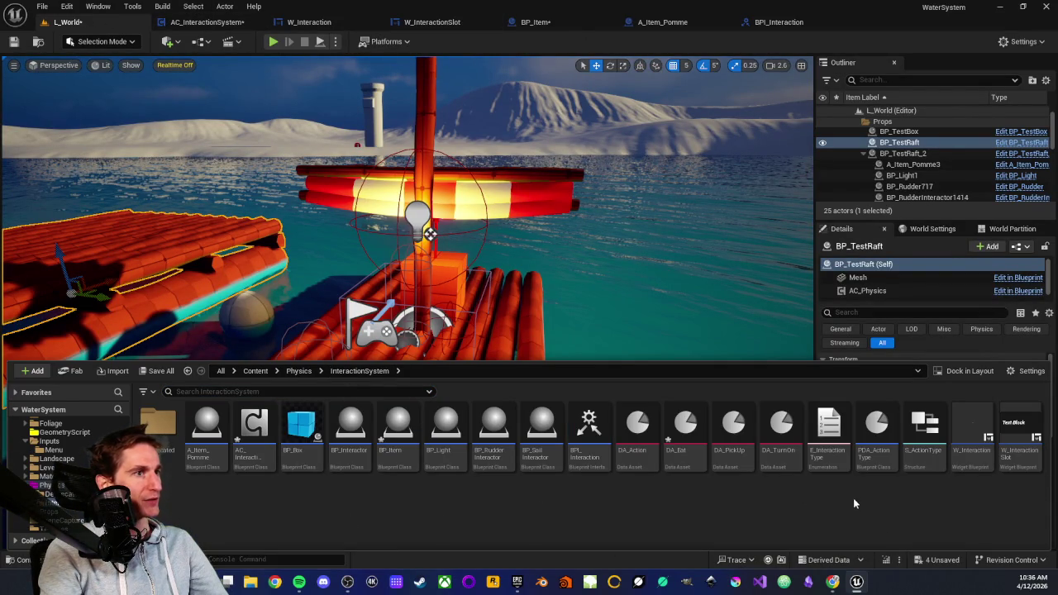
Step: Create a new folder named UI in the InteractionSystem folder
{"action": "right_click", "coordinate": [560, 518]}
{"action": "left_click", "coordinate": [592, 157]}
{"action": "type", "text": "UI"}
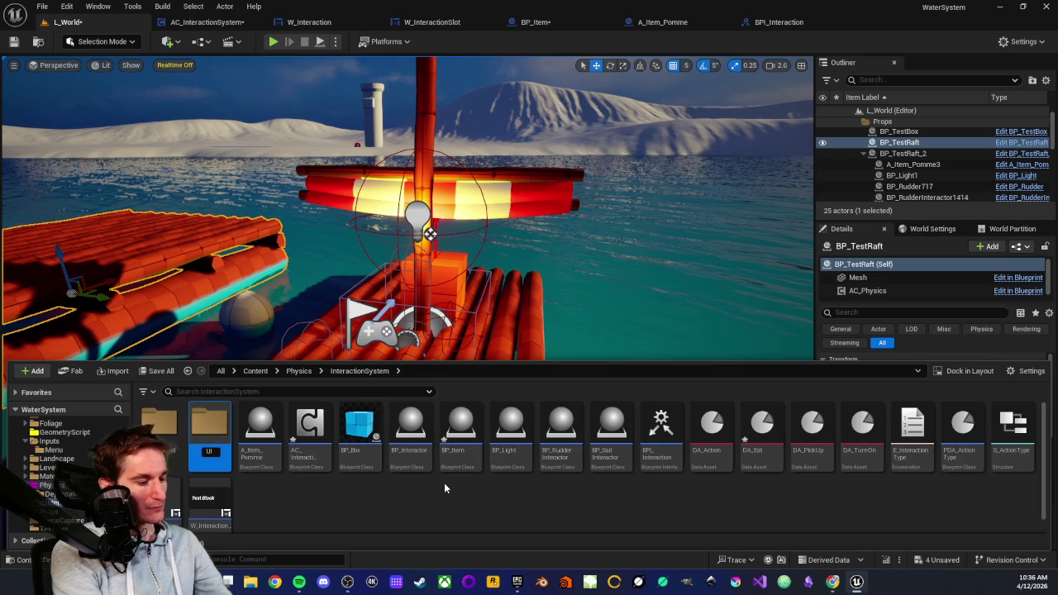
{"action": "key", "text": "Return"}
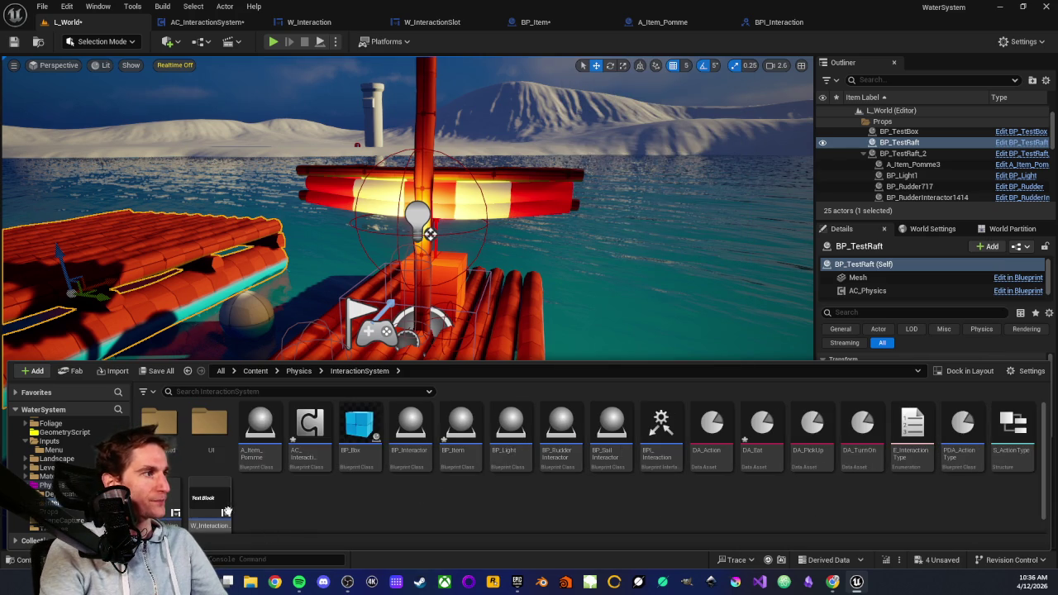
Step: Move both interaction widget blueprints into the UI folder and open it
{"action": "left_click", "coordinate": [212, 504]}
{"action": "mouse_move", "coordinate": [167, 502]}
{"action": "left_mouse_down"}
{"action": "mouse_move", "coordinate": [169, 355]}
{"action": "mouse_move", "coordinate": [207, 357]}
{"action": "mouse_move", "coordinate": [210, 429]}
{"action": "left_mouse_up"}
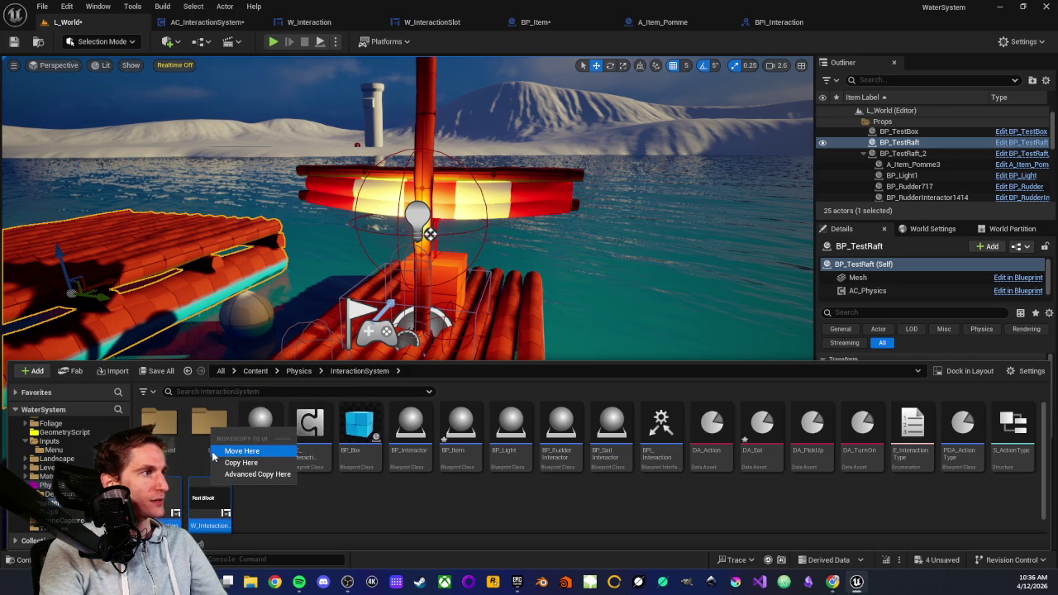
{"action": "left_click", "coordinate": [218, 452]}
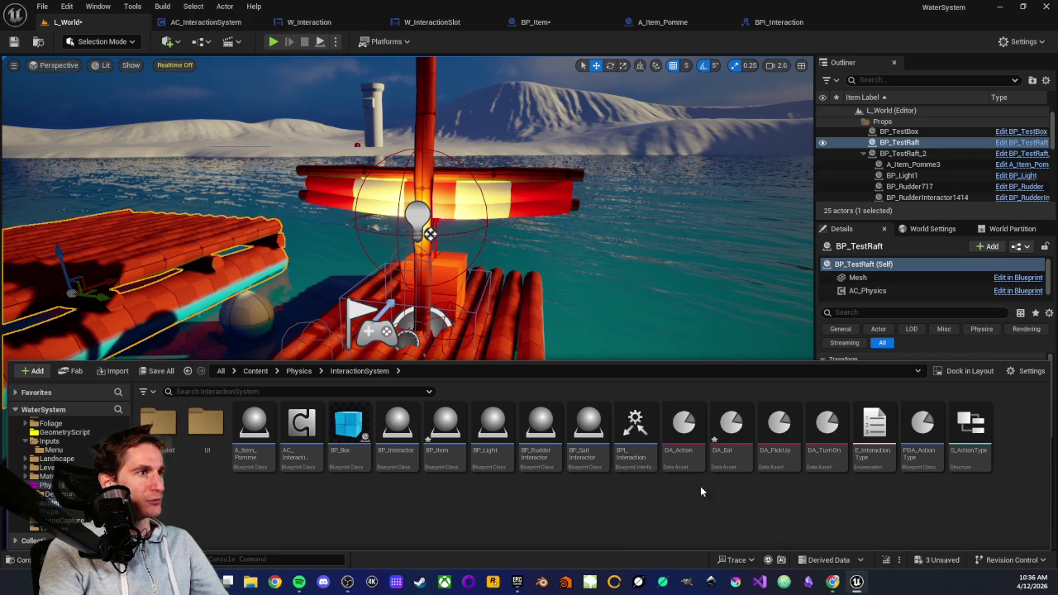
{"action": "left_click", "coordinate": [209, 435]}
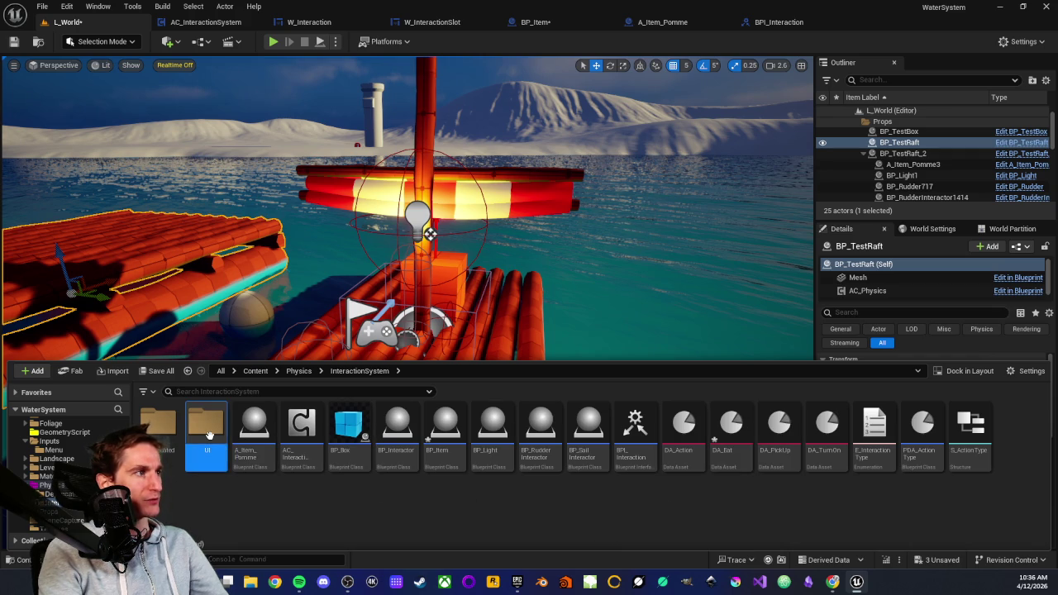
{"action": "double_click", "coordinate": [209, 436]}
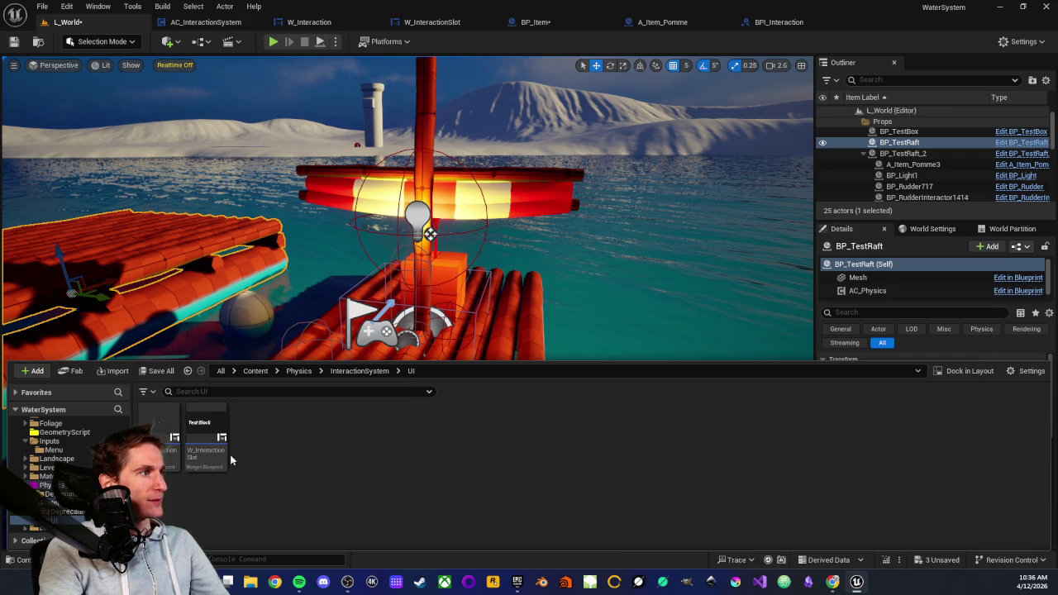
{"action": "left_click", "coordinate": [328, 23]}
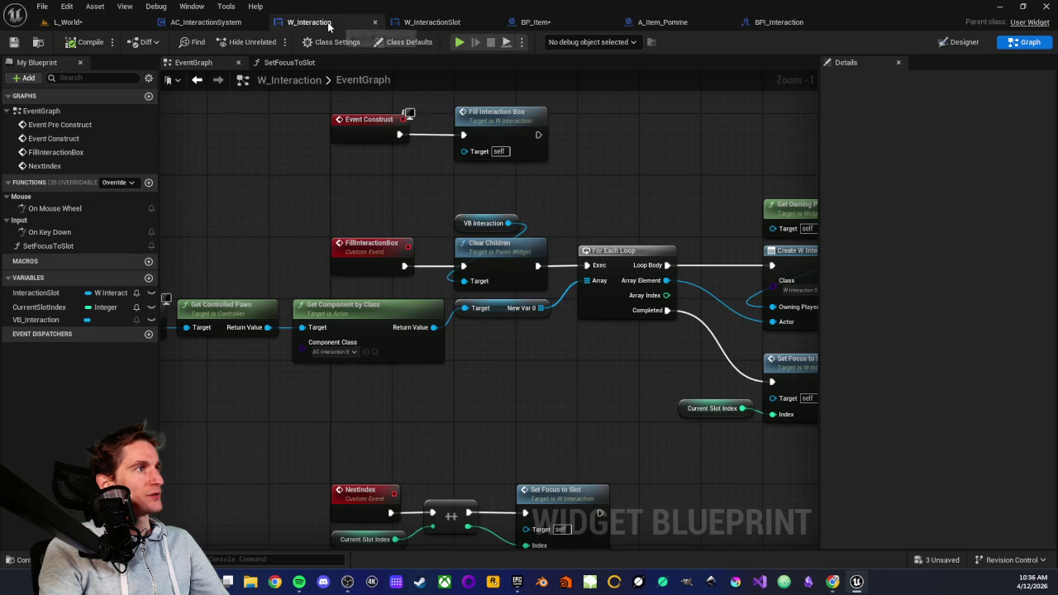
Step: Switch W_Interaction to its Designer layout and select VB_Interaction
{"action": "scroll", "coordinate": [366, 185], "scroll_direction": "down", "scroll_amount": 5}
{"action": "left_click", "coordinate": [958, 42]}
{"action": "scroll", "coordinate": [481, 284], "scroll_direction": "up", "scroll_amount": 3}
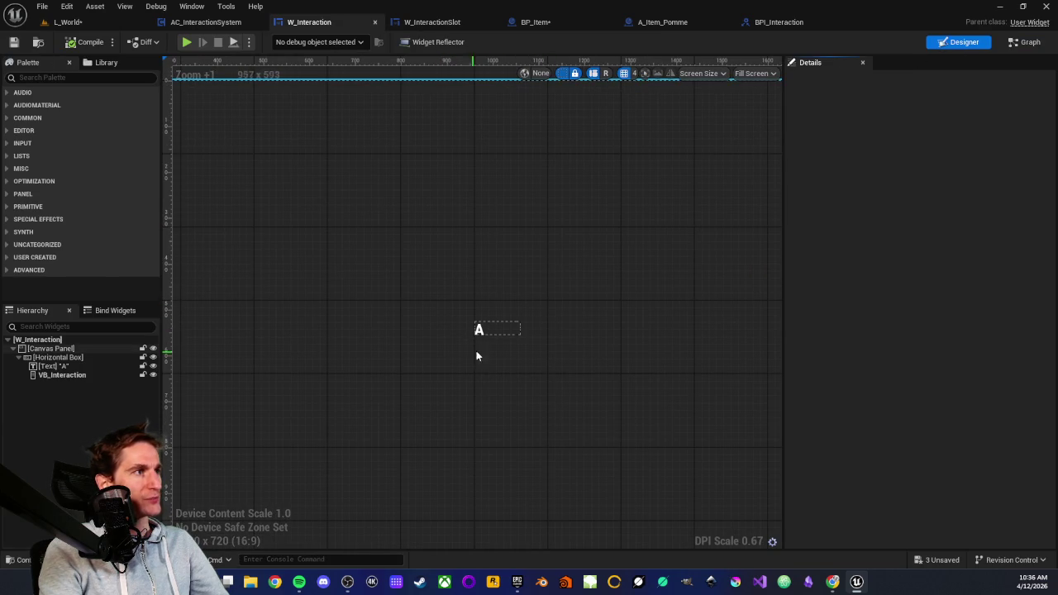
{"action": "scroll", "coordinate": [504, 342], "scroll_direction": "up", "scroll_amount": 2}
{"action": "left_click", "coordinate": [51, 377]}
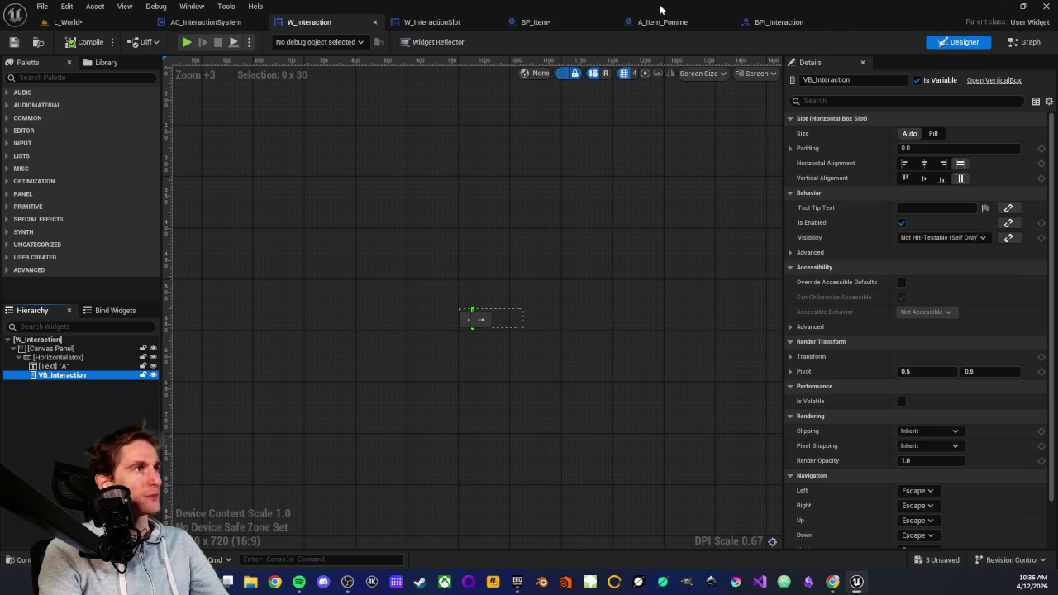
Step: Duplicate W_InteractionSlot as W_Interaction_ActorSlot and open the copy for editing
{"action": "left_click", "coordinate": [29, 559]}
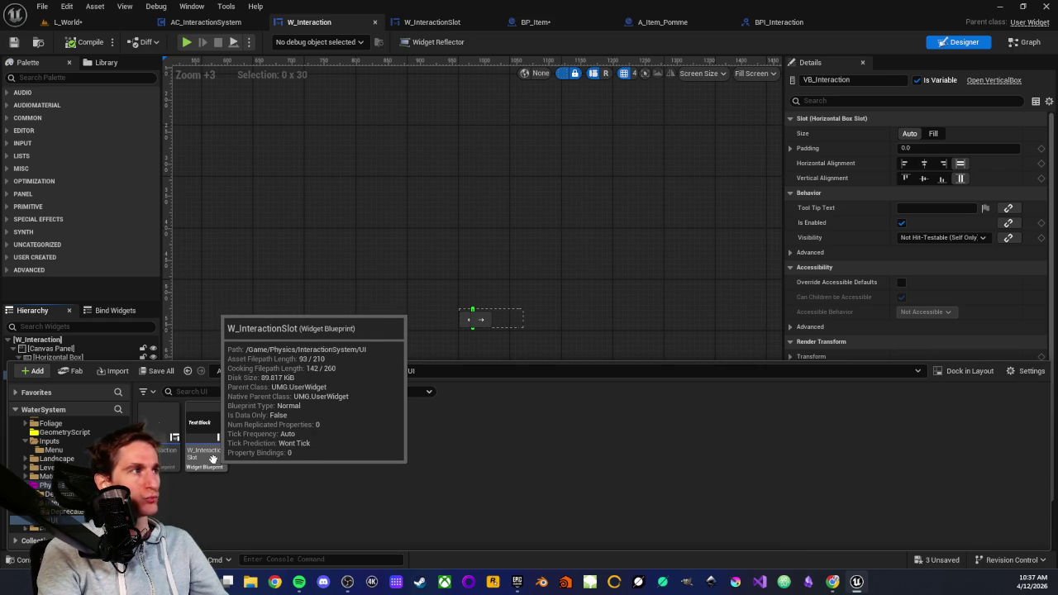
{"action": "left_click", "coordinate": [212, 460]}
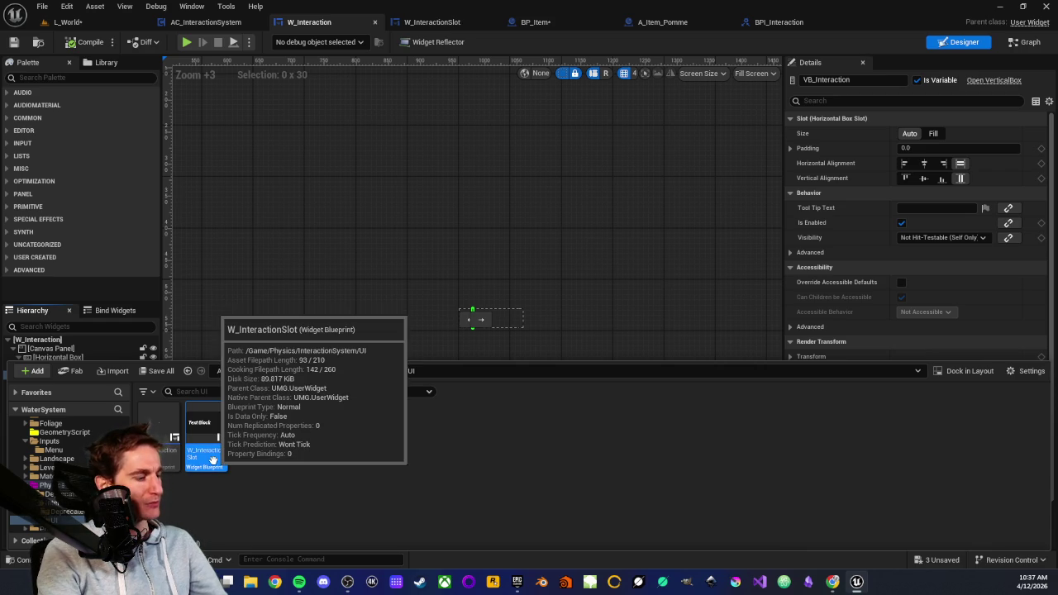
{"action": "key", "text": "ctrl+d"}
{"action": "key", "text": "Right"}
{"action": "key", "text": "BackSpace"}
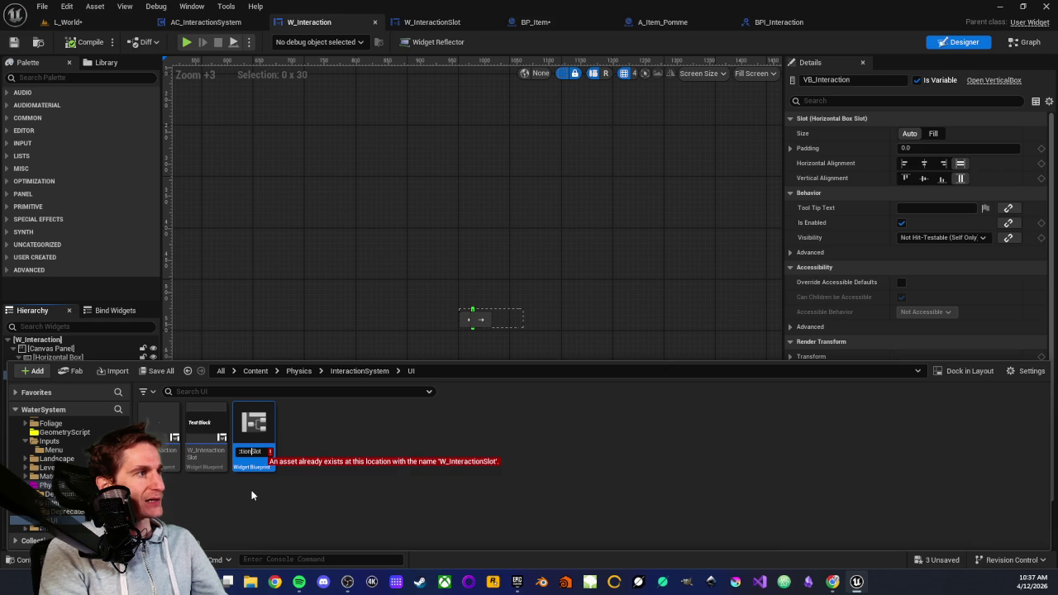
{"action": "key", "text": "BackSpace"}
{"action": "key", "text": "BackSpace"}
{"action": "key", "text": "BackSpace"}
{"action": "type", "text": "_Box"}
{"action": "key", "text": "BackSpace"}
{"action": "key", "text": "BackSpace"}
{"action": "key", "text": "BackSpace"}
{"action": "type", "text": "Actor"}
{"action": "key", "text": "Return"}
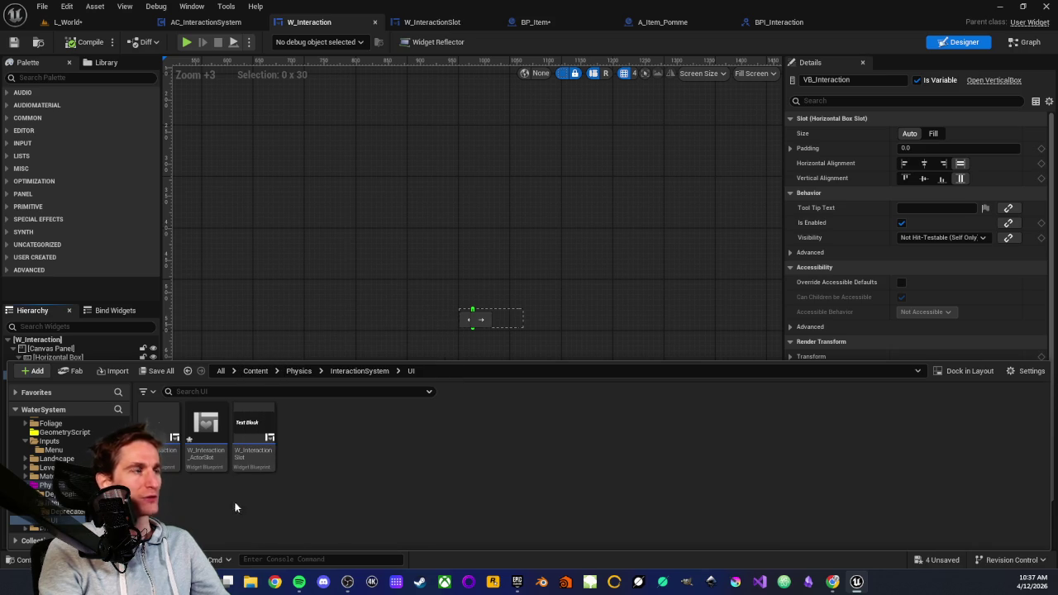
{"action": "left_click", "coordinate": [207, 455]}
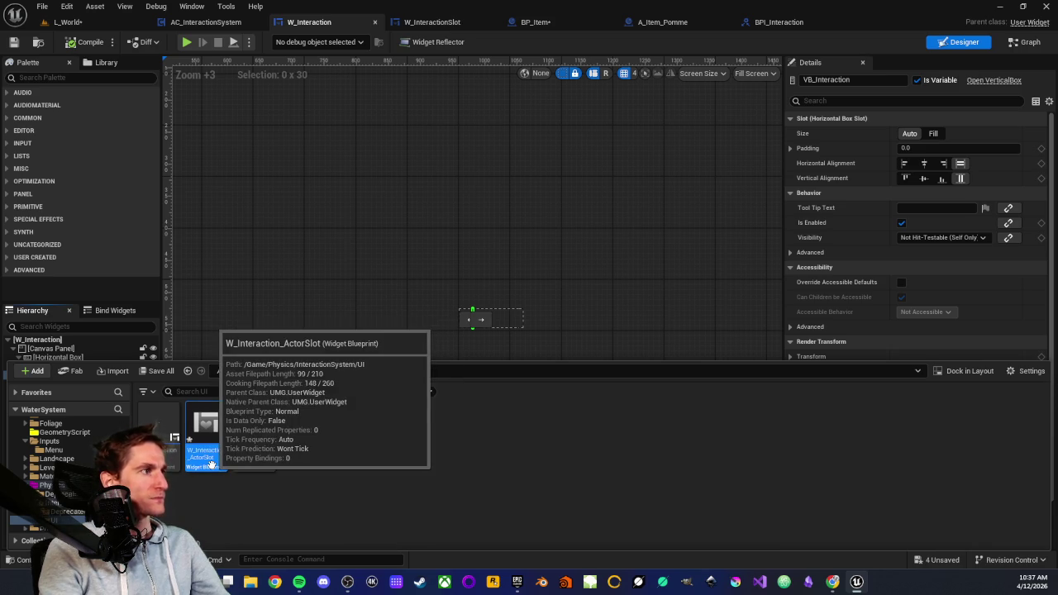
{"action": "key", "text": "ctrl+space"}
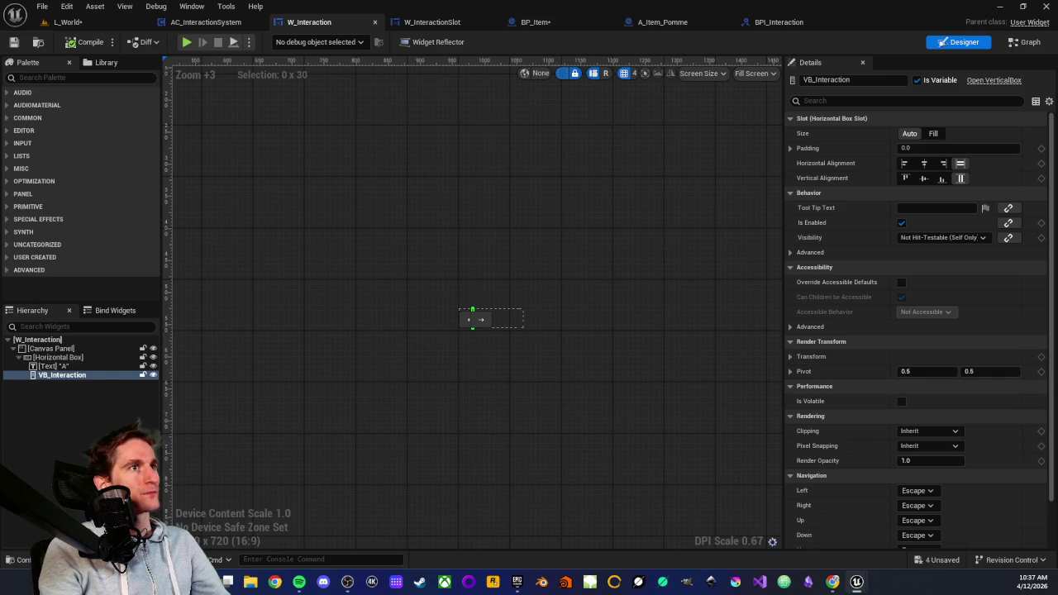
Step: Rename the ActorSlot text element to Txt_InteractorName and set its font size to 8
{"action": "mouse_move", "coordinate": [628, 27]}
{"action": "left_mouse_down"}
{"action": "mouse_move", "coordinate": [482, 41]}
{"action": "mouse_move", "coordinate": [419, 29]}
{"action": "left_mouse_up"}
{"action": "scroll", "coordinate": [349, 242], "scroll_direction": "up", "scroll_amount": 5}
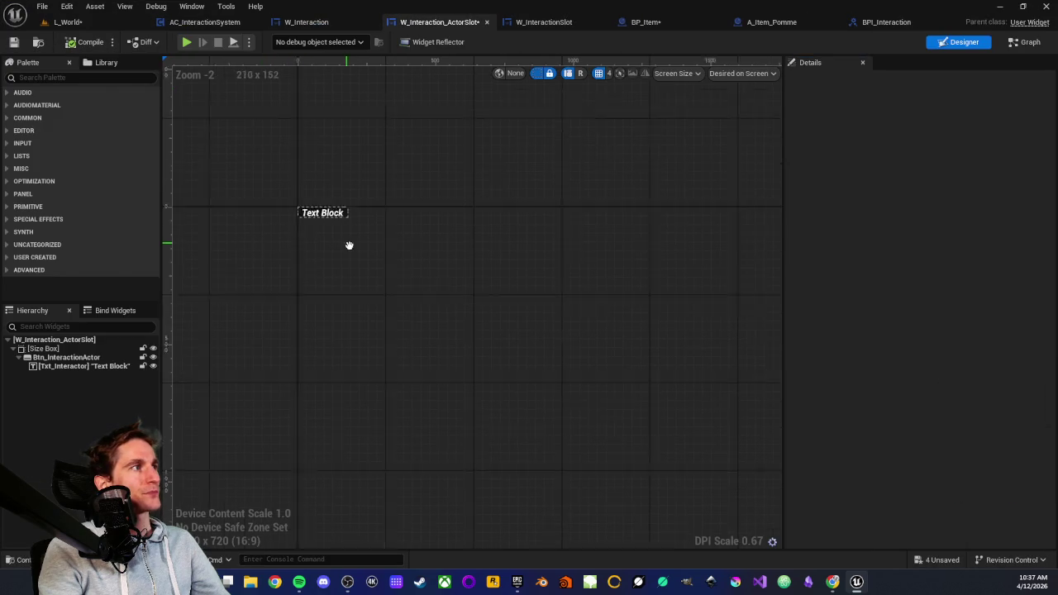
{"action": "scroll", "coordinate": [345, 326], "scroll_direction": "up", "scroll_amount": 3}
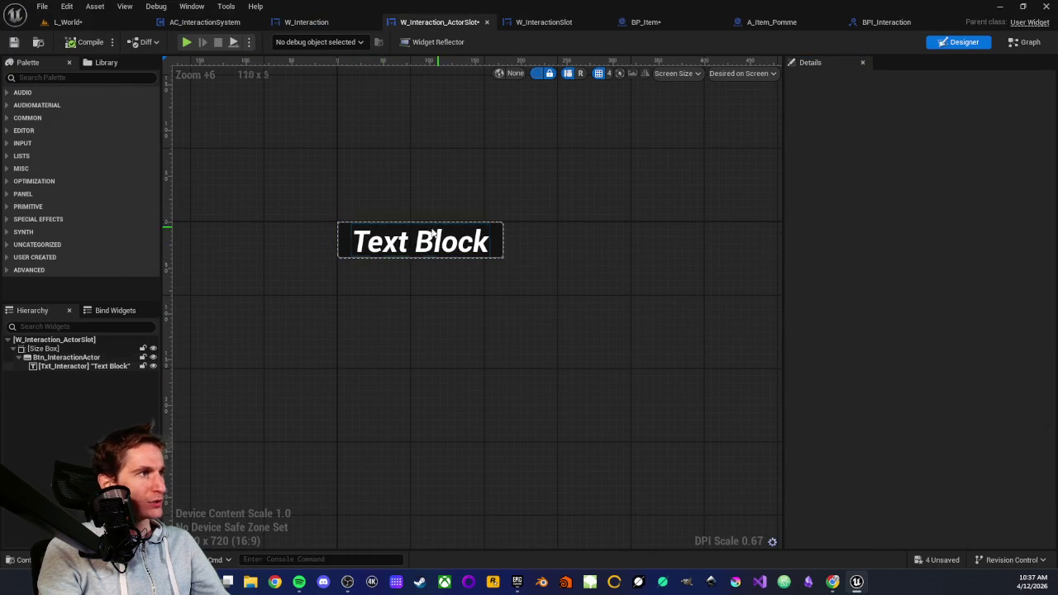
{"action": "left_click", "coordinate": [361, 241]}
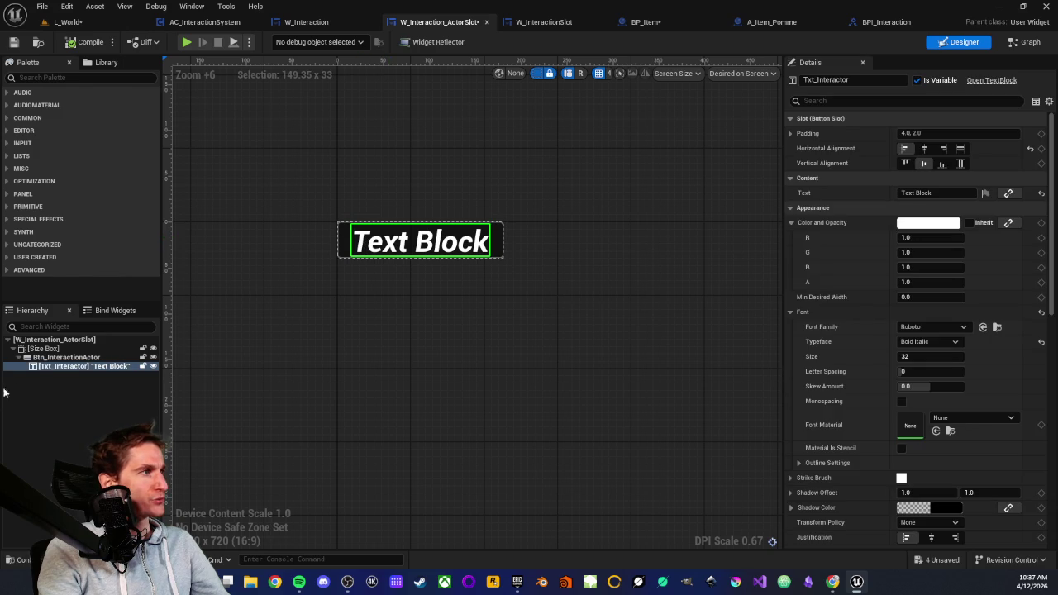
{"action": "left_click", "coordinate": [112, 369]}
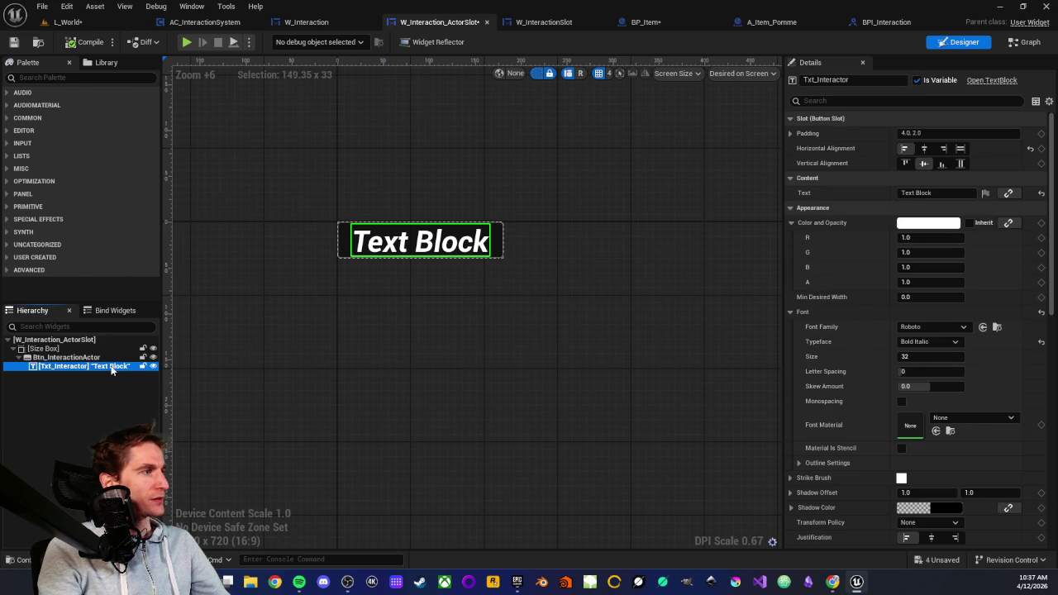
{"action": "left_click", "coordinate": [862, 78]}
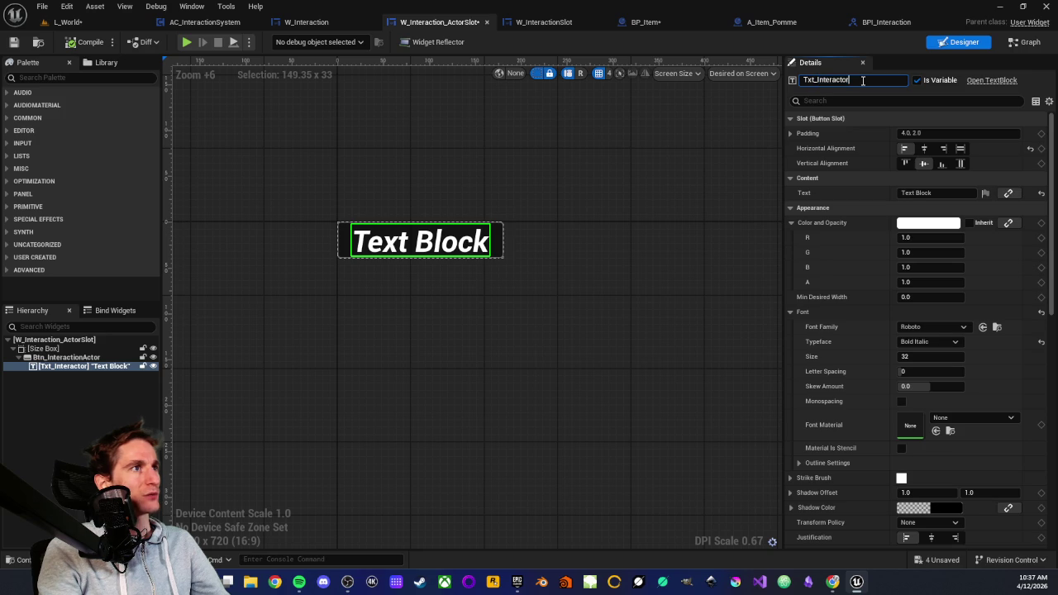
{"action": "type", "text": "Name"}
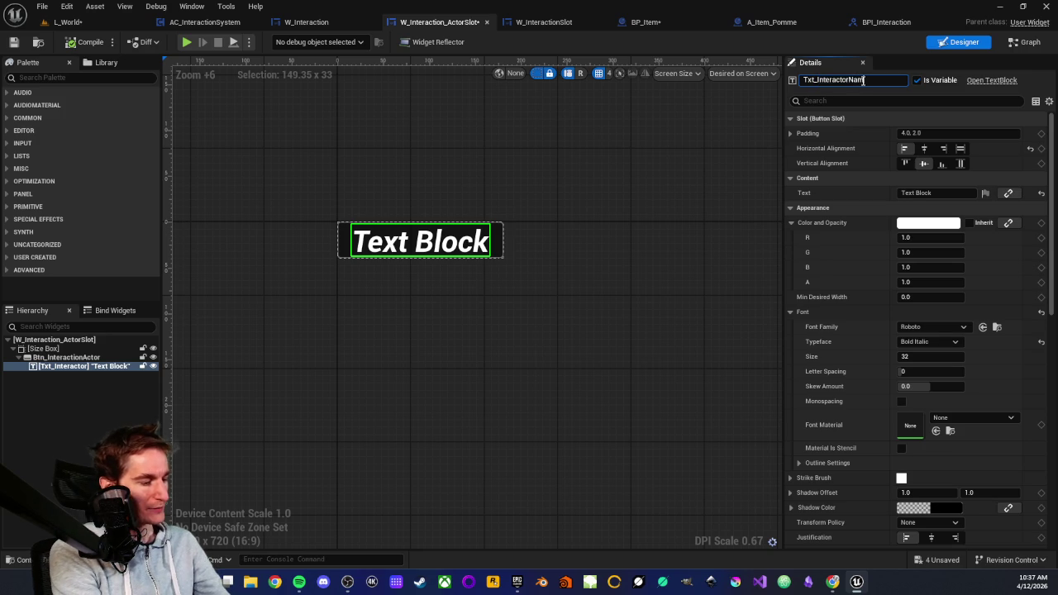
{"action": "key", "text": "Return"}
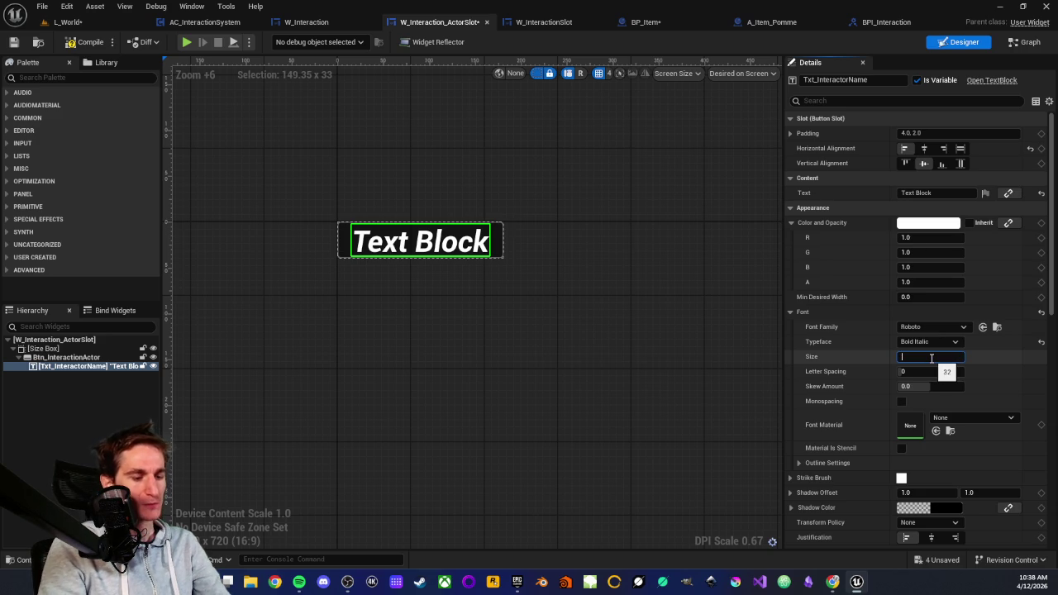
{"action": "type", "text": "8"}
{"action": "key", "text": "Return"}
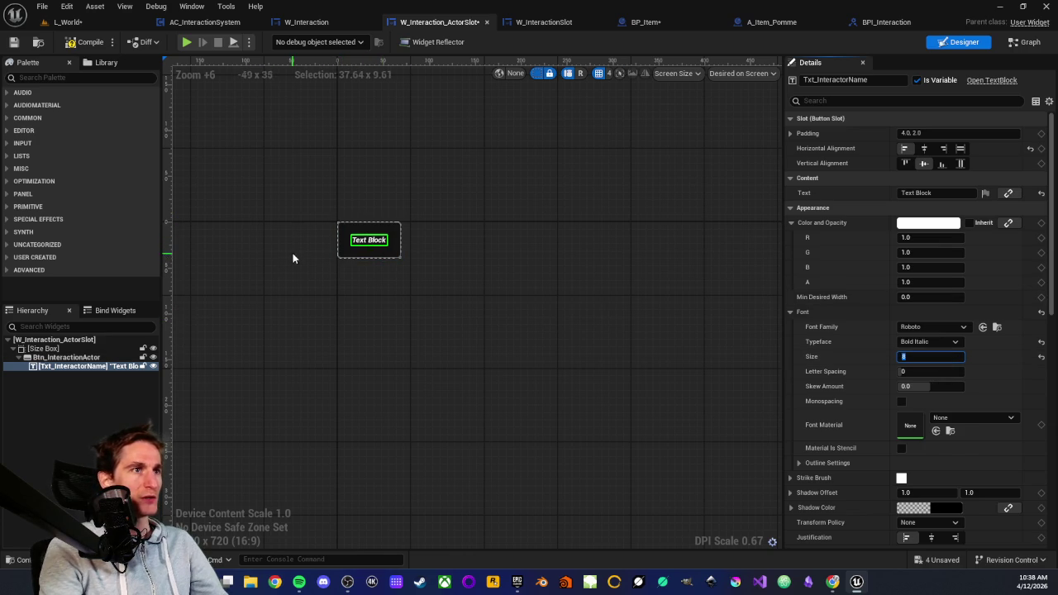
{"action": "scroll", "coordinate": [361, 244], "scroll_direction": "up", "scroll_amount": 1}
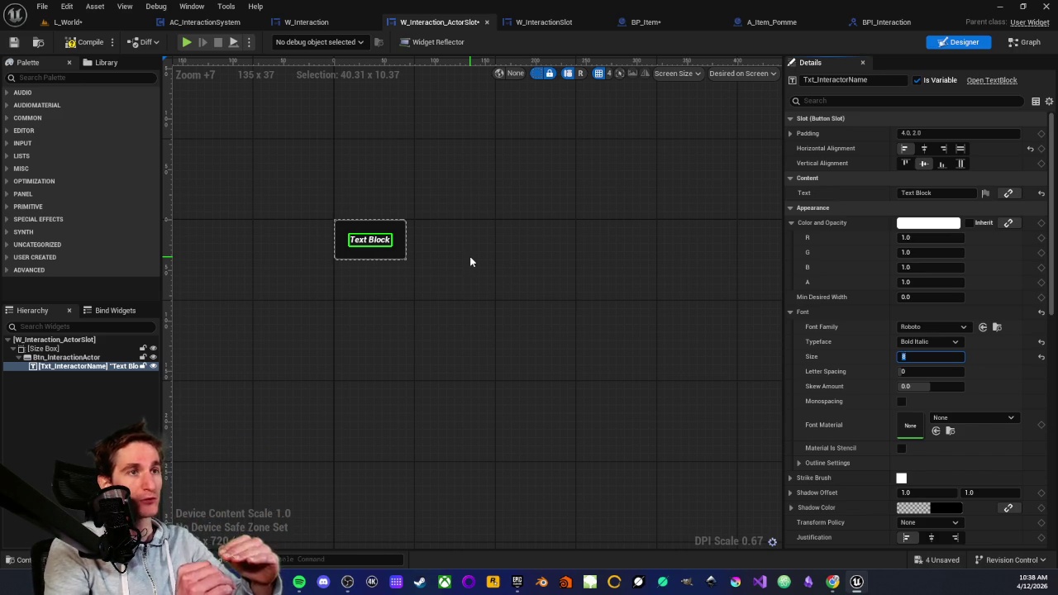
{"action": "scroll", "coordinate": [469, 273], "scroll_direction": "up", "scroll_amount": 1}
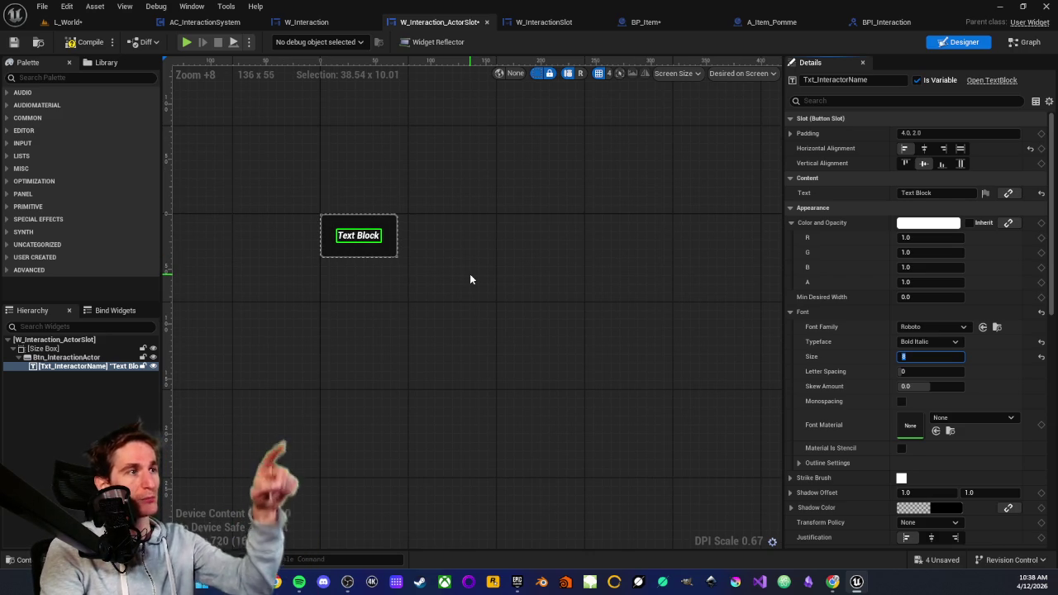
{"action": "scroll", "coordinate": [832, 335], "scroll_direction": "down", "scroll_amount": 3}
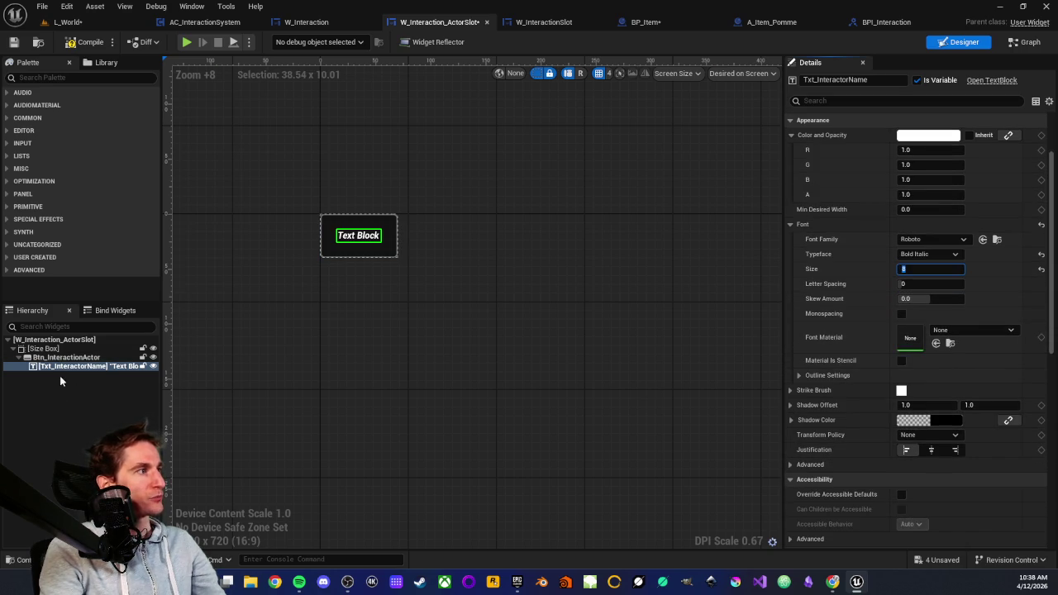
{"action": "scroll", "coordinate": [385, 274], "scroll_direction": "up", "scroll_amount": 2}
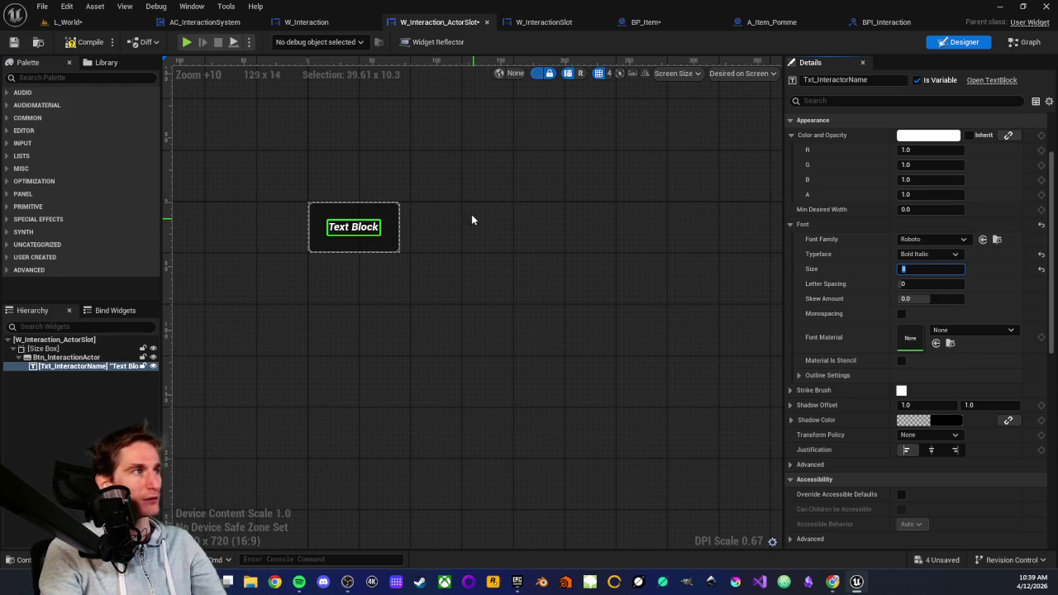
{"action": "scroll", "coordinate": [348, 281], "scroll_direction": "up", "scroll_amount": 1}
{"action": "scroll", "coordinate": [348, 285], "scroll_direction": "up", "scroll_amount": 1}
{"action": "left_click_drag", "start_coordinate": [335, 290], "coordinate": [411, 337]}
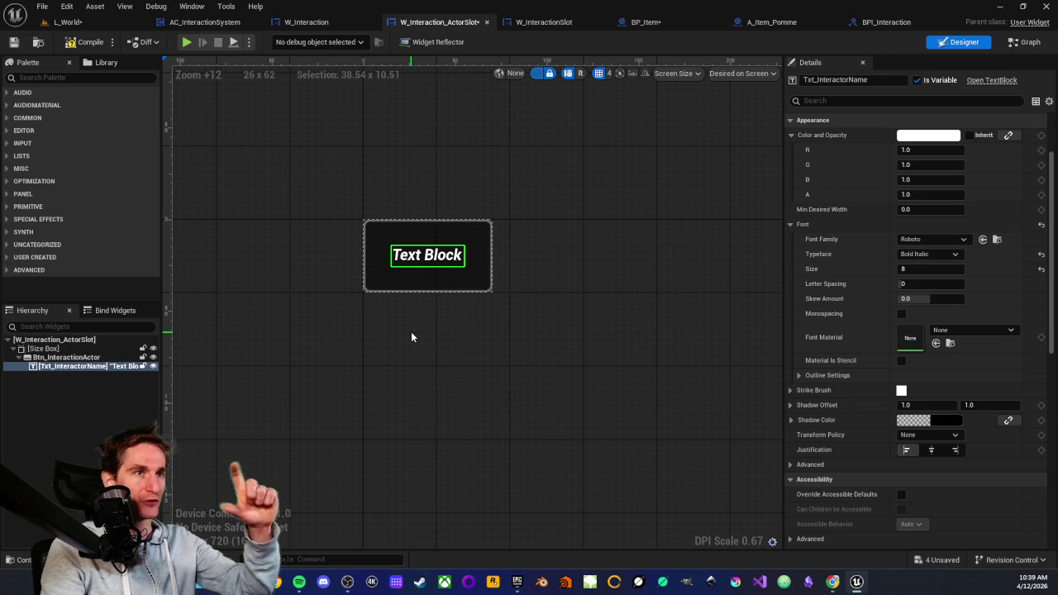
{"action": "scroll", "coordinate": [410, 334], "scroll_direction": "up", "scroll_amount": 2}
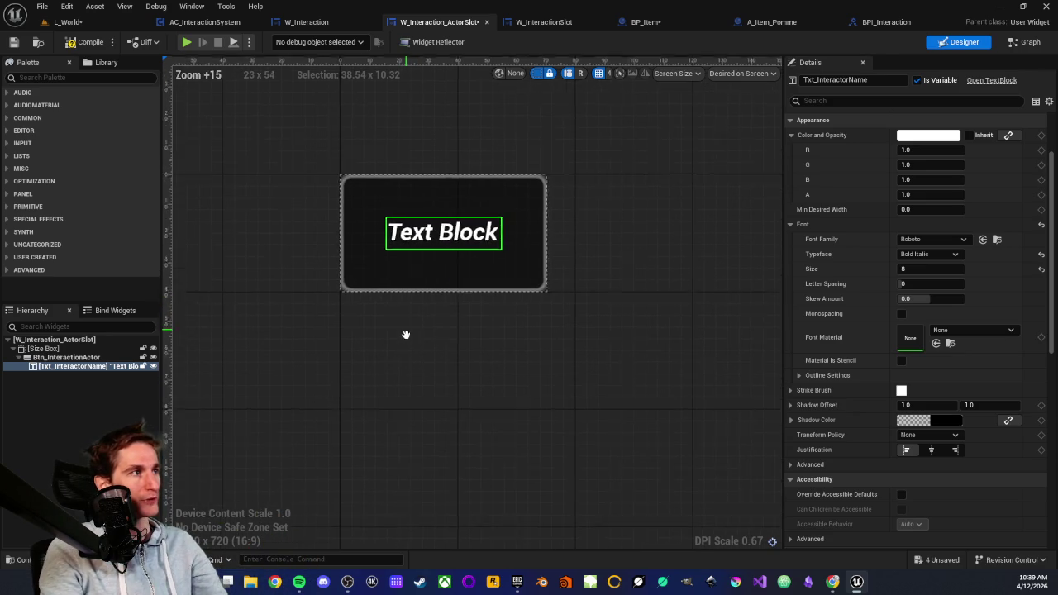
{"action": "scroll", "coordinate": [421, 352], "scroll_direction": "down", "scroll_amount": 2}
{"action": "scroll", "coordinate": [420, 352], "scroll_direction": "up", "scroll_amount": 2}
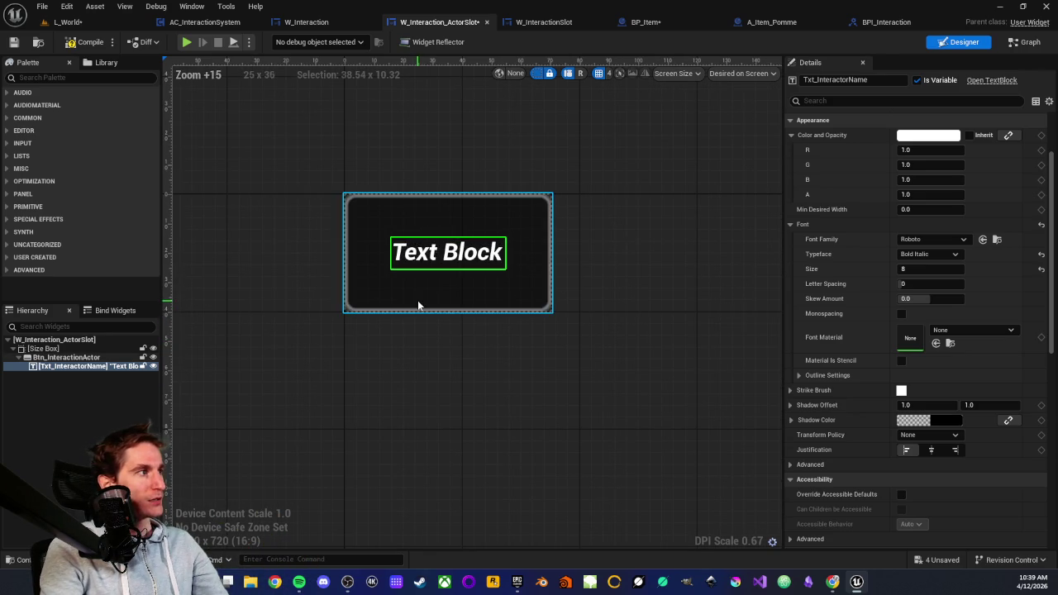
{"action": "left_click", "coordinate": [64, 359]}
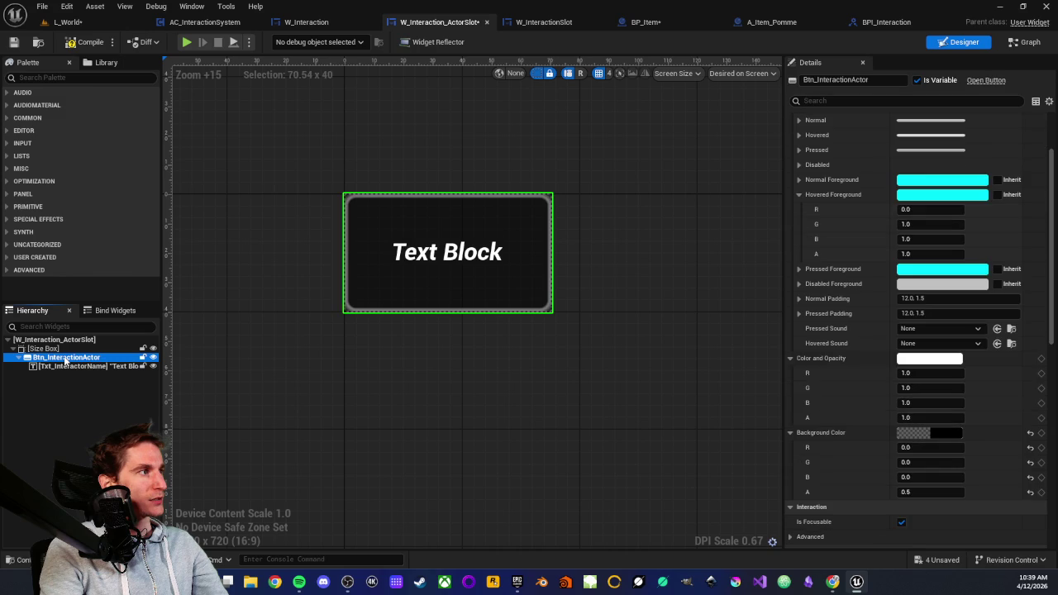
Step: Delete the text block and the button, then undo to bring the text block back
{"action": "left_click", "coordinate": [64, 367]}
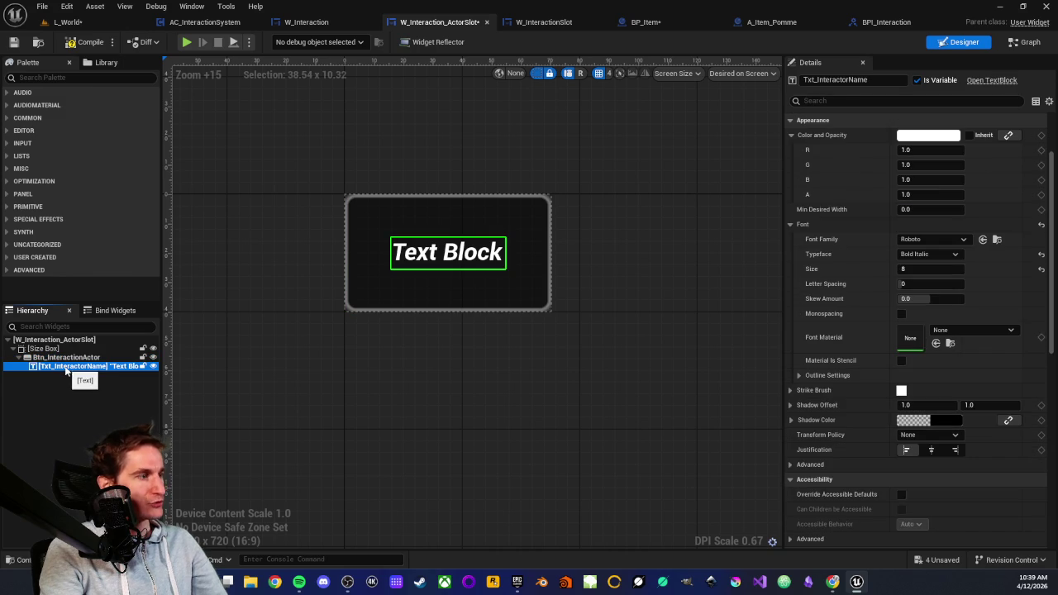
{"action": "key", "text": "Delete"}
{"action": "left_click", "coordinate": [64, 357]}
{"action": "key", "text": "Delete"}
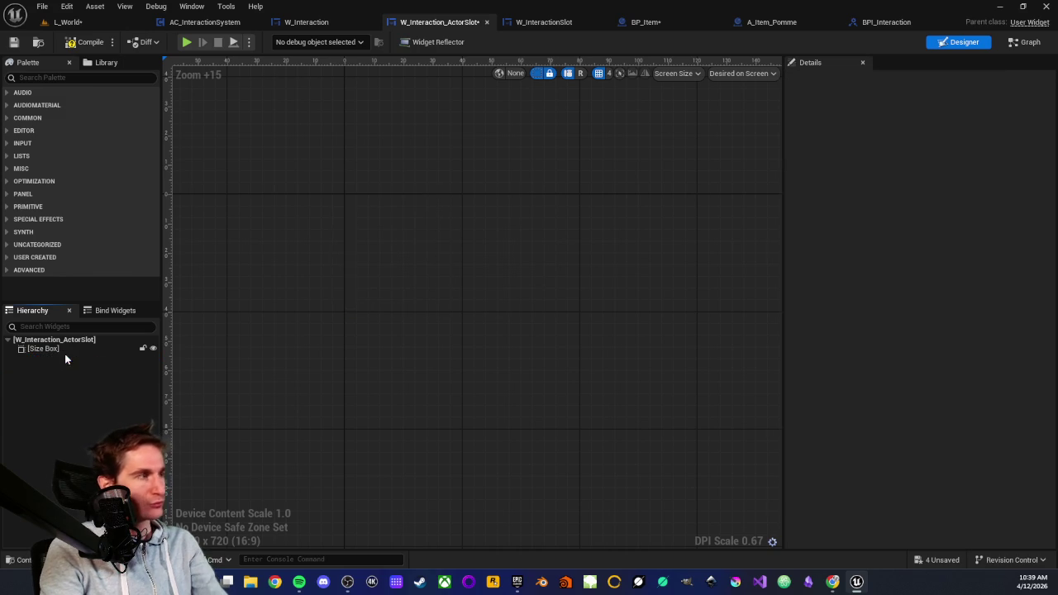
{"action": "left_click", "coordinate": [55, 350]}
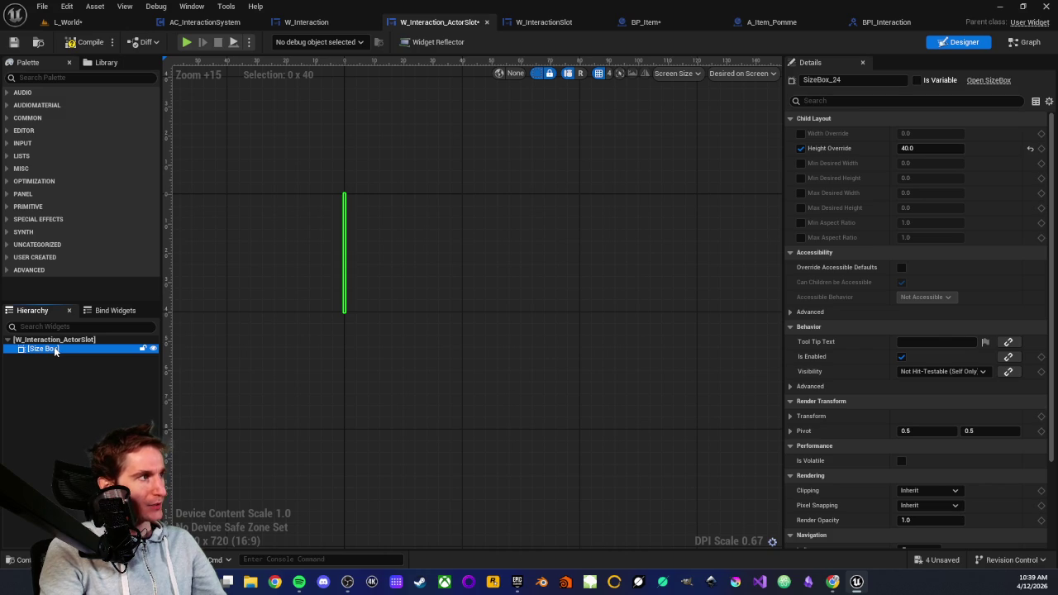
{"action": "key", "text": "ctrl+v"}
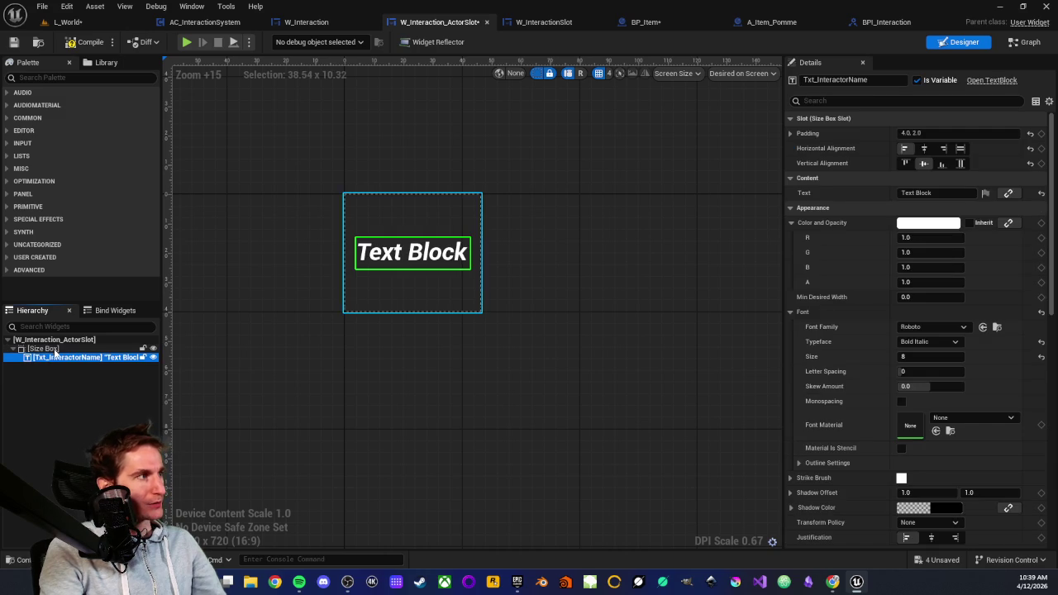
Step: Search the palette for Vertical Box and try dropping it into the Size Box
{"action": "left_click", "coordinate": [29, 77]}
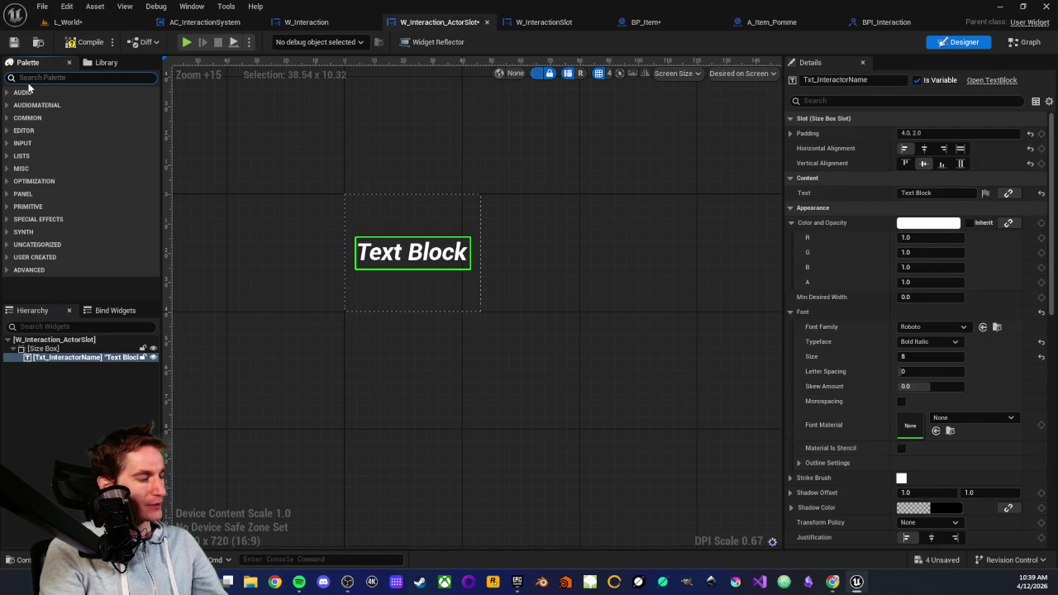
{"action": "type", "text": "vert"}
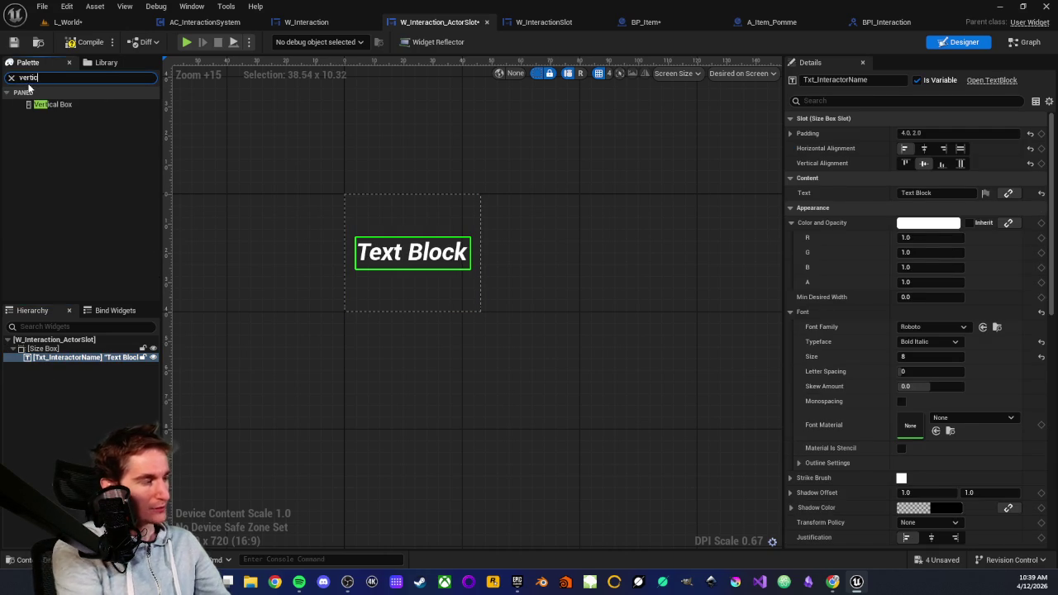
{"action": "type", "text": "ic"}
{"action": "left_click", "coordinate": [50, 107]}
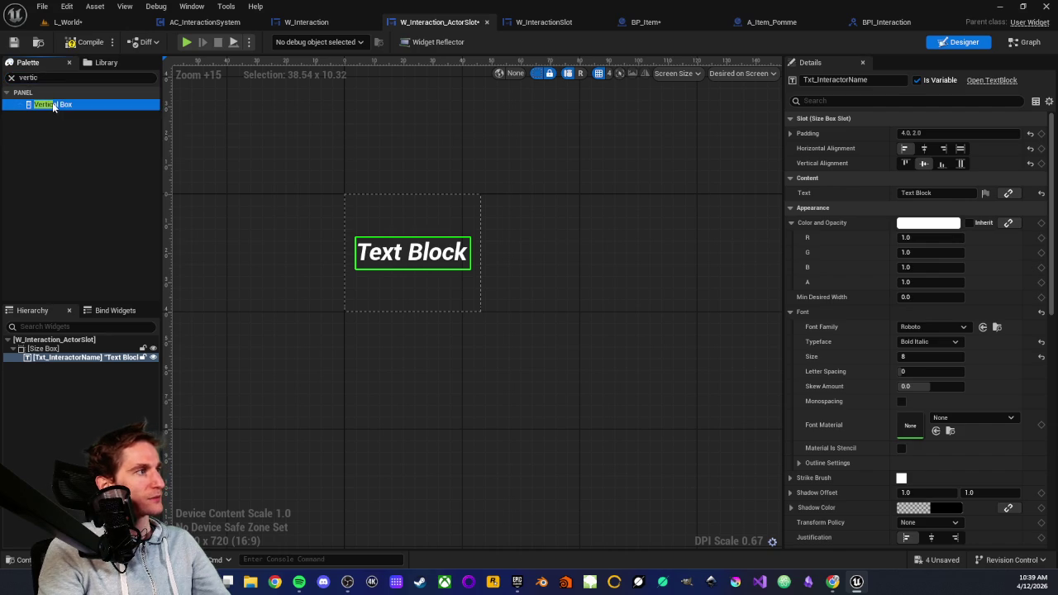
{"action": "mouse_move", "coordinate": [51, 107]}
{"action": "left_mouse_down"}
{"action": "mouse_move", "coordinate": [47, 355]}
{"action": "mouse_move", "coordinate": [43, 103]}
{"action": "left_mouse_up"}
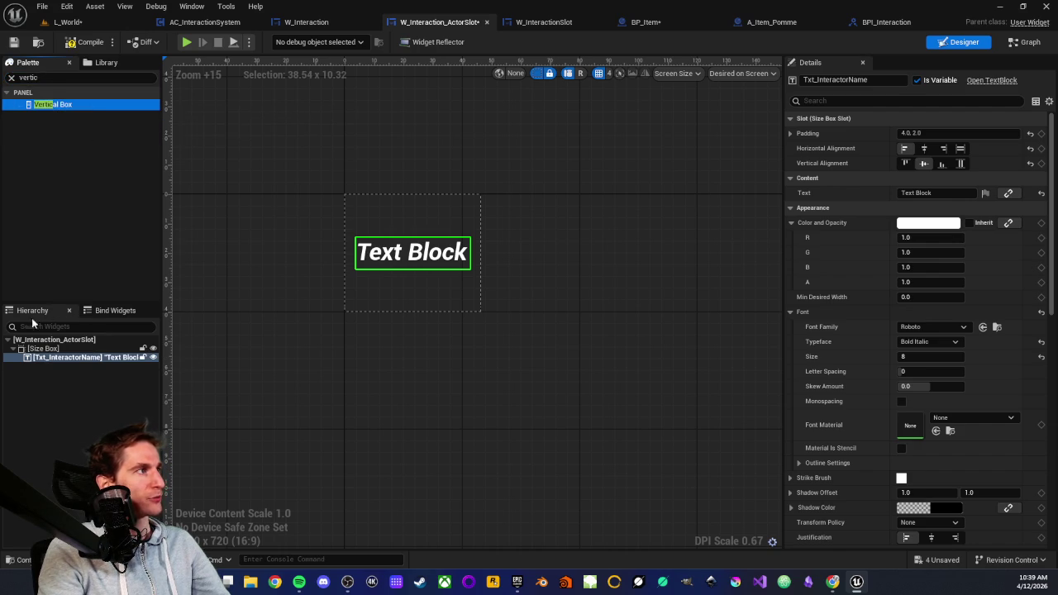
{"action": "left_click", "coordinate": [21, 413]}
{"action": "left_click", "coordinate": [12, 76]}
Step: Place Txt_InteractorName directly in the Size Box and bring up its Replace With choices
{"action": "left_click", "coordinate": [47, 357]}
{"action": "key", "text": "Delete"}
{"action": "left_click", "coordinate": [44, 348]}
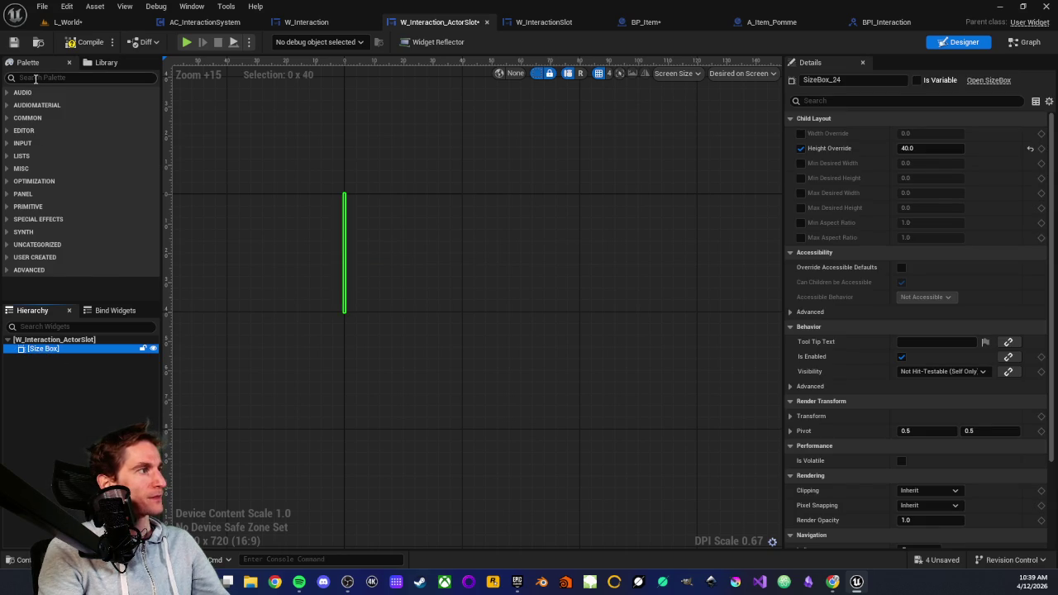
{"action": "left_click", "coordinate": [56, 340]}
{"action": "left_click", "coordinate": [58, 350]}
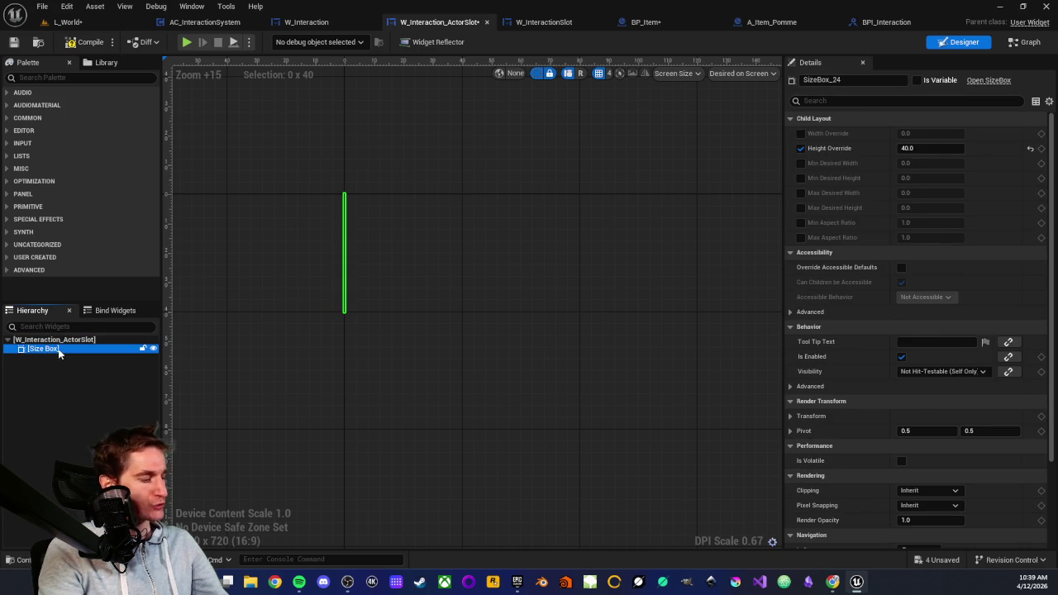
{"action": "key", "text": "ctrl+v"}
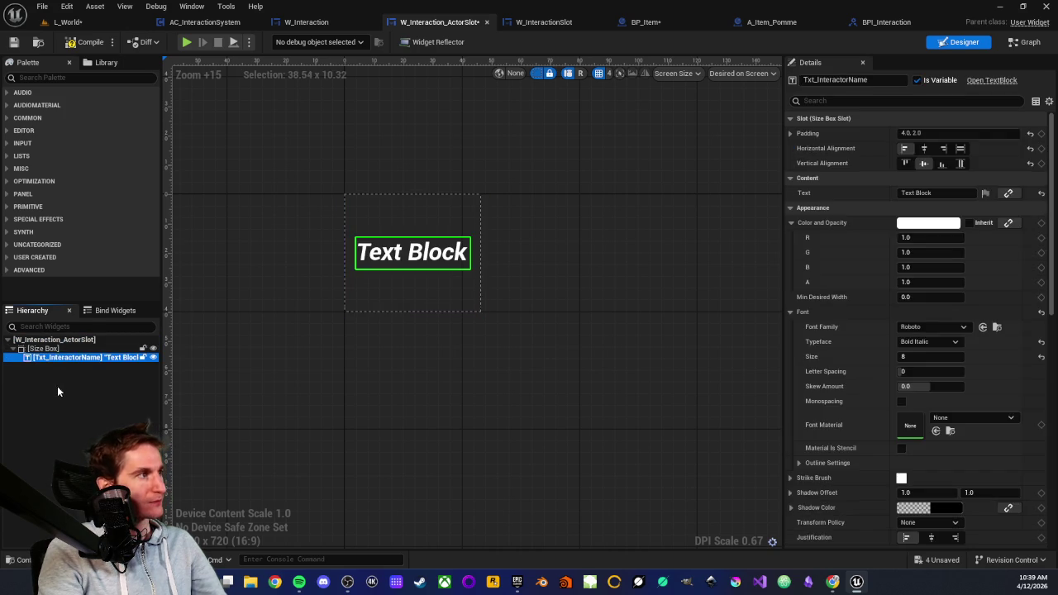
{"action": "left_click", "coordinate": [57, 389]}
{"action": "left_click", "coordinate": [54, 350]}
{"action": "right_click", "coordinate": [53, 349]}
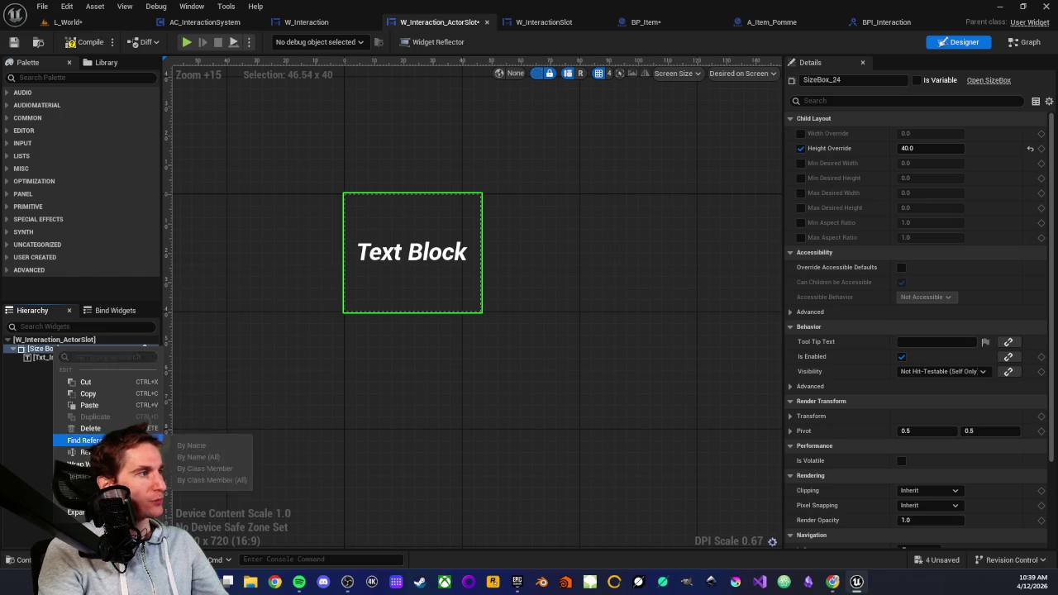
{"action": "mouse_move", "coordinate": [83, 452]}
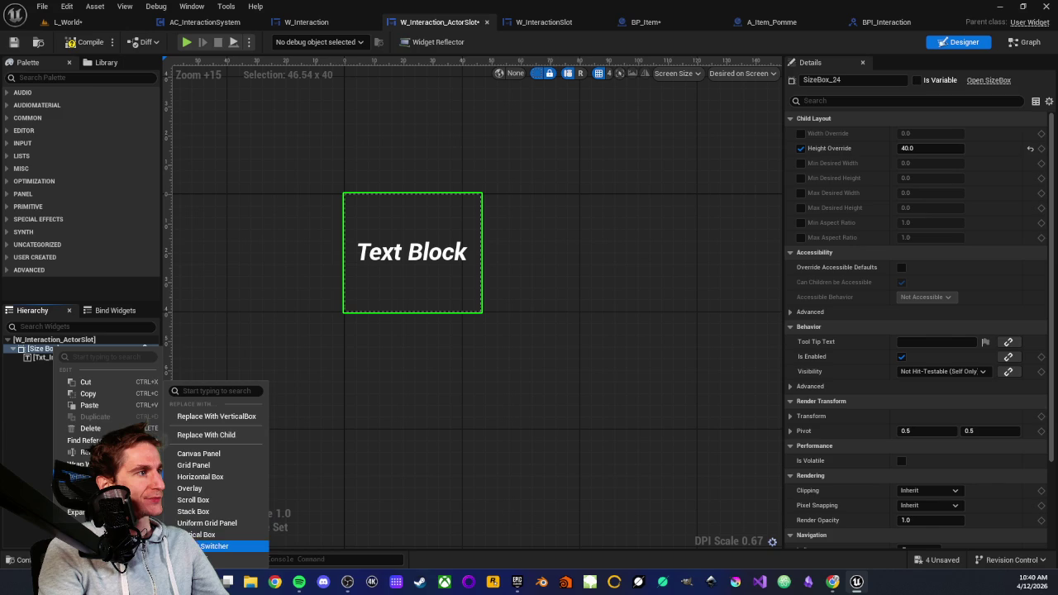
Step: Replace the Size Box with a Vertical Box that holds Txt_InteractorName
{"action": "left_click", "coordinate": [198, 535]}
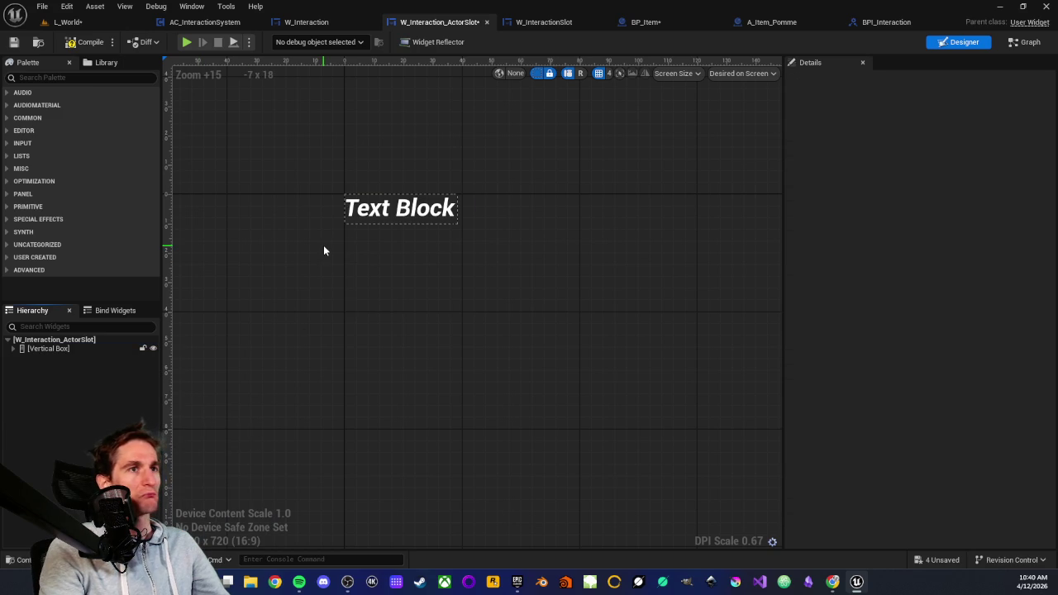
{"action": "left_click", "coordinate": [13, 348]}
{"action": "left_click", "coordinate": [45, 349]}
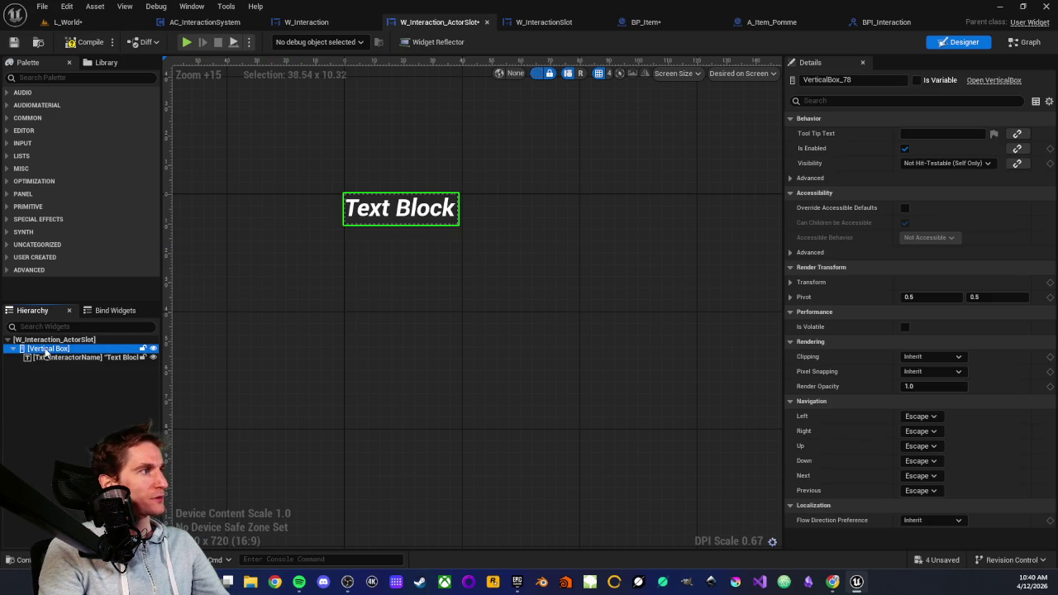
{"action": "left_click", "coordinate": [49, 358]}
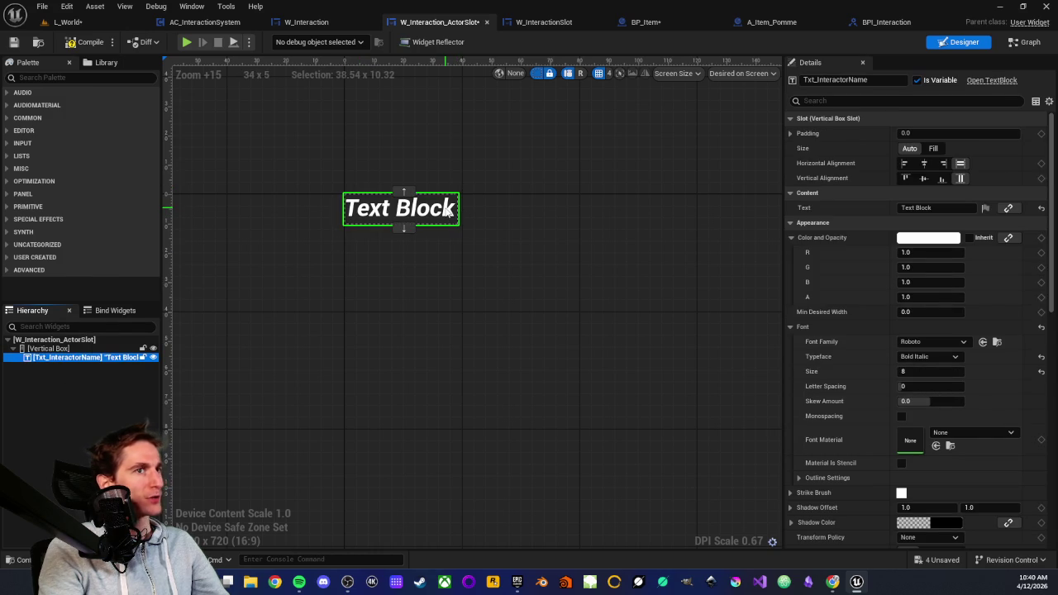
Step: Add a Vertical Box variable VB_ActionSlots below the text, then compile and save
{"action": "left_click", "coordinate": [41, 77]}
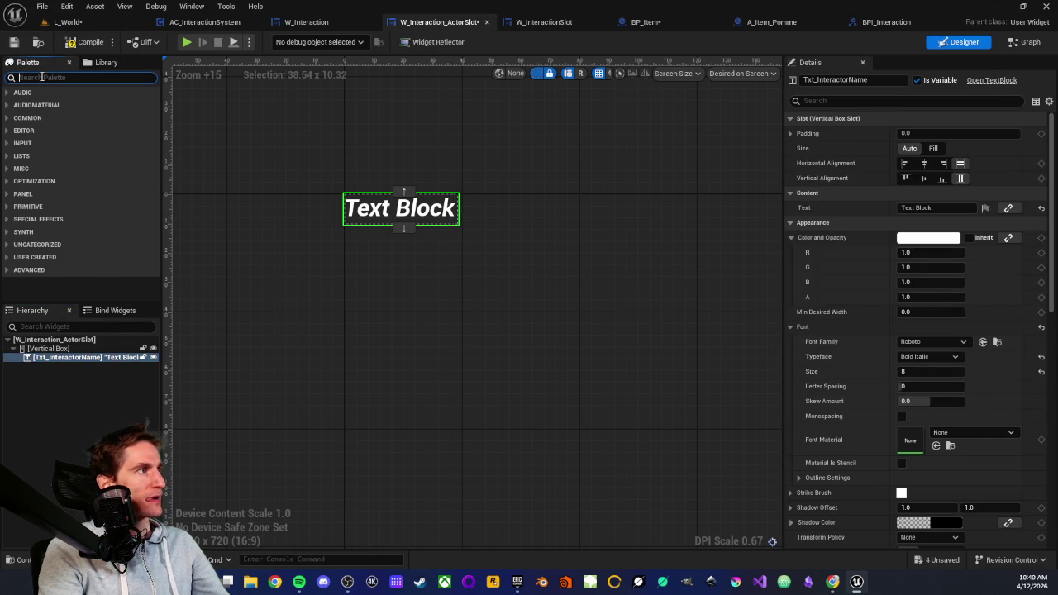
{"action": "type", "text": "vertical"}
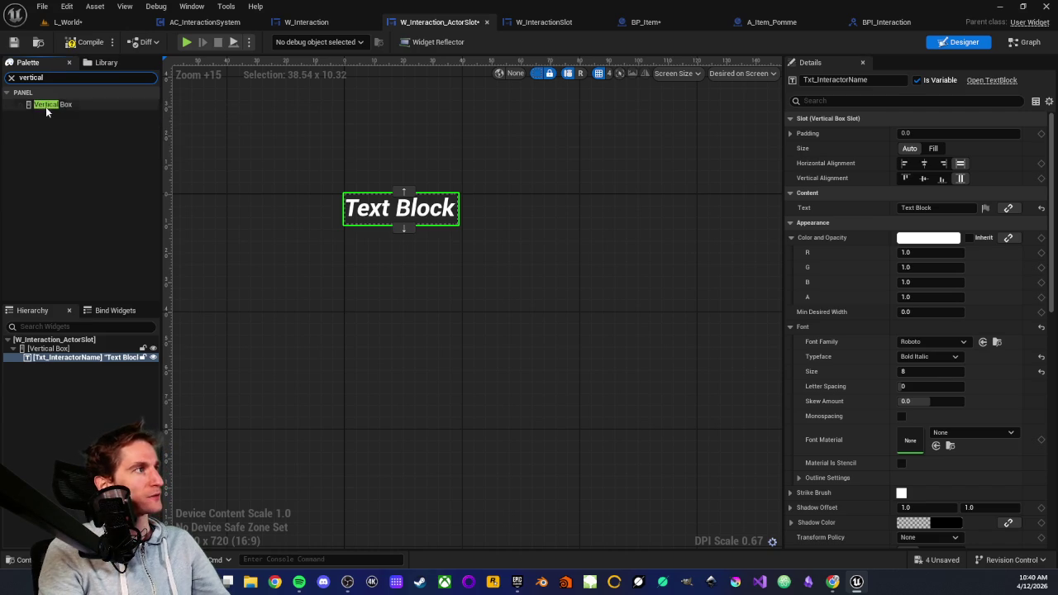
{"action": "left_click", "coordinate": [47, 108]}
{"action": "left_click_drag", "start_coordinate": [48, 110], "coordinate": [51, 362]}
{"action": "left_click", "coordinate": [49, 368]}
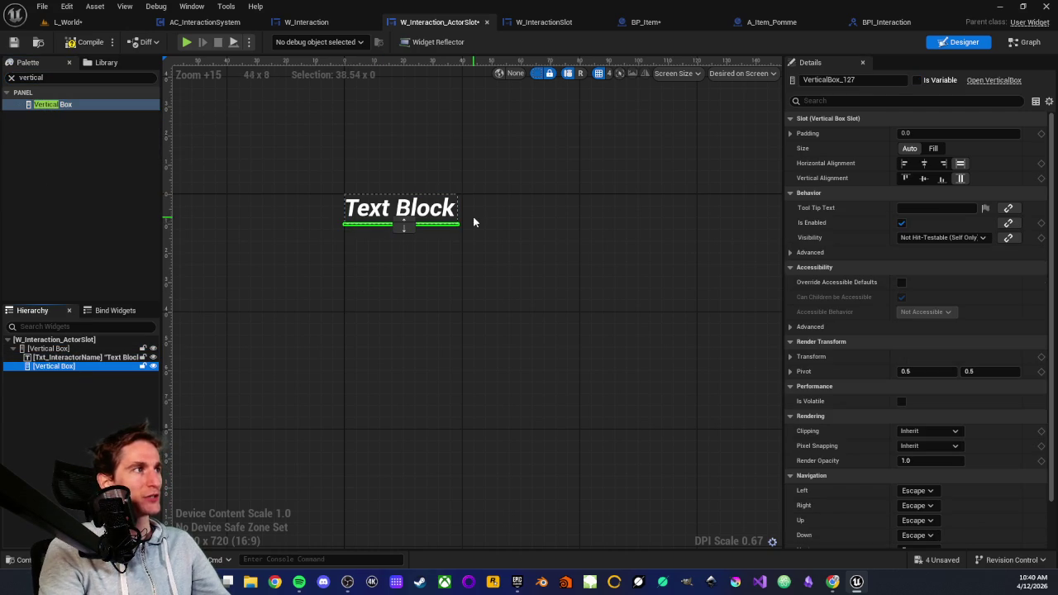
{"action": "left_click", "coordinate": [915, 80]}
{"action": "left_click", "coordinate": [834, 80]}
{"action": "type", "text": "VB_ActionSlots"}
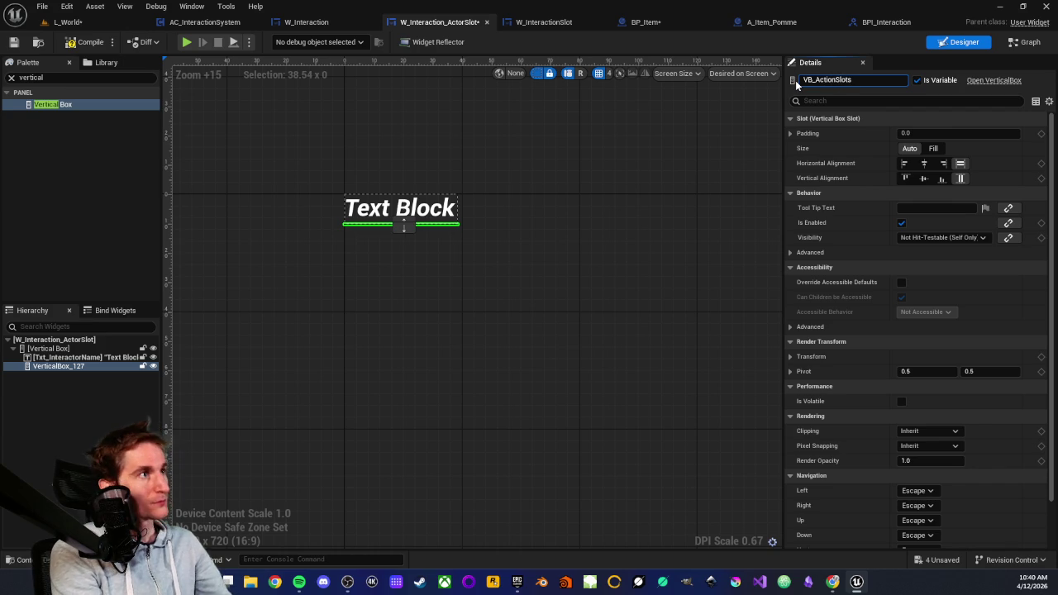
{"action": "key", "text": "Return"}
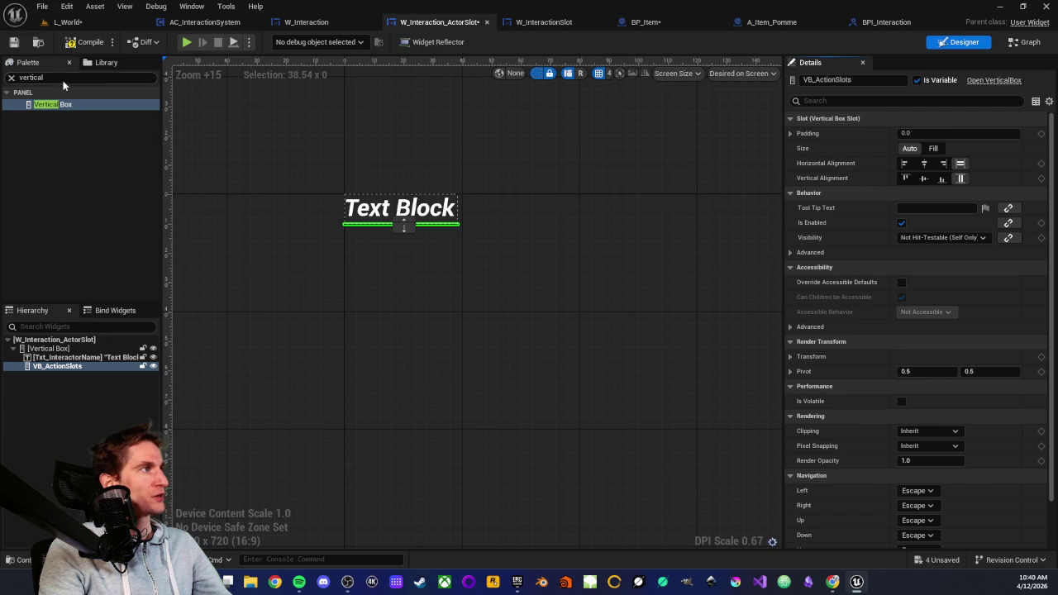
{"action": "left_click", "coordinate": [77, 46]}
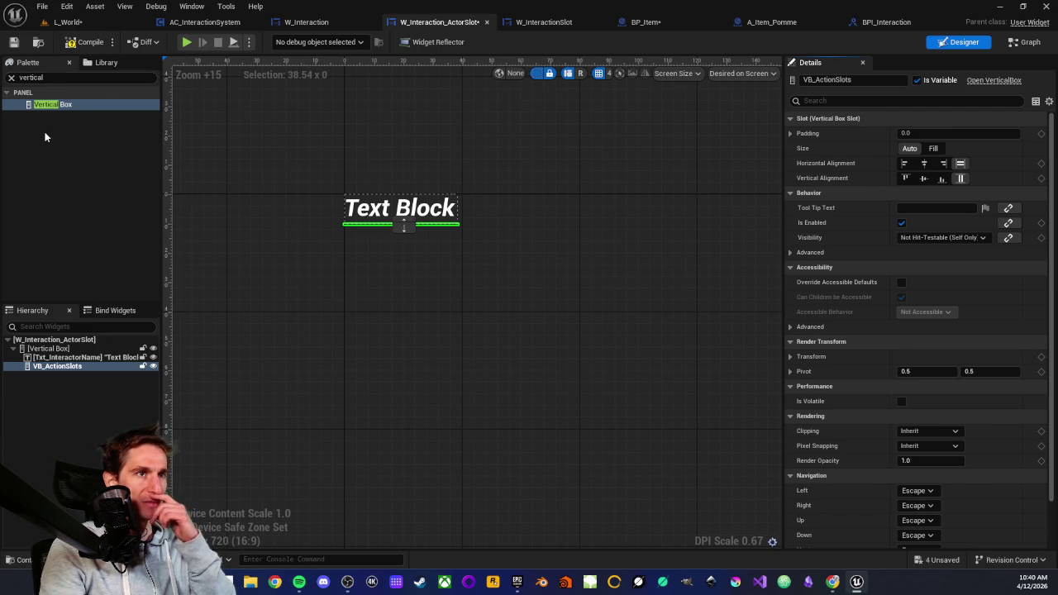
{"action": "left_click", "coordinate": [400, 207]}
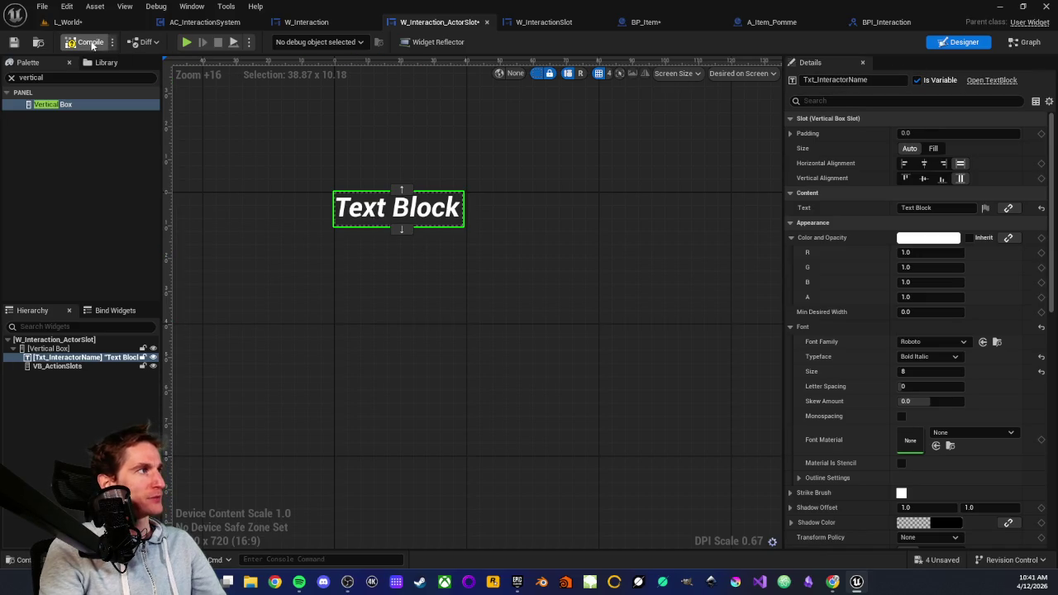
{"action": "left_click", "coordinate": [13, 42]}
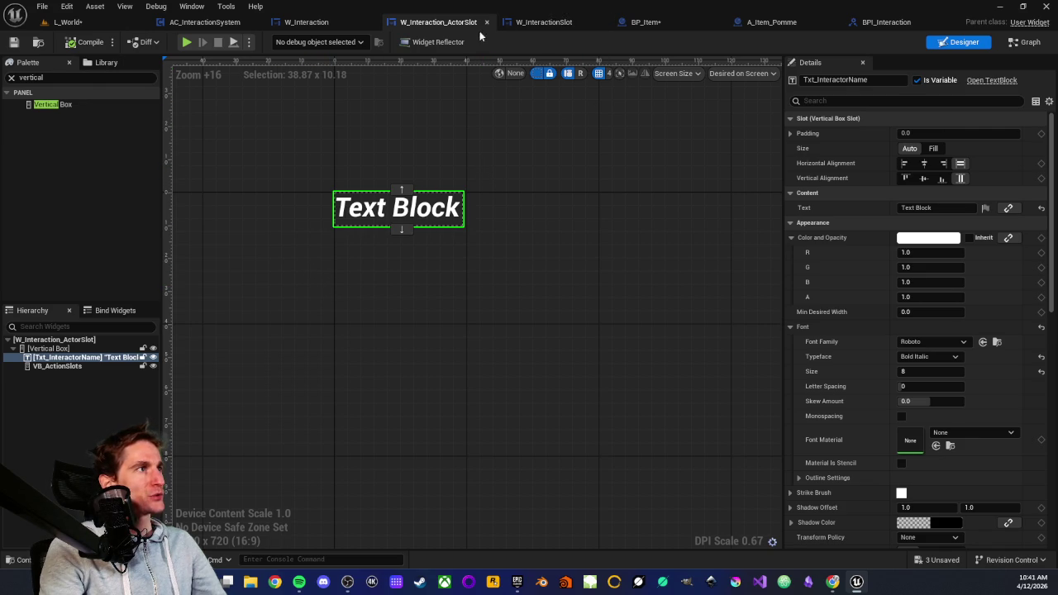
{"action": "left_click", "coordinate": [553, 24]}
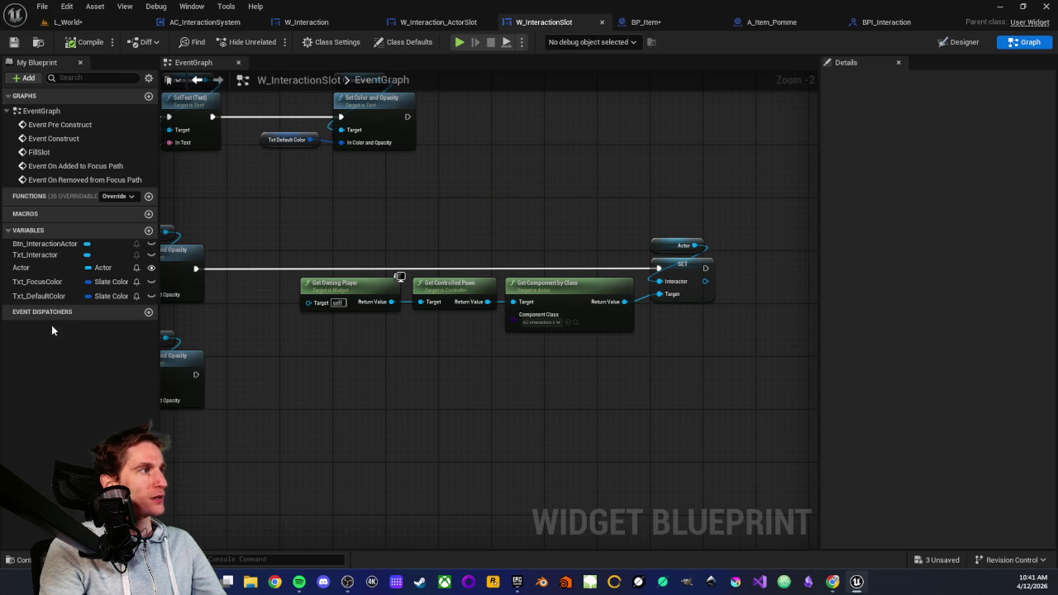
{"action": "left_click", "coordinate": [118, 24]}
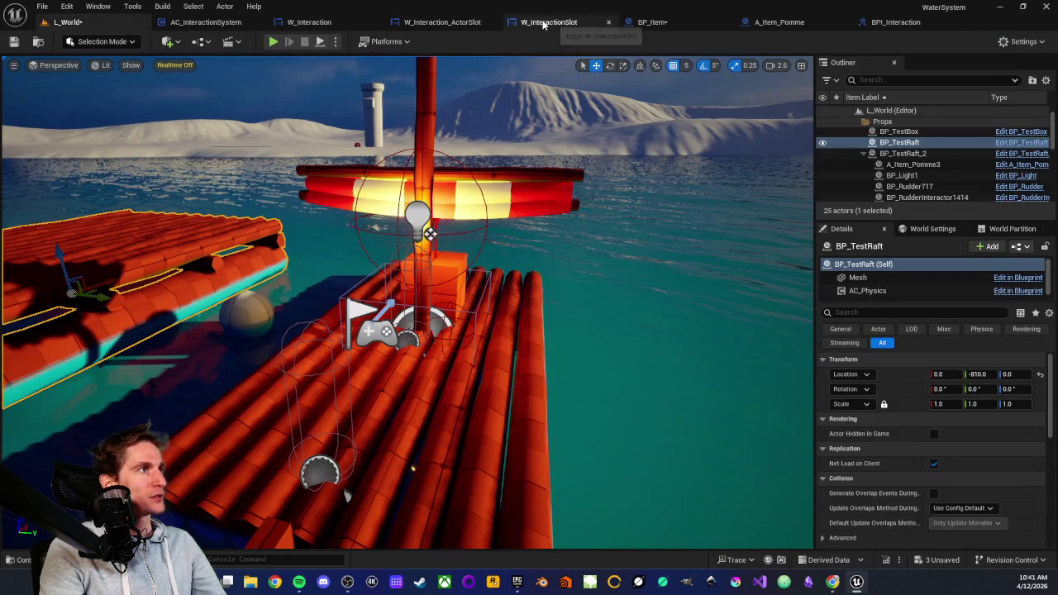
{"action": "left_click", "coordinate": [545, 24]}
{"action": "scroll", "coordinate": [513, 363], "scroll_direction": "down", "scroll_amount": 2}
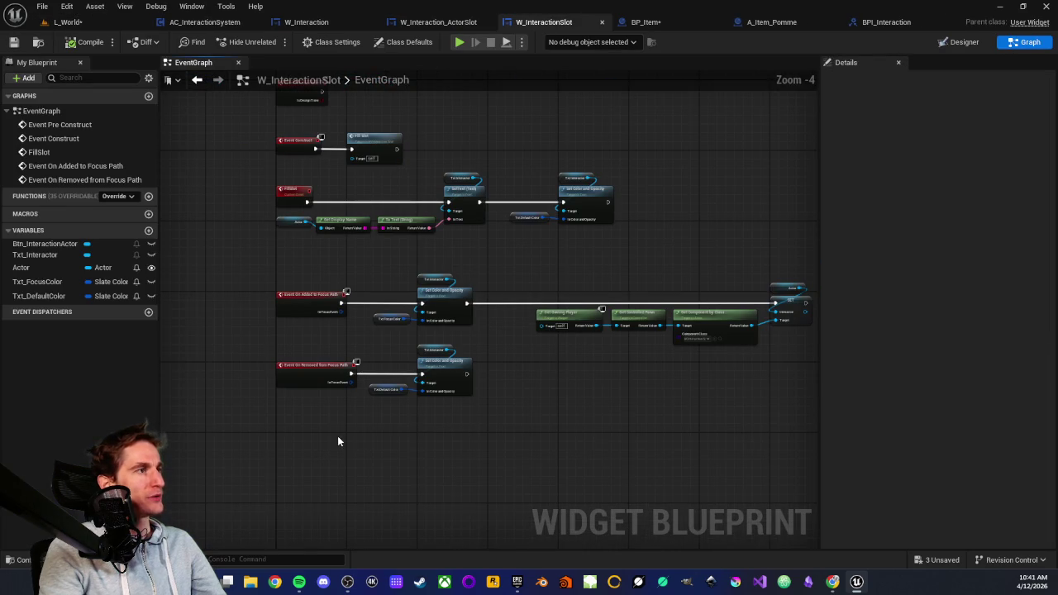
{"action": "left_click_drag", "start_coordinate": [454, 461], "coordinate": [430, 465]}
{"action": "scroll", "coordinate": [439, 458], "scroll_direction": "up", "scroll_amount": 3}
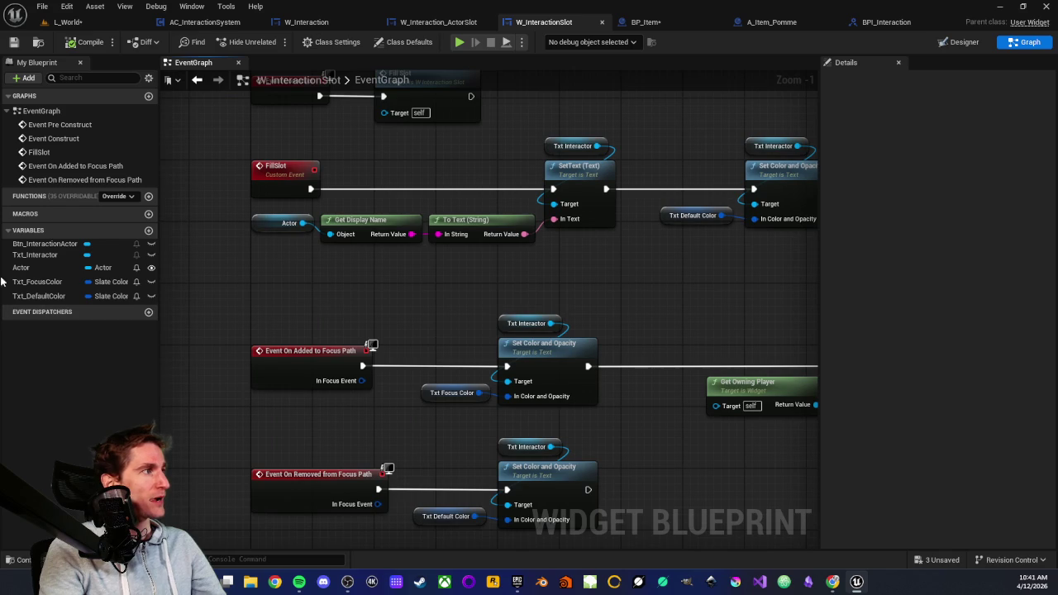
{"action": "left_click", "coordinate": [27, 268]}
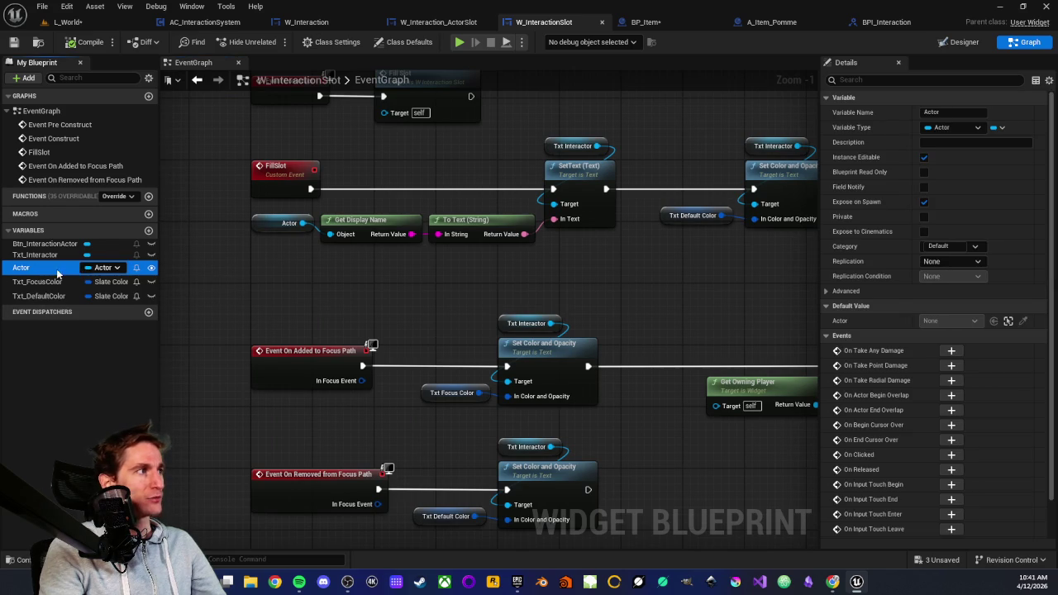
{"action": "scroll", "coordinate": [446, 297], "scroll_direction": "down", "scroll_amount": 2}
{"action": "scroll", "coordinate": [231, 274], "scroll_direction": "down", "scroll_amount": 1}
{"action": "scroll", "coordinate": [378, 285], "scroll_direction": "up", "scroll_amount": 2}
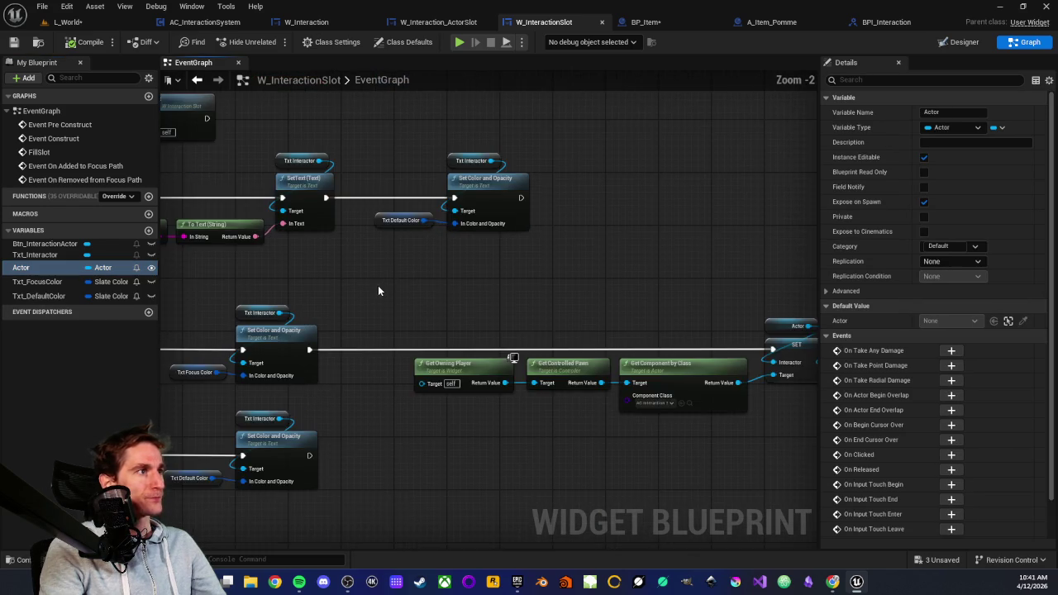
{"action": "mouse_move", "coordinate": [416, 265]}
{"action": "left_mouse_down"}
{"action": "mouse_move", "coordinate": [286, 270]}
{"action": "mouse_move", "coordinate": [363, 266]}
{"action": "mouse_move", "coordinate": [287, 289]}
{"action": "left_mouse_up"}
{"action": "scroll", "coordinate": [320, 279], "scroll_direction": "down", "scroll_amount": 1}
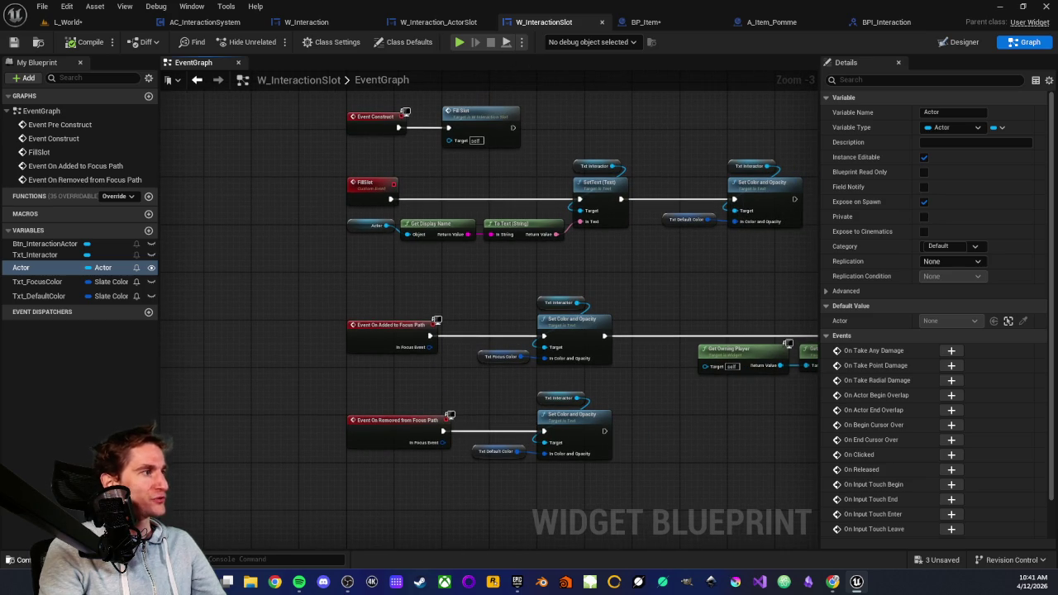
Step: Rename W_InteractionSlot in the UI folder to W_Interaction_ActionSlot
{"action": "left_click", "coordinate": [21, 559]}
{"action": "left_click", "coordinate": [238, 454]}
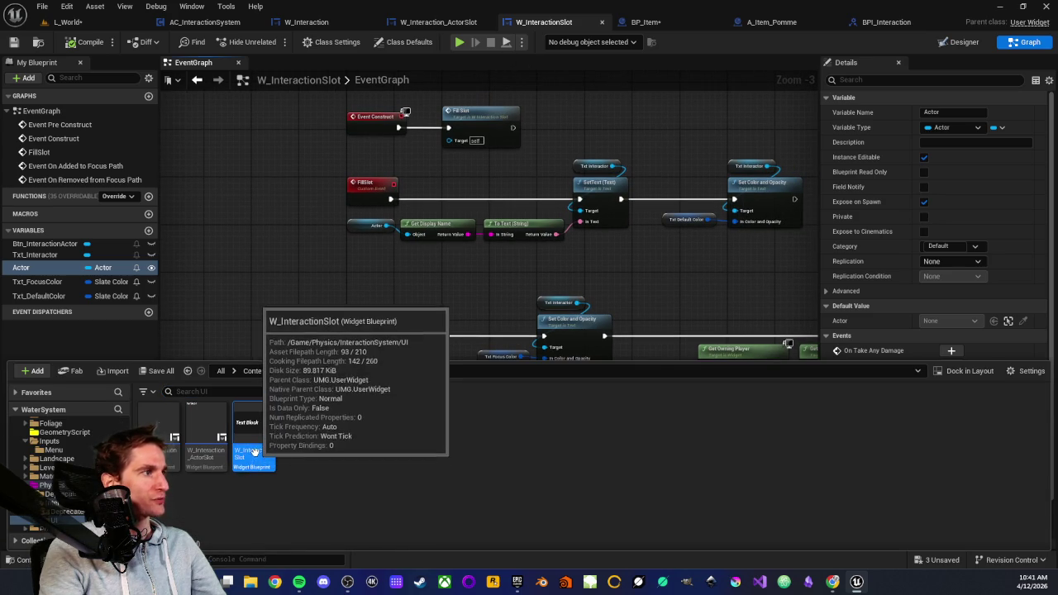
{"action": "left_click", "coordinate": [252, 452]}
{"action": "left_click", "coordinate": [261, 451]}
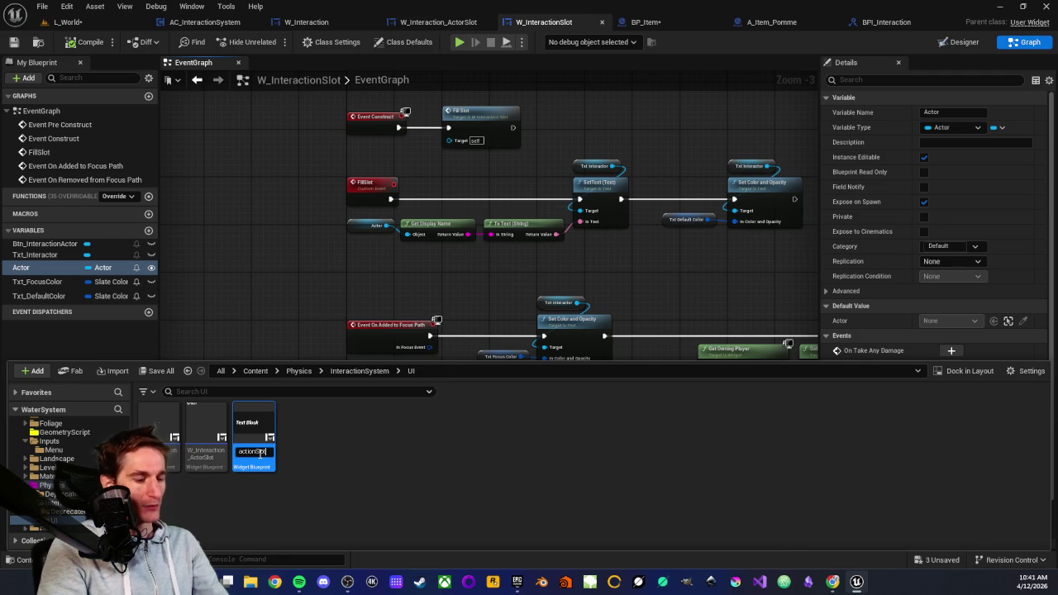
{"action": "type", "text": "_Actor"}
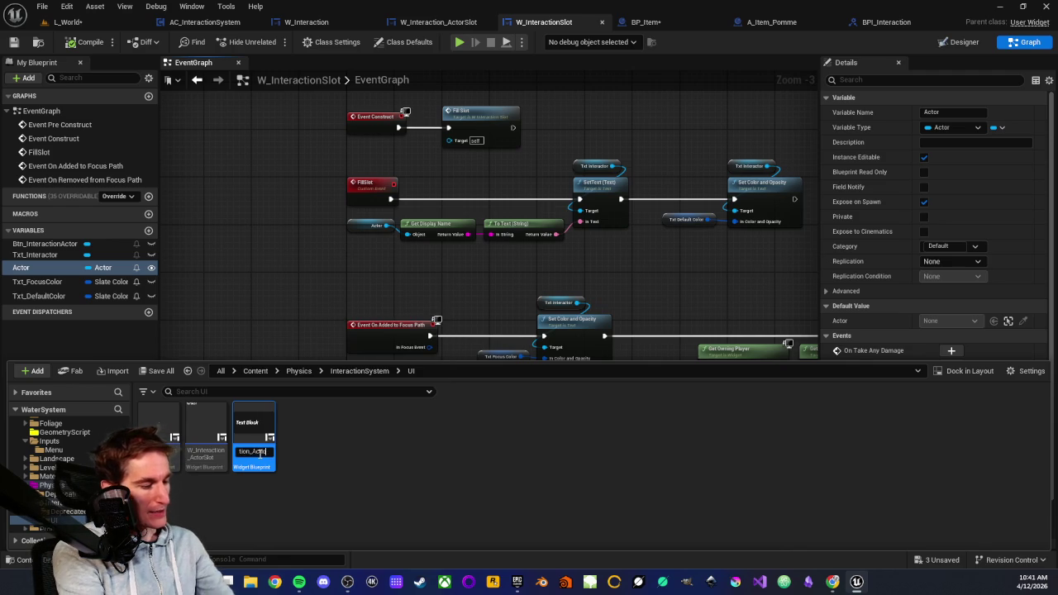
{"action": "key", "text": "Return"}
{"action": "left_click", "coordinate": [276, 474]}
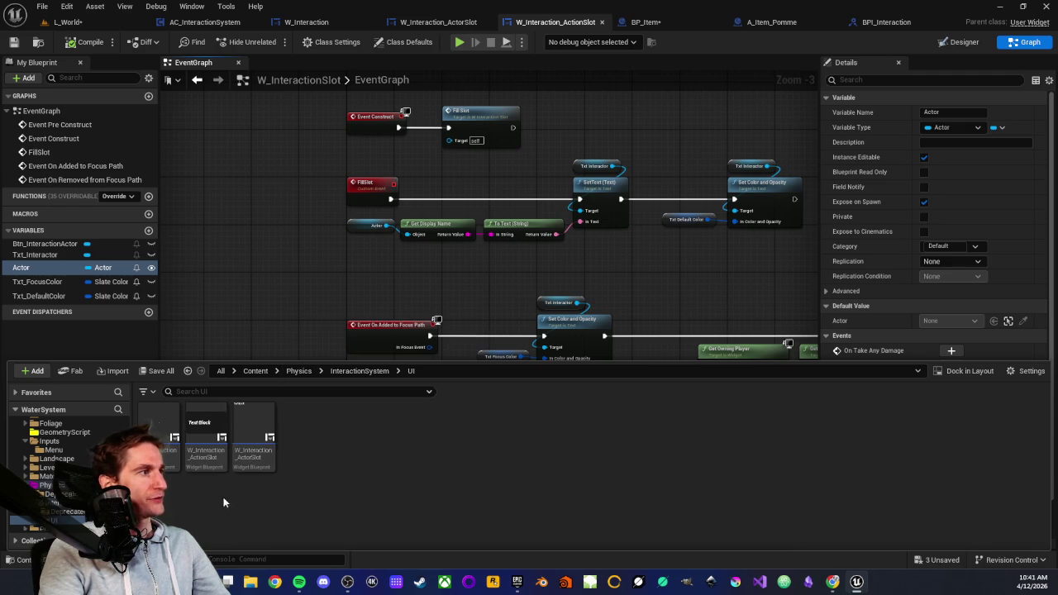
{"action": "mouse_move", "coordinate": [164, 449]}
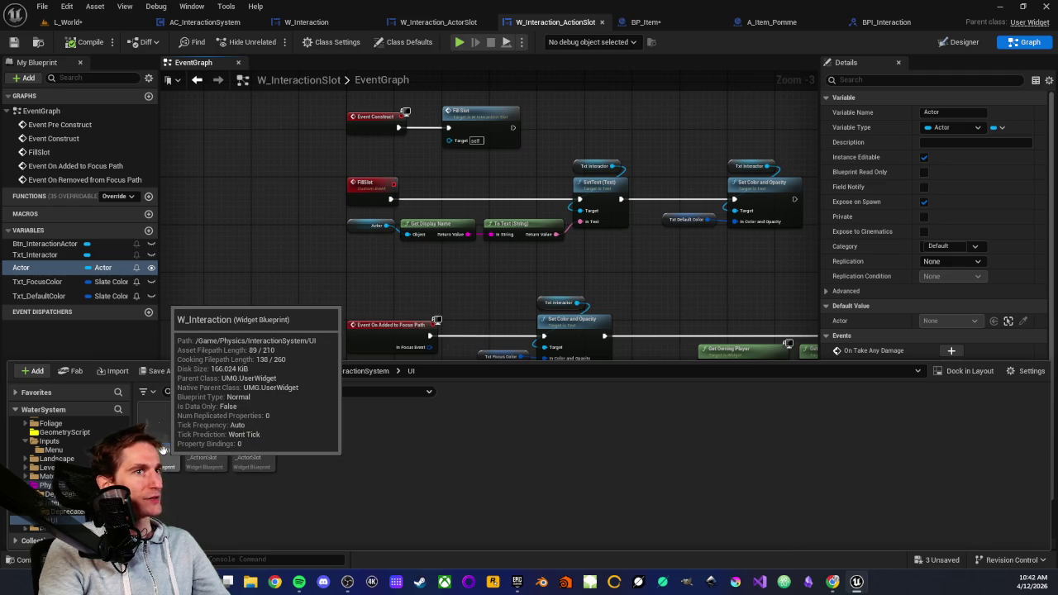
{"action": "mouse_move", "coordinate": [254, 454]}
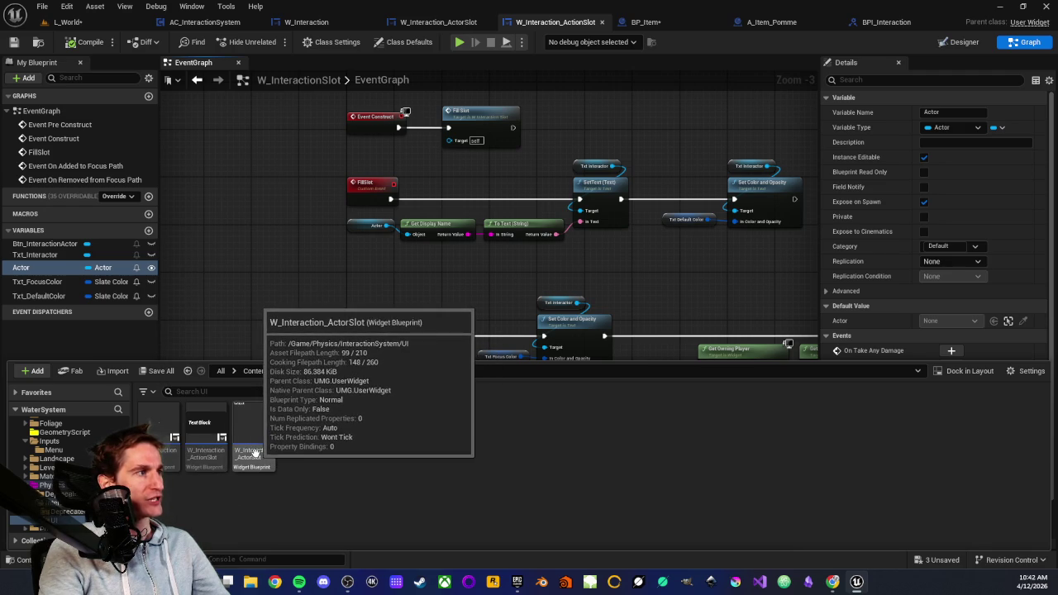
{"action": "mouse_move", "coordinate": [201, 456]}
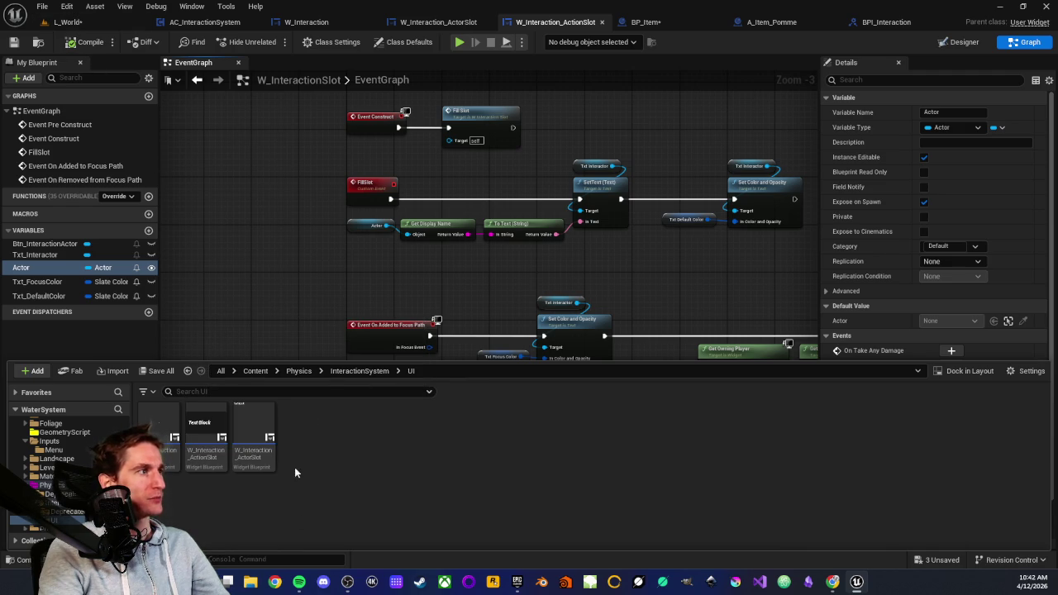
{"action": "left_click", "coordinate": [298, 279]}
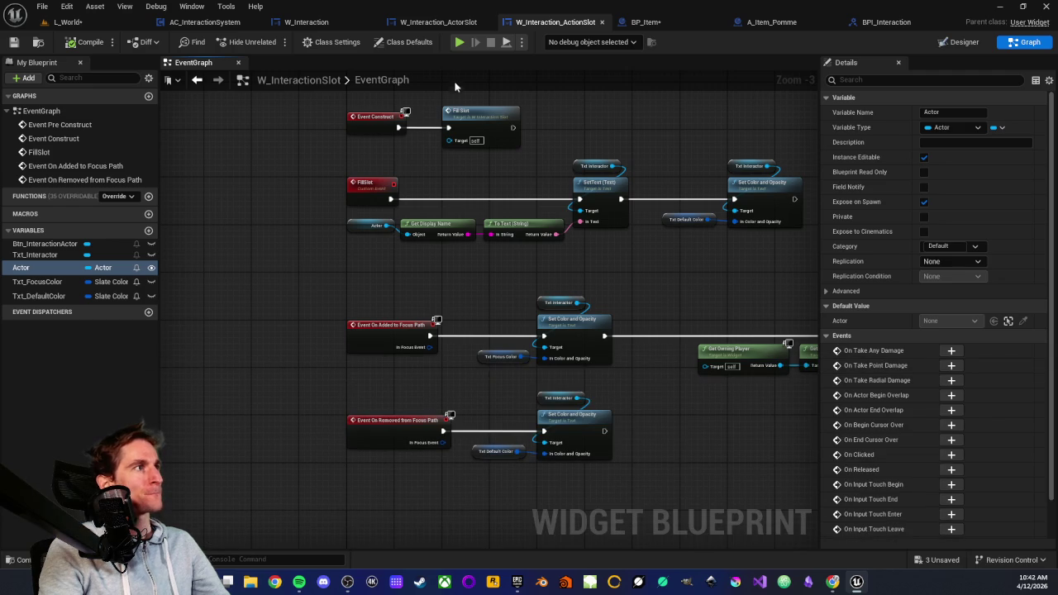
Step: In the ActorSlot event graph, delete the focus path event nodes
{"action": "left_click", "coordinate": [433, 22]}
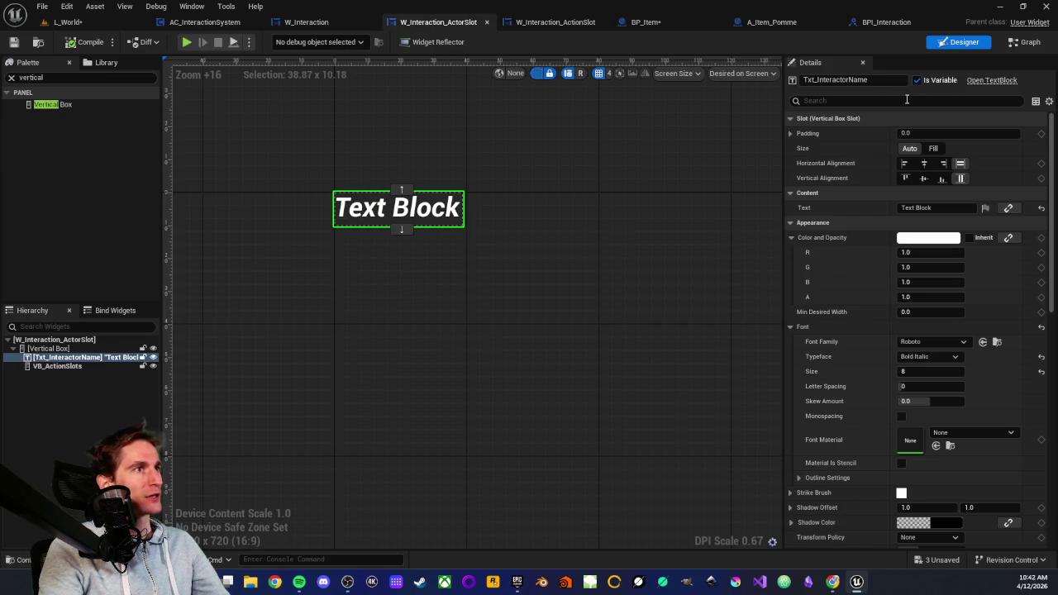
{"action": "left_click", "coordinate": [1024, 42]}
{"action": "scroll", "coordinate": [414, 317], "scroll_direction": "down", "scroll_amount": 2}
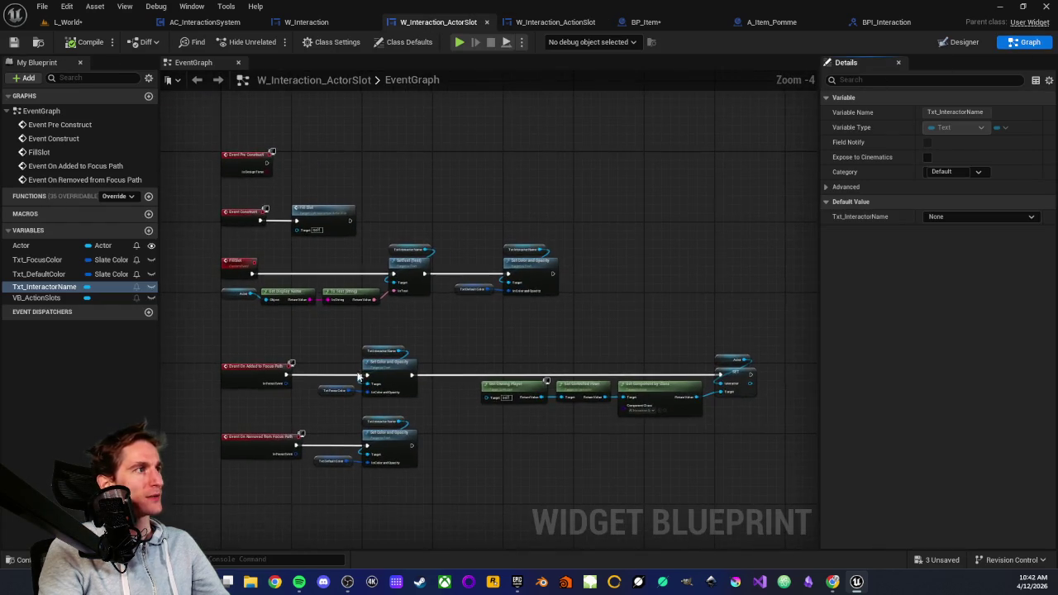
{"action": "scroll", "coordinate": [477, 312], "scroll_direction": "up", "scroll_amount": 3}
{"action": "scroll", "coordinate": [455, 309], "scroll_direction": "down", "scroll_amount": 2}
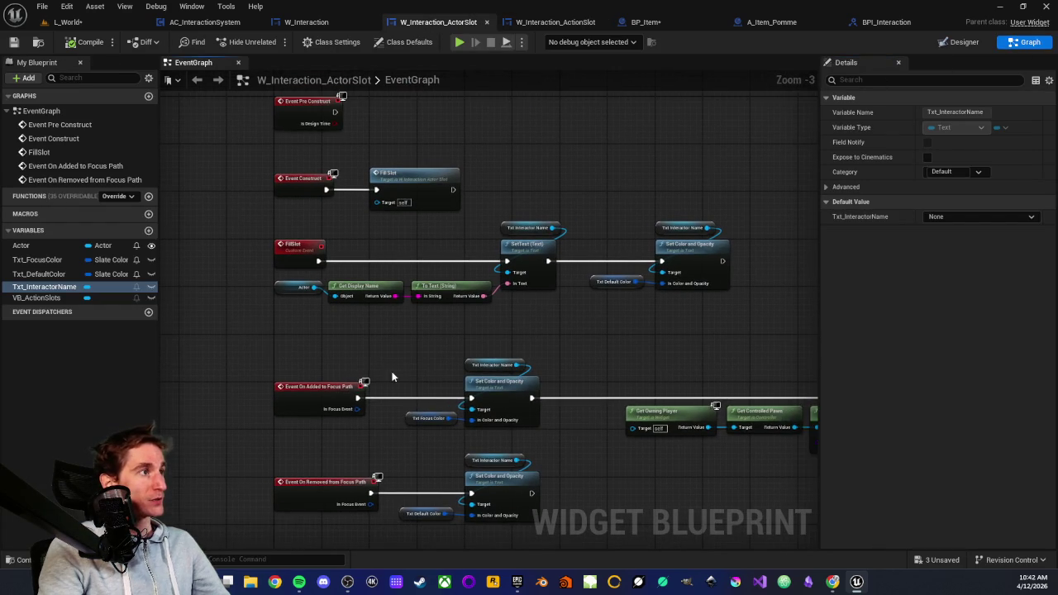
{"action": "scroll", "coordinate": [352, 357], "scroll_direction": "up", "scroll_amount": 3}
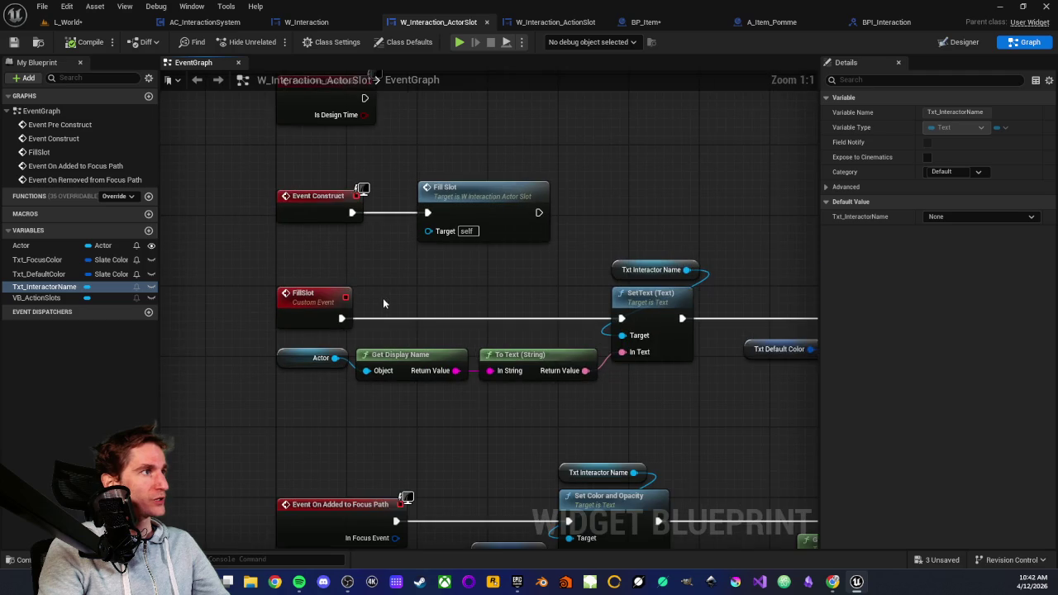
{"action": "scroll", "coordinate": [382, 304], "scroll_direction": "down", "scroll_amount": 5}
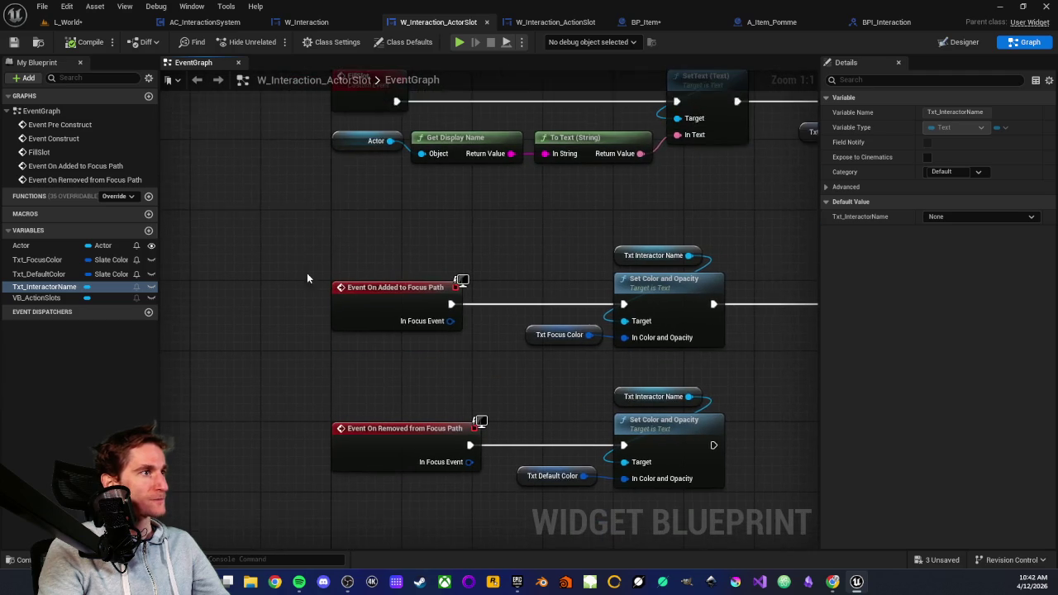
{"action": "scroll", "coordinate": [307, 279], "scroll_direction": "down", "scroll_amount": 3}
{"action": "scroll", "coordinate": [230, 257], "scroll_direction": "down", "scroll_amount": 1}
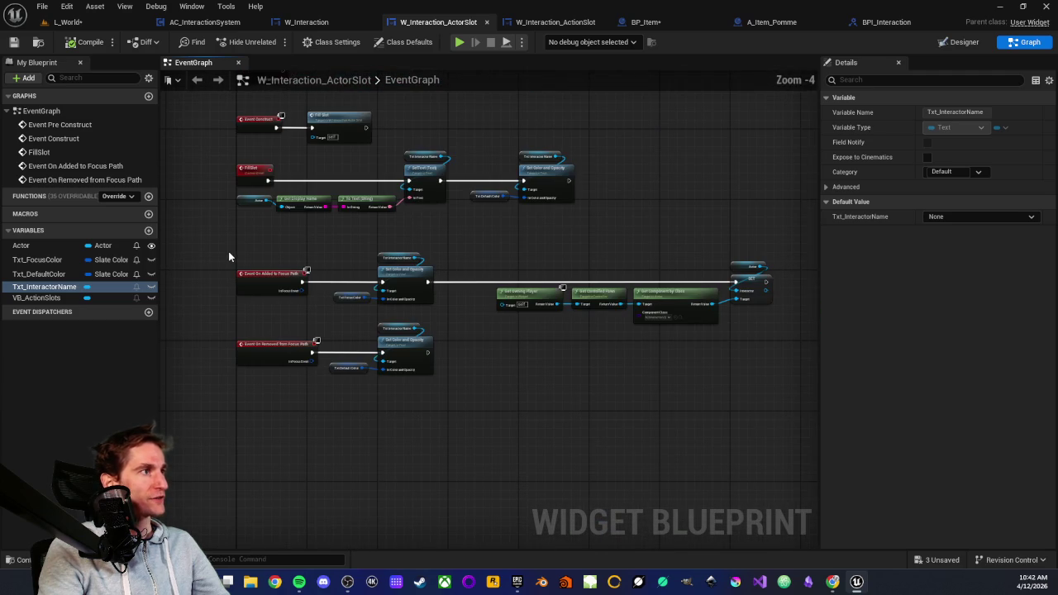
{"action": "mouse_move", "coordinate": [224, 246]}
{"action": "left_mouse_down"}
{"action": "mouse_move", "coordinate": [259, 265]}
{"action": "mouse_move", "coordinate": [797, 411]}
{"action": "mouse_move", "coordinate": [712, 381]}
{"action": "left_mouse_up"}
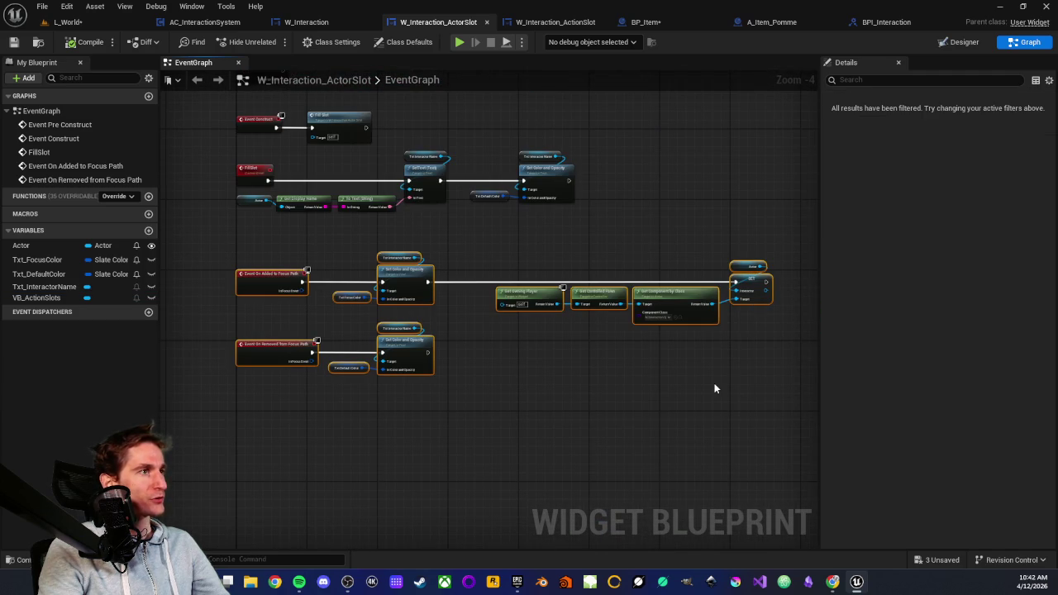
{"action": "key", "text": "Delete"}
Step: Select the Actor, Get Display Name and To Text nodes beside Event Construct and Fill Slot
{"action": "scroll", "coordinate": [420, 276], "scroll_direction": "up", "scroll_amount": 2}
{"action": "scroll", "coordinate": [358, 281], "scroll_direction": "up", "scroll_amount": 2}
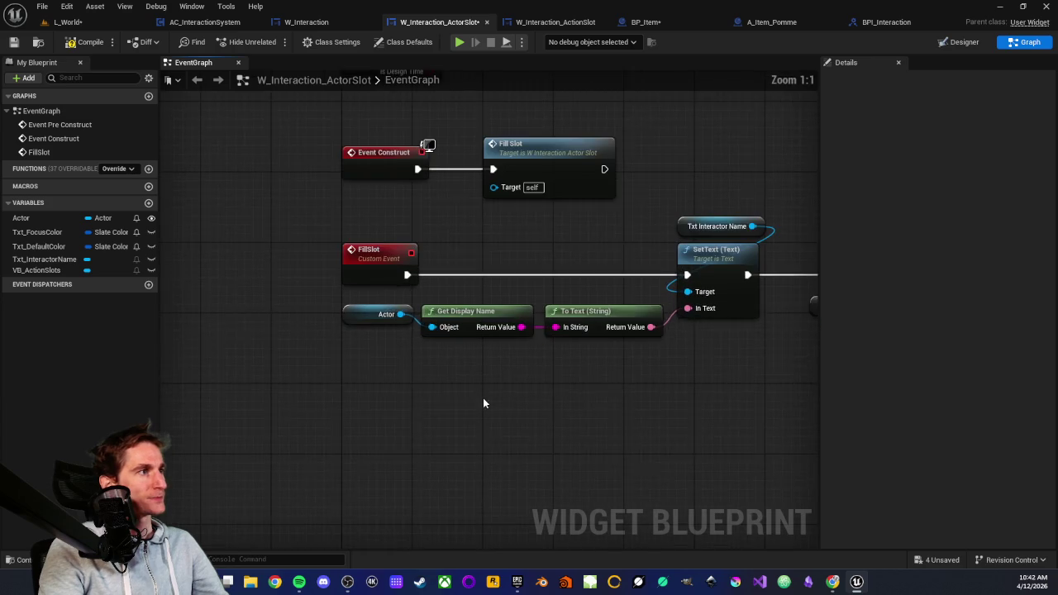
{"action": "left_click_drag", "start_coordinate": [482, 398], "coordinate": [307, 371]}
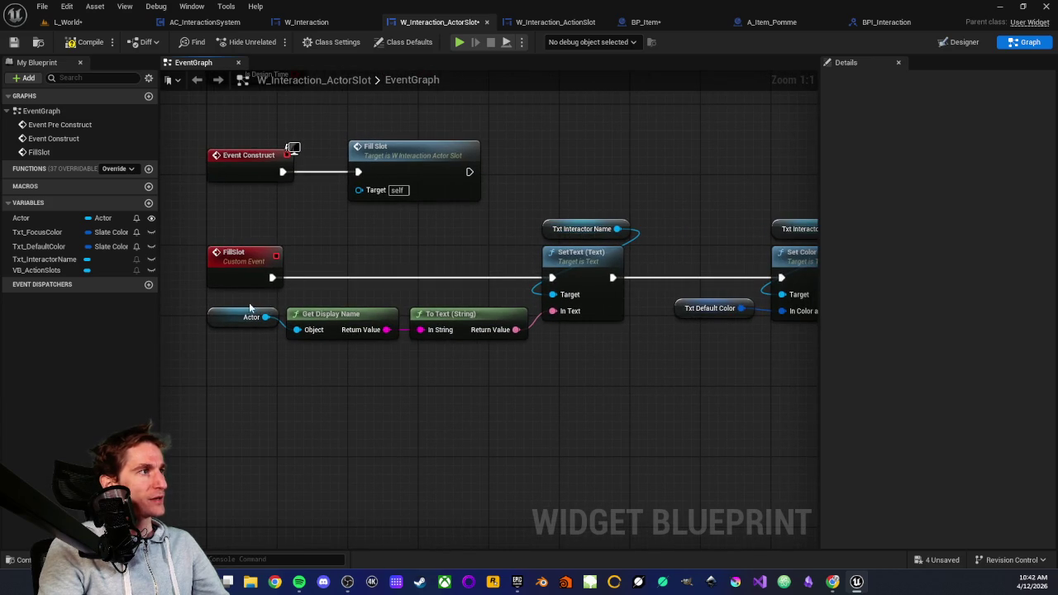
{"action": "mouse_move", "coordinate": [179, 296]}
{"action": "left_mouse_down"}
{"action": "mouse_move", "coordinate": [527, 375]}
{"action": "mouse_move", "coordinate": [427, 371]}
{"action": "mouse_move", "coordinate": [189, 316]}
{"action": "mouse_move", "coordinate": [485, 355]}
{"action": "left_mouse_up"}
{"action": "left_click", "coordinate": [483, 355]}
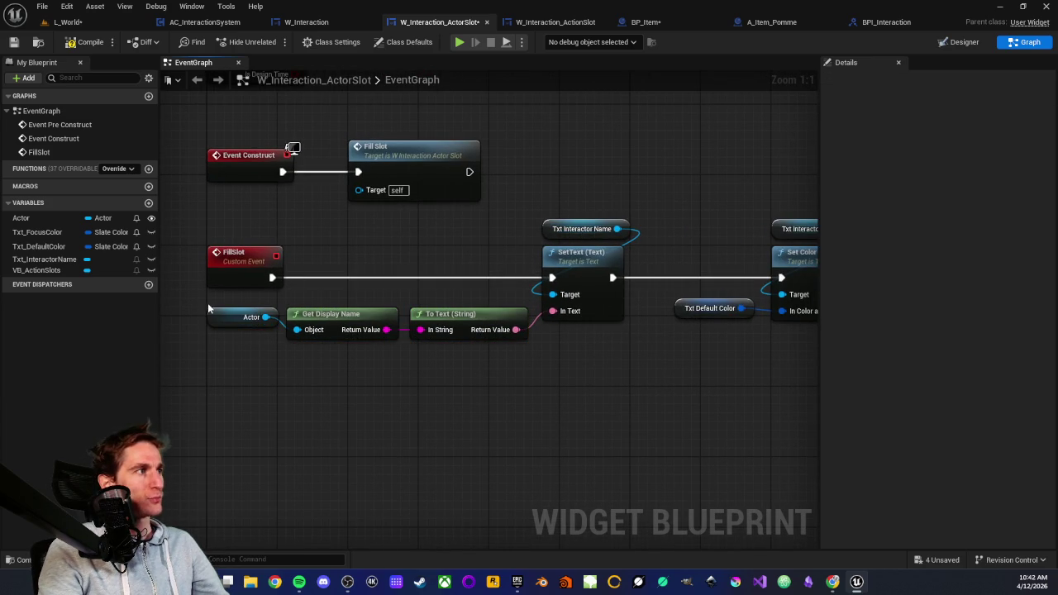
{"action": "left_click_drag", "start_coordinate": [198, 301], "coordinate": [494, 333]}
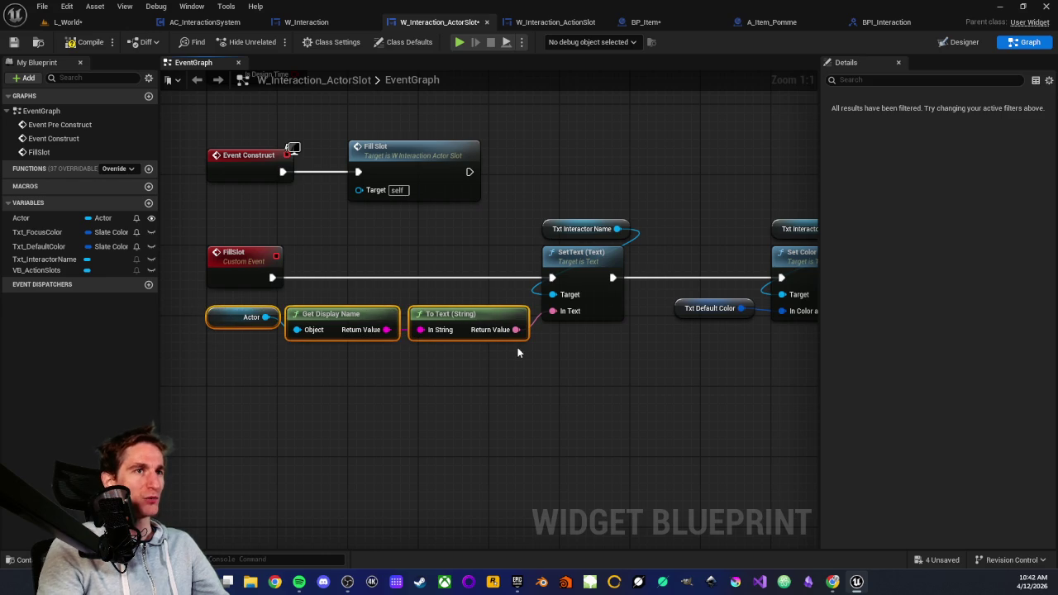
{"action": "mouse_move", "coordinate": [183, 296]}
{"action": "left_mouse_down"}
{"action": "mouse_move", "coordinate": [275, 322]}
{"action": "mouse_move", "coordinate": [476, 352]}
{"action": "left_mouse_up"}
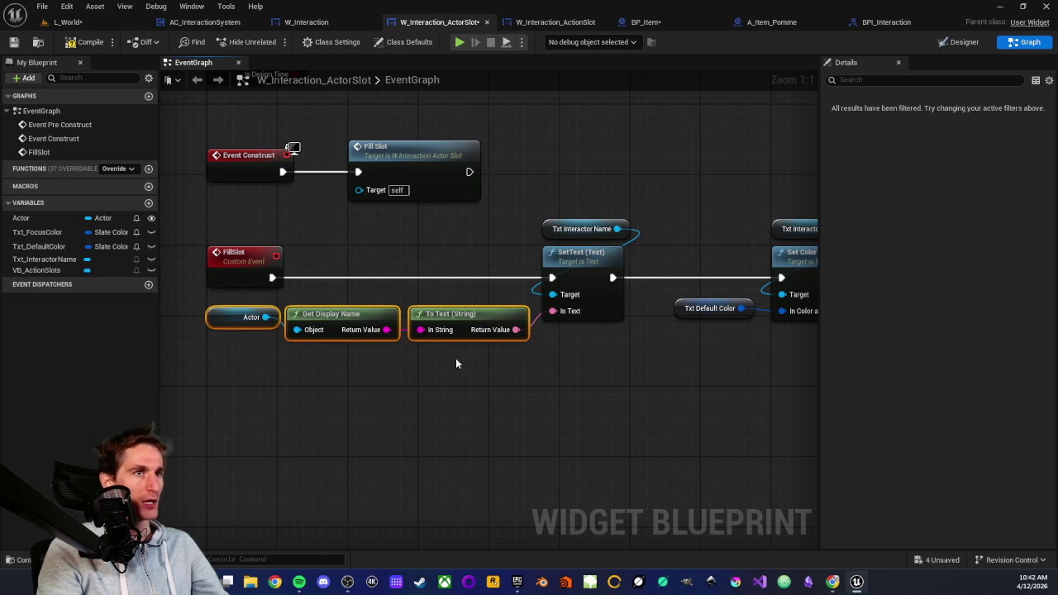
{"action": "mouse_move", "coordinate": [190, 299]}
{"action": "left_mouse_down"}
{"action": "mouse_move", "coordinate": [210, 291]}
{"action": "mouse_move", "coordinate": [374, 338]}
{"action": "mouse_move", "coordinate": [533, 357]}
{"action": "mouse_move", "coordinate": [186, 307]}
{"action": "mouse_move", "coordinate": [496, 347]}
{"action": "left_mouse_up"}
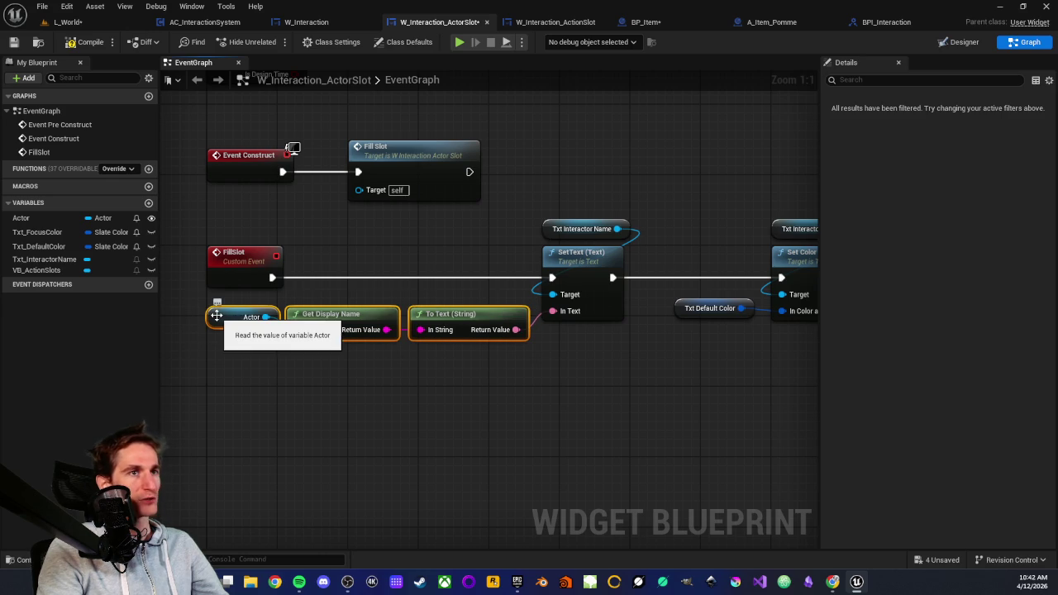
{"action": "left_click", "coordinate": [199, 303]}
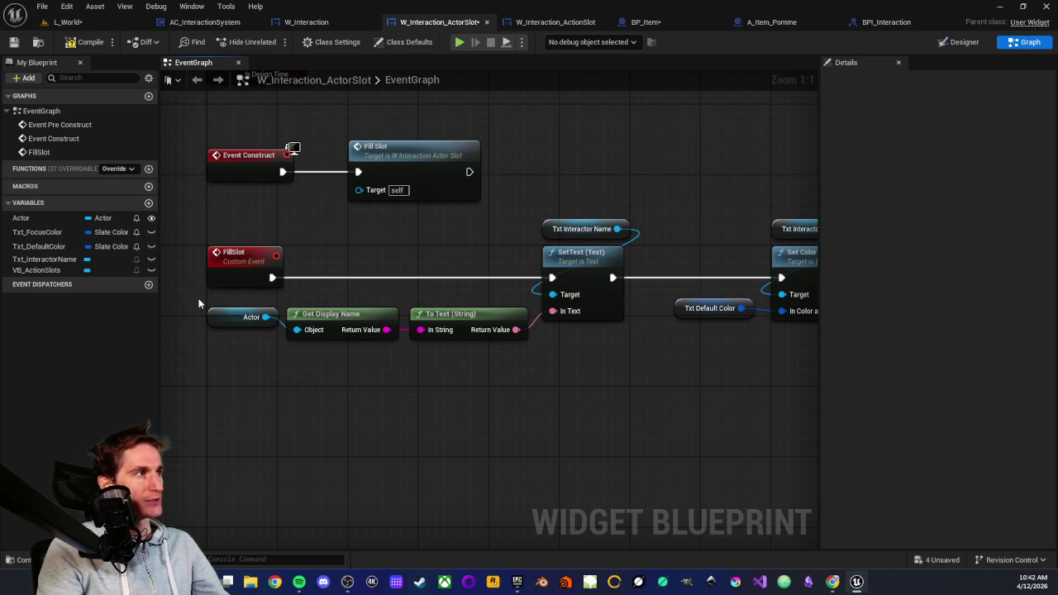
{"action": "left_click_drag", "start_coordinate": [288, 313], "coordinate": [529, 354]}
{"action": "left_click", "coordinate": [453, 363]}
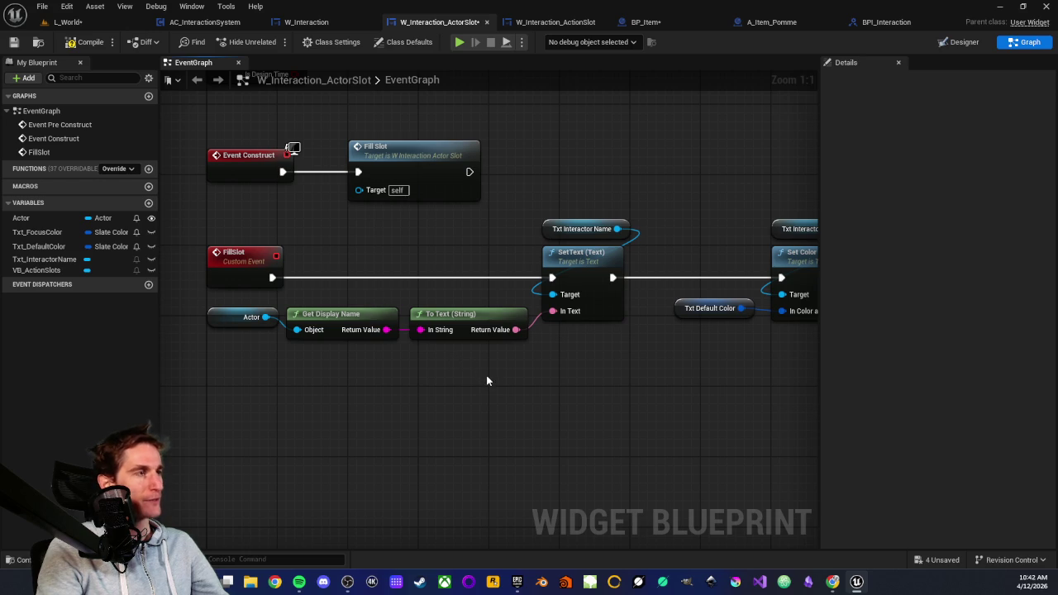
Step: Delete the Set Color and Opacity node together with its two inputs
{"action": "scroll", "coordinate": [486, 380], "scroll_direction": "down", "scroll_amount": 1}
{"action": "scroll", "coordinate": [452, 374], "scroll_direction": "up", "scroll_amount": 1}
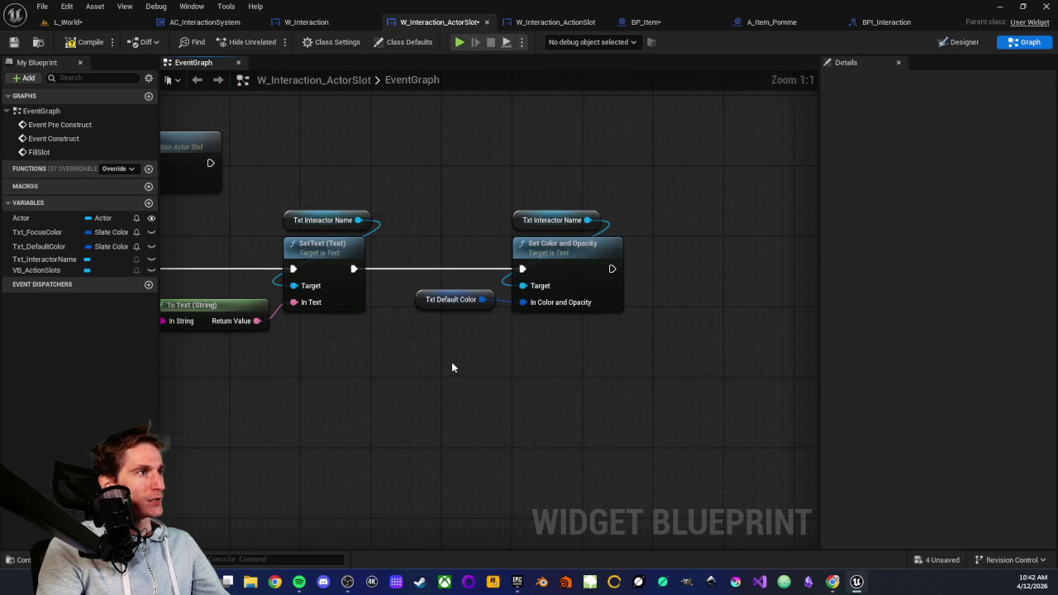
{"action": "left_click_drag", "start_coordinate": [463, 210], "coordinate": [510, 361]}
{"action": "left_click", "coordinate": [507, 361]}
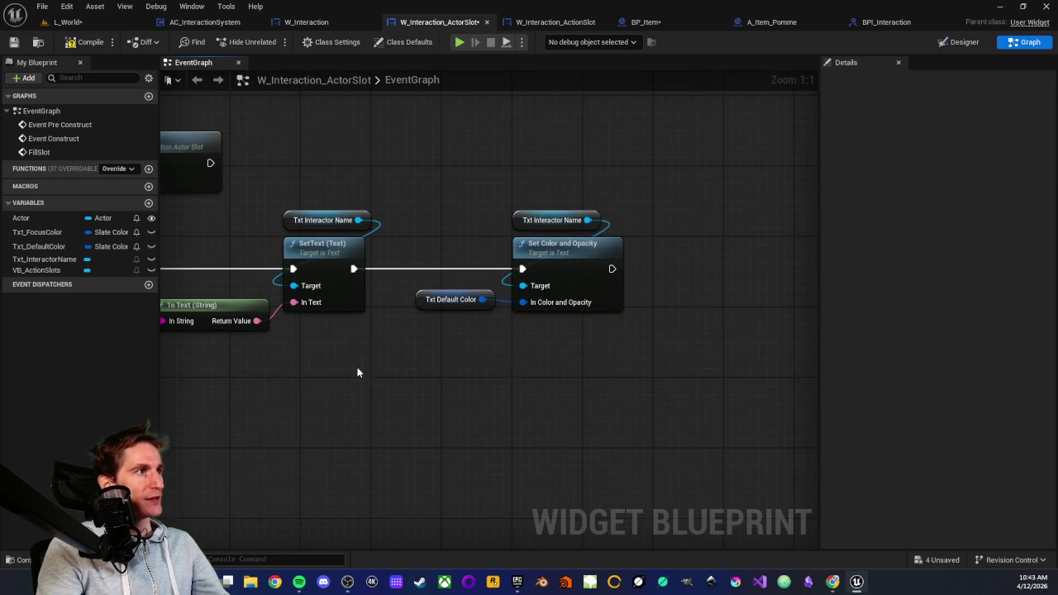
{"action": "scroll", "coordinate": [357, 366], "scroll_direction": "down", "scroll_amount": 1}
{"action": "left_click_drag", "start_coordinate": [546, 202], "coordinate": [665, 353]}
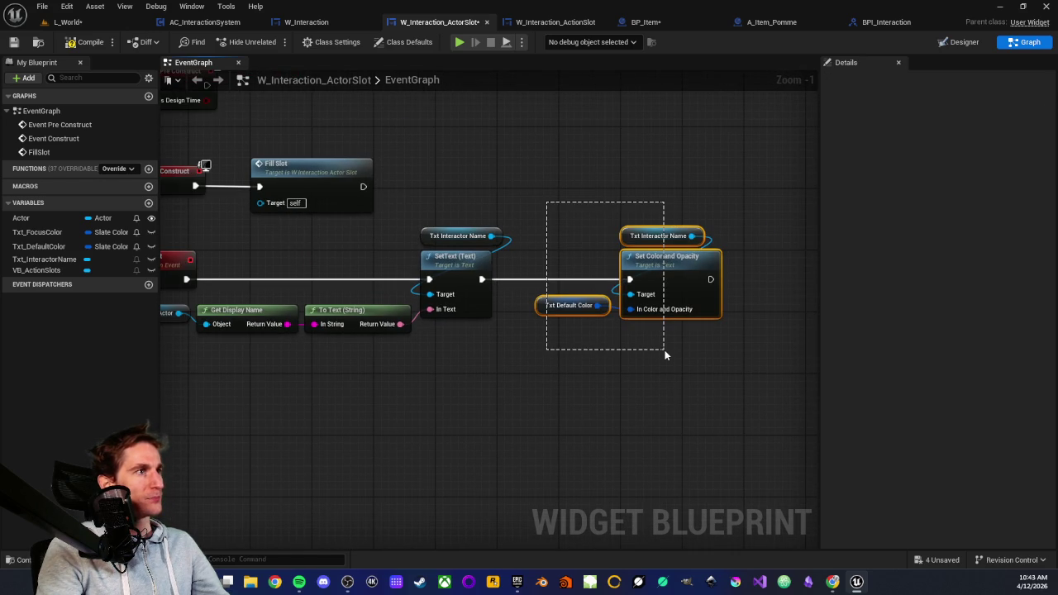
{"action": "key", "text": "Delete"}
Step: Add a custom event named FillActionsBox and position it lower in the graph
{"action": "left_click_drag", "start_coordinate": [574, 378], "coordinate": [274, 378]}
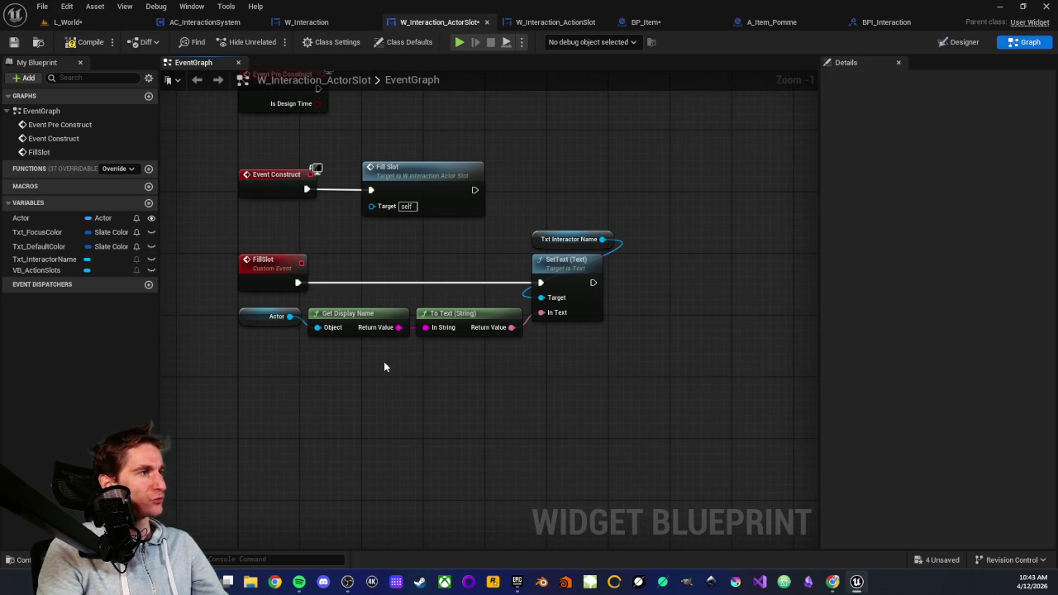
{"action": "mouse_move", "coordinate": [394, 375]}
{"action": "left_mouse_down"}
{"action": "mouse_move", "coordinate": [416, 370]}
{"action": "mouse_move", "coordinate": [323, 356]}
{"action": "left_mouse_up"}
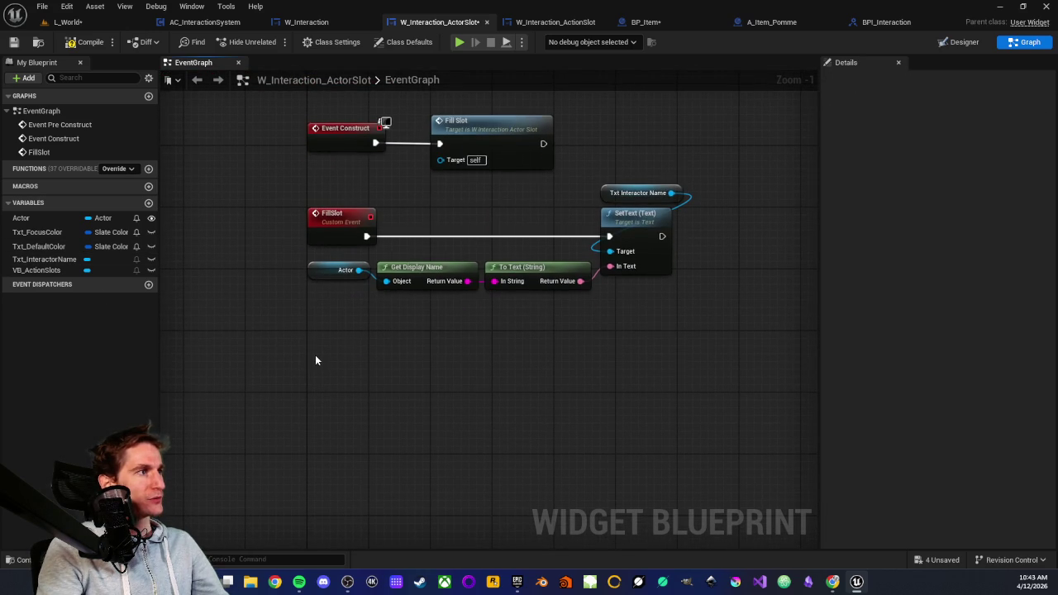
{"action": "right_click", "coordinate": [315, 356]}
{"action": "type", "text": "custom"}
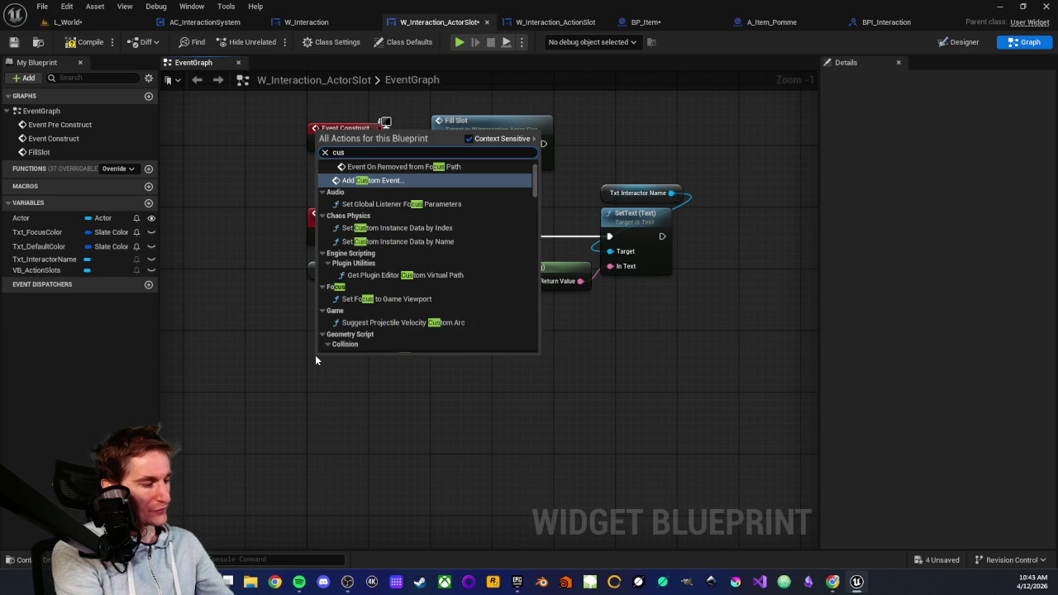
{"action": "key", "text": "Return"}
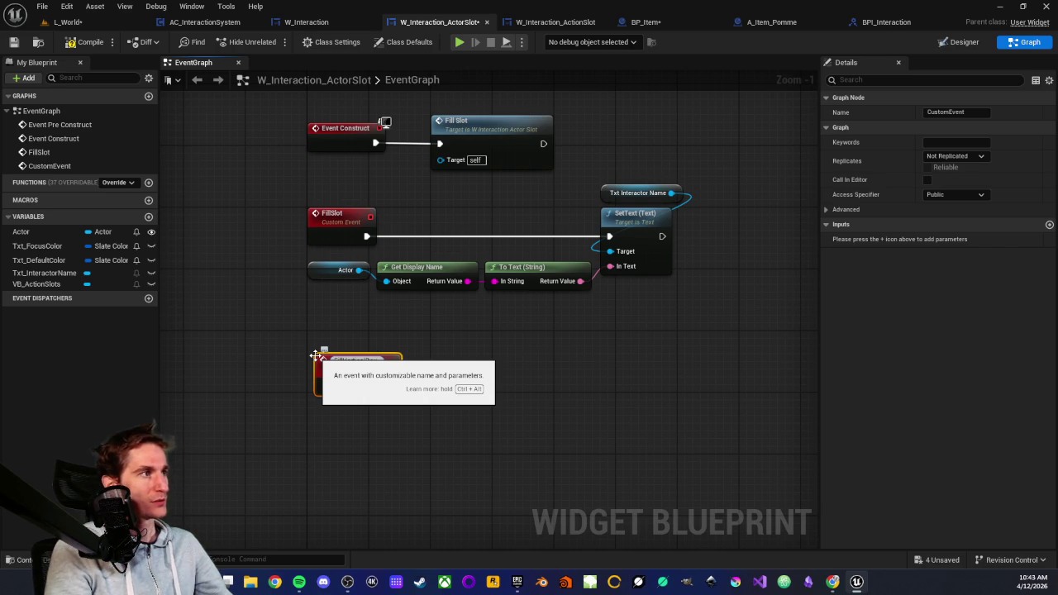
{"action": "key", "text": "BackSpace"}
{"action": "key", "text": "BackSpace"}
{"action": "key", "text": "BackSpace"}
{"action": "type", "text": "FillActio"}
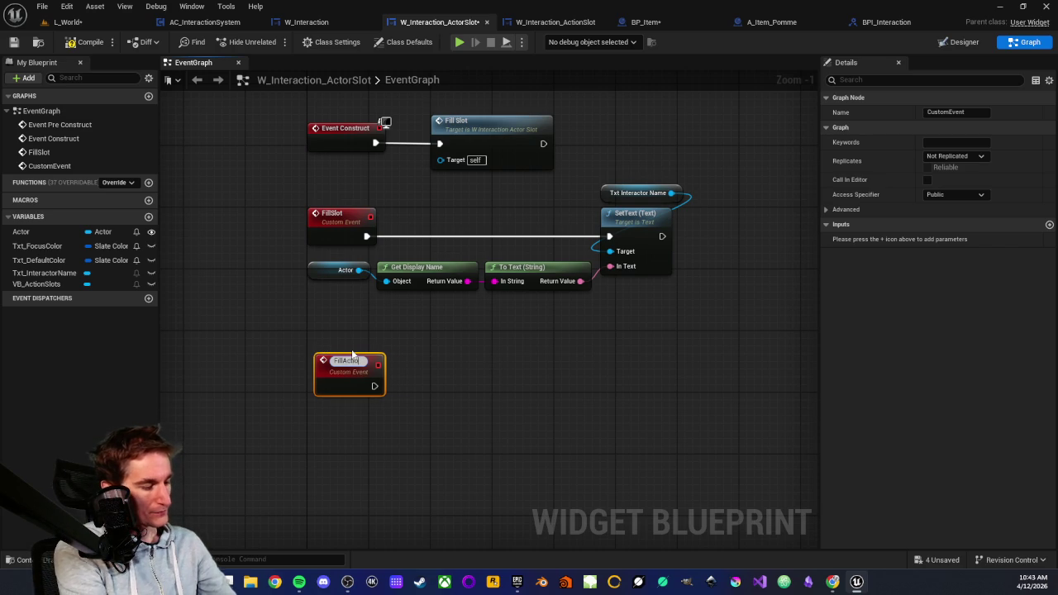
{"action": "type", "text": "nsBox"}
{"action": "key", "text": "Return"}
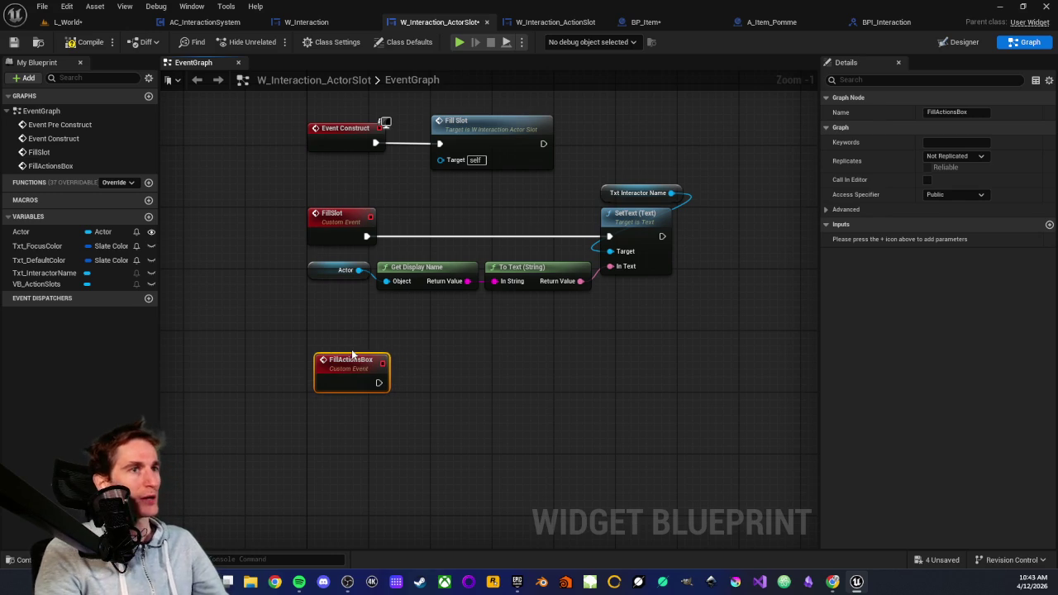
{"action": "mouse_move", "coordinate": [335, 365]}
{"action": "left_mouse_down"}
{"action": "mouse_move", "coordinate": [330, 411]}
{"action": "mouse_move", "coordinate": [361, 323]}
{"action": "left_mouse_up"}
{"action": "left_click", "coordinate": [198, 287]}
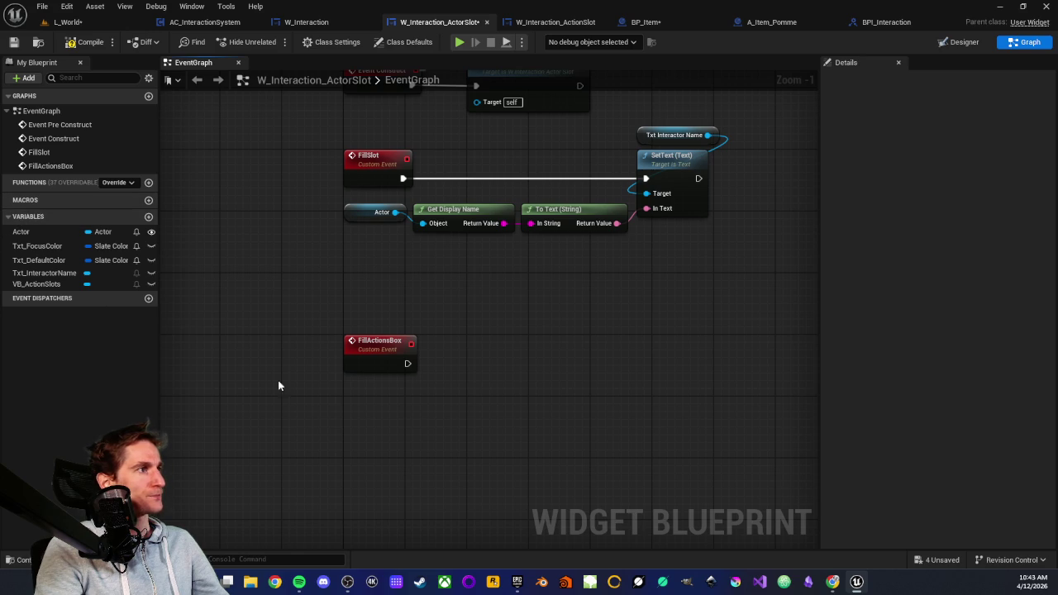
Step: Paste a second copy of the Actor getter node below FillActionsBox
{"action": "left_click_drag", "start_coordinate": [312, 409], "coordinate": [347, 387]}
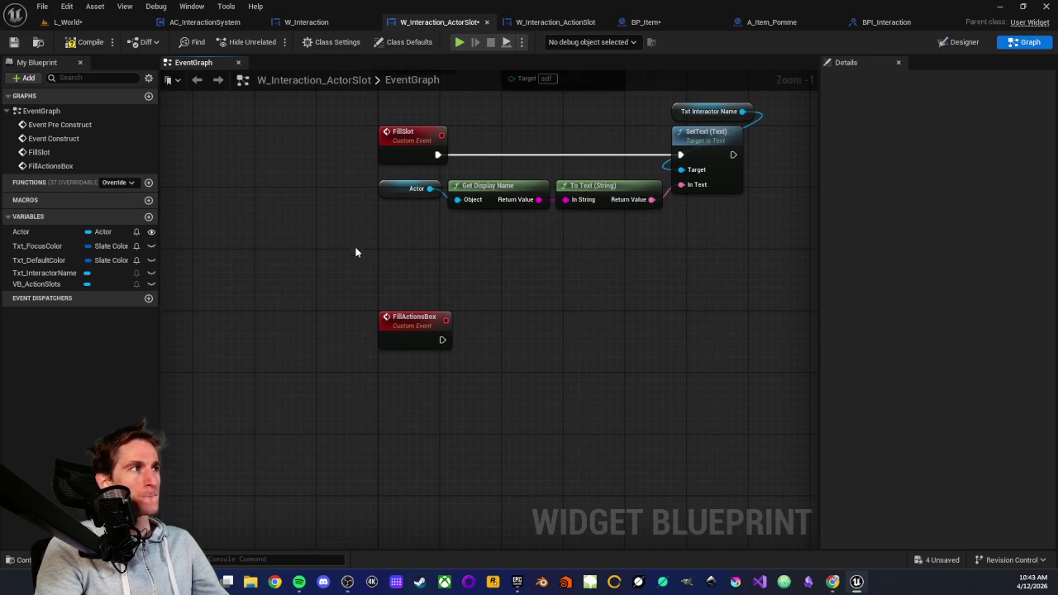
{"action": "left_click_drag", "start_coordinate": [395, 212], "coordinate": [396, 211]}
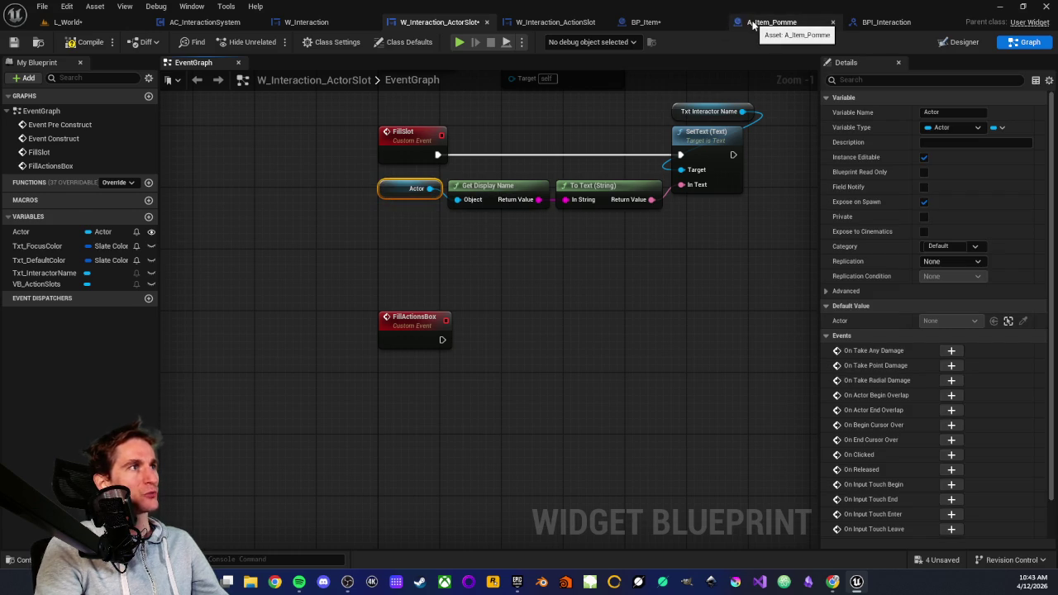
{"action": "key", "text": "ctrl+v"}
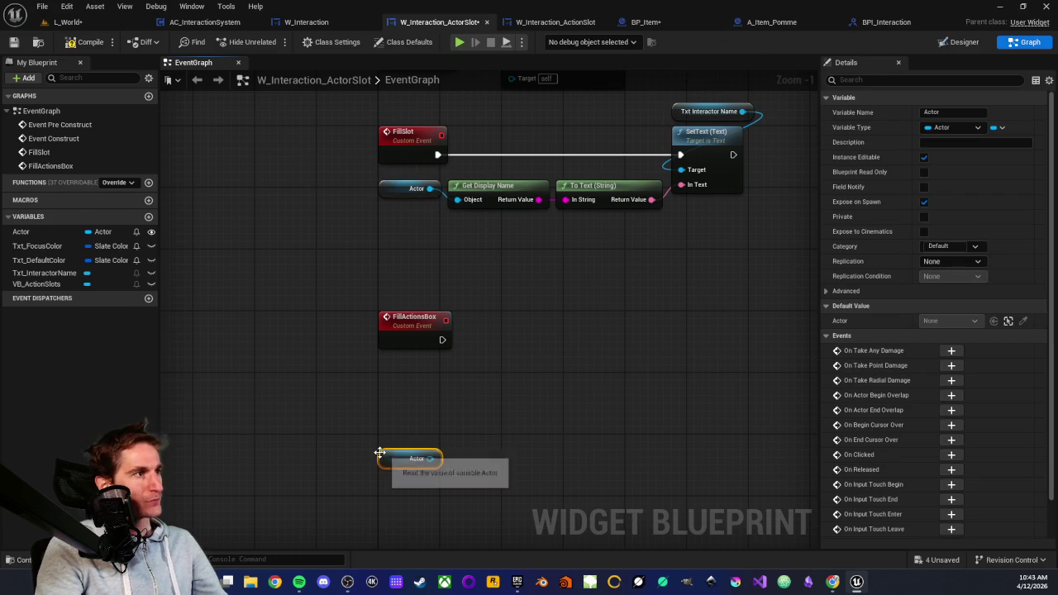
Step: Have FillActionsBox call Get Action Type on the copied Actor, then view BP_Item's GetActionType
{"action": "mouse_move", "coordinate": [430, 458]}
{"action": "left_mouse_down"}
{"action": "mouse_move", "coordinate": [472, 468]}
{"action": "mouse_move", "coordinate": [466, 461]}
{"action": "left_mouse_up"}
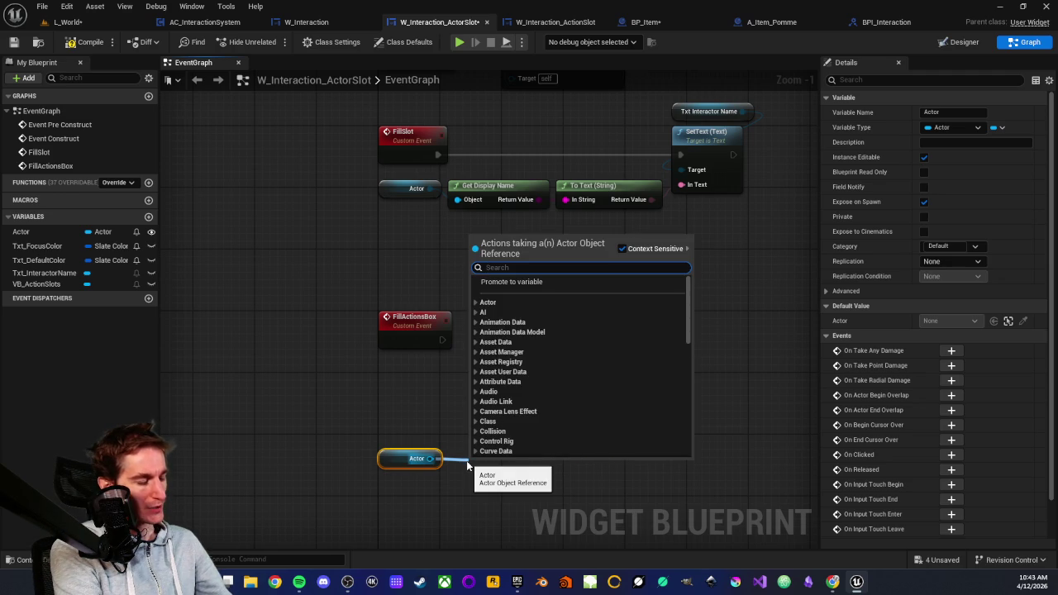
{"action": "type", "text": "get"}
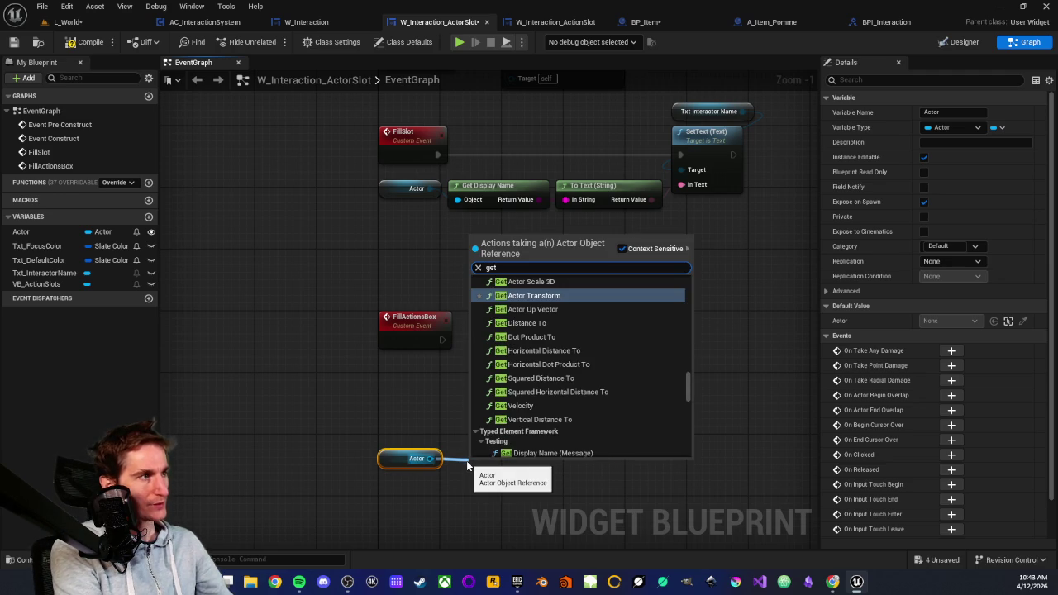
{"action": "type", "text": " action"}
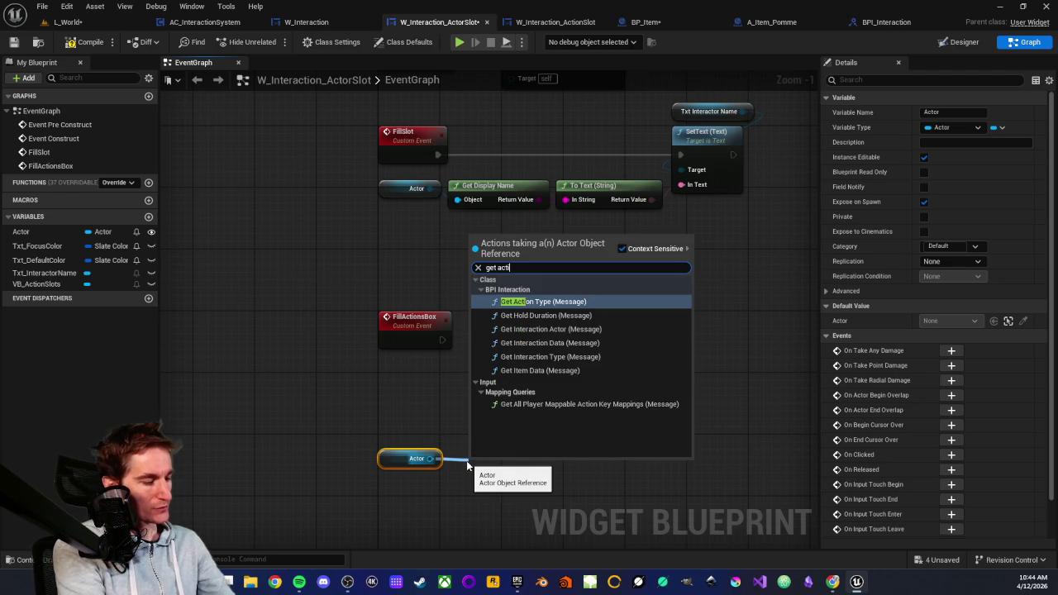
{"action": "left_click", "coordinate": [552, 301]}
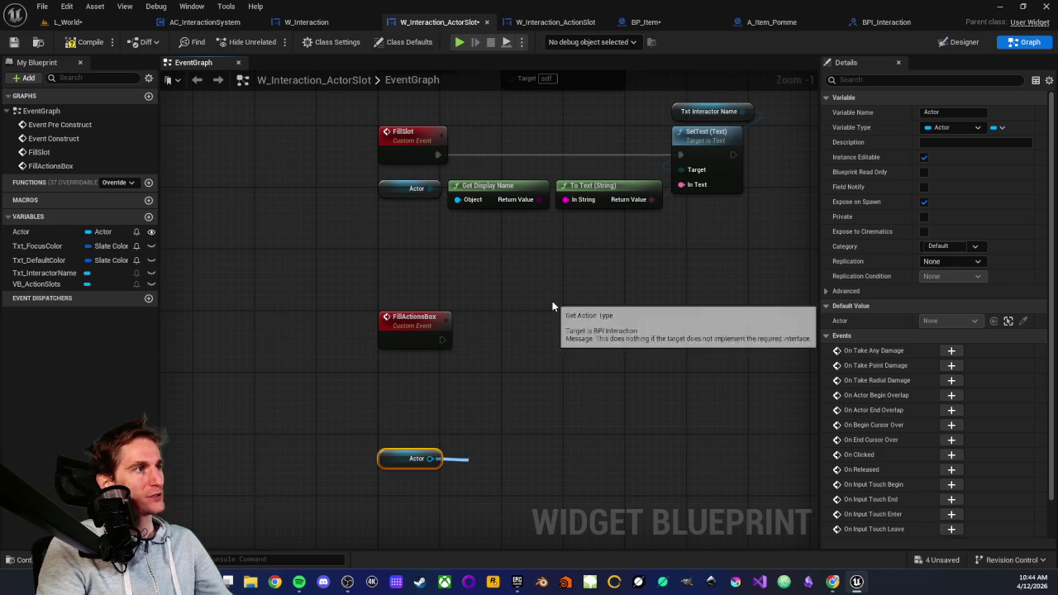
{"action": "left_click_drag", "start_coordinate": [491, 469], "coordinate": [482, 429]}
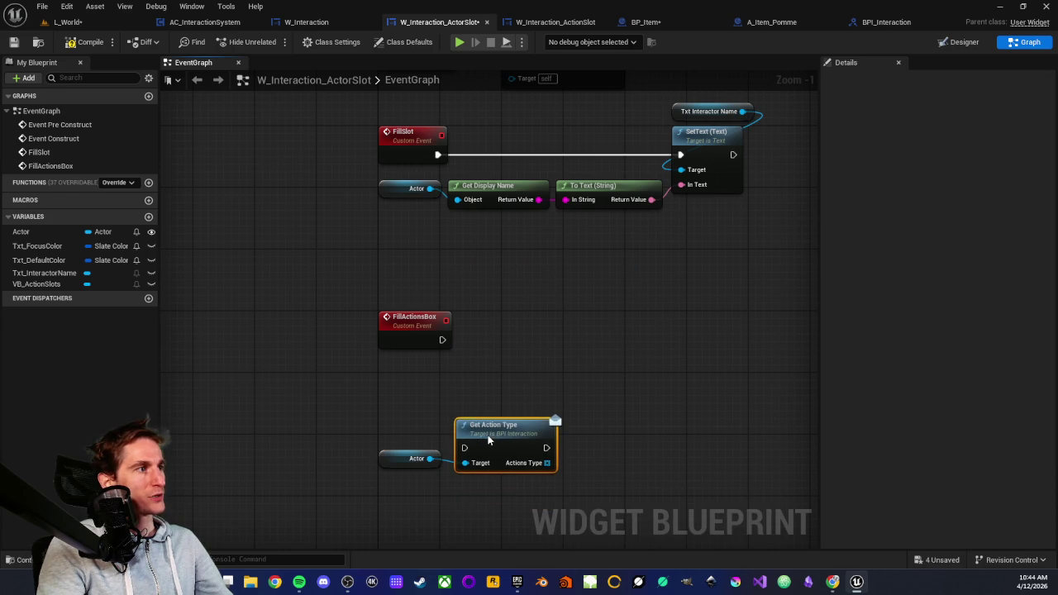
{"action": "mouse_move", "coordinate": [391, 424]}
{"action": "left_mouse_down"}
{"action": "mouse_move", "coordinate": [492, 463]}
{"action": "mouse_move", "coordinate": [575, 329]}
{"action": "left_mouse_up"}
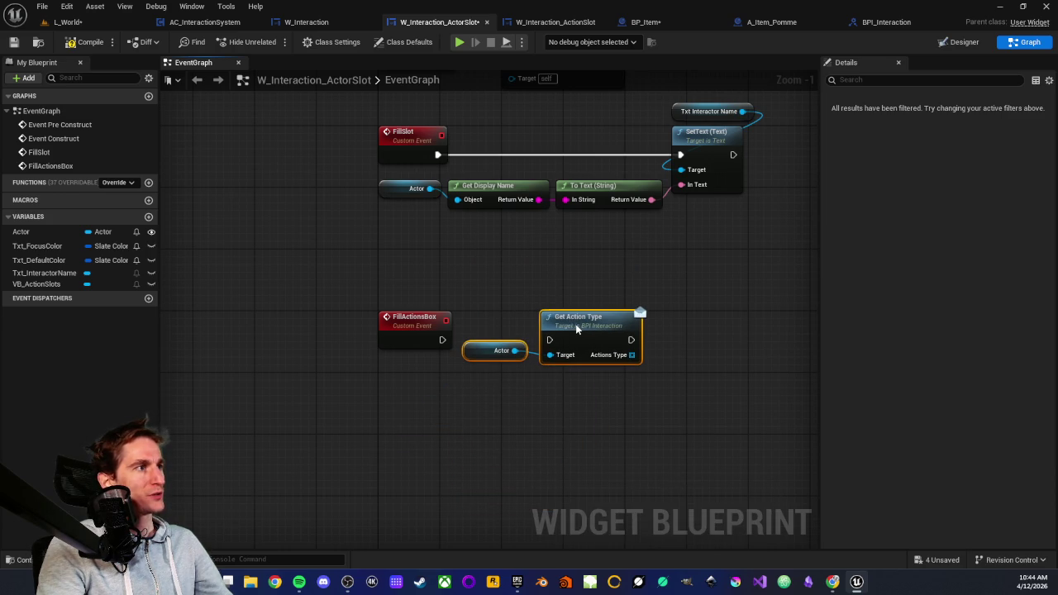
{"action": "left_click", "coordinate": [471, 351]}
{"action": "mouse_move", "coordinate": [469, 354]}
{"action": "left_mouse_down"}
{"action": "mouse_move", "coordinate": [478, 368]}
{"action": "mouse_move", "coordinate": [550, 339]}
{"action": "left_mouse_up"}
{"action": "left_click", "coordinate": [518, 283]}
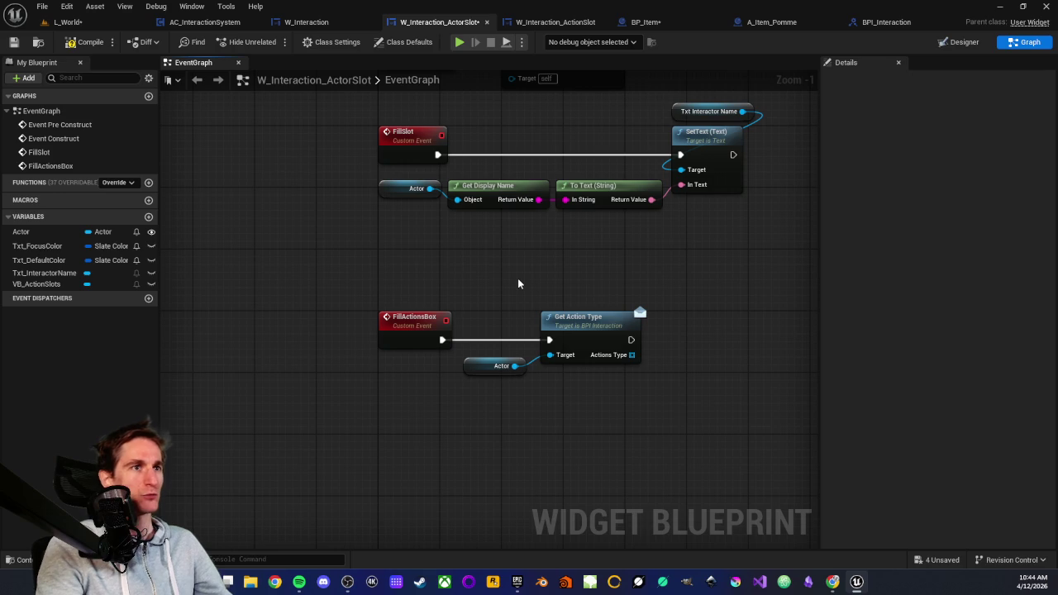
{"action": "mouse_move", "coordinate": [514, 273]}
{"action": "left_mouse_down"}
{"action": "mouse_move", "coordinate": [410, 272]}
{"action": "mouse_move", "coordinate": [391, 287]}
{"action": "mouse_move", "coordinate": [421, 290]}
{"action": "mouse_move", "coordinate": [436, 380]}
{"action": "left_mouse_up"}
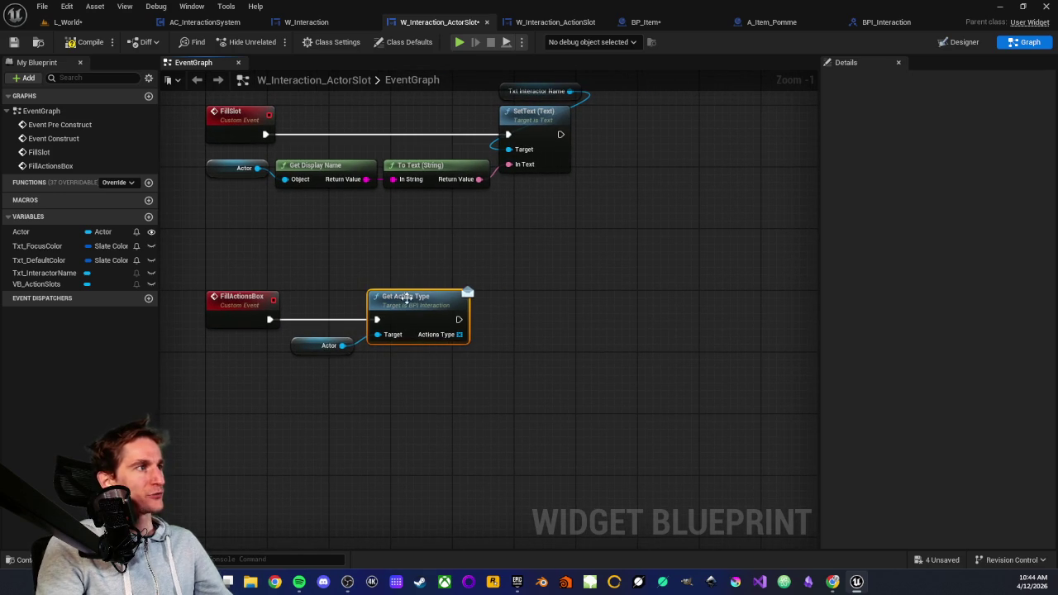
{"action": "left_click", "coordinate": [652, 25]}
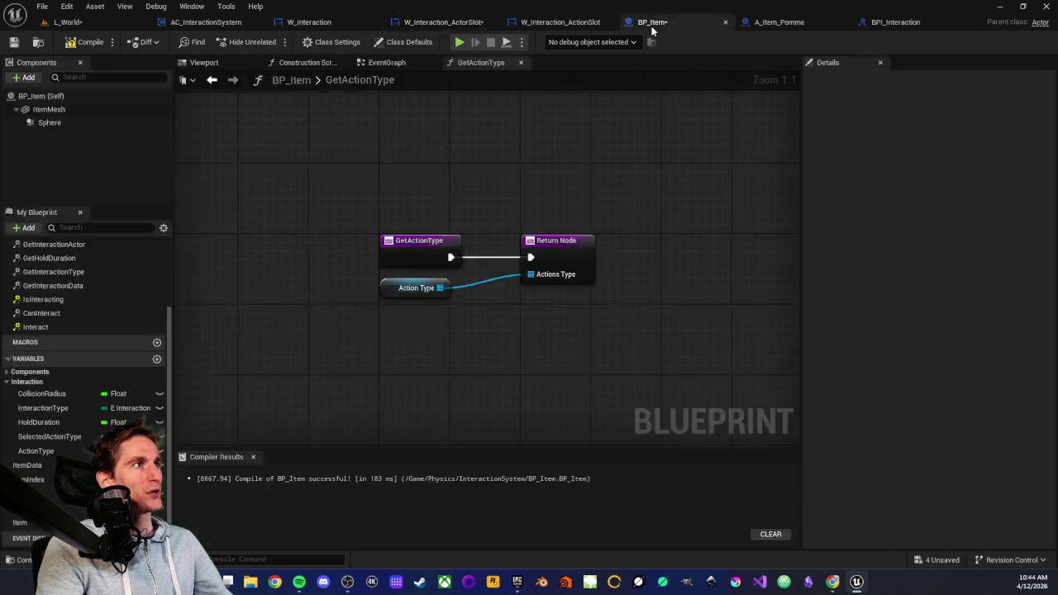
Step: Check the ActionType variable's default array, then return to the ActorSlot graph
{"action": "left_click", "coordinate": [36, 450]}
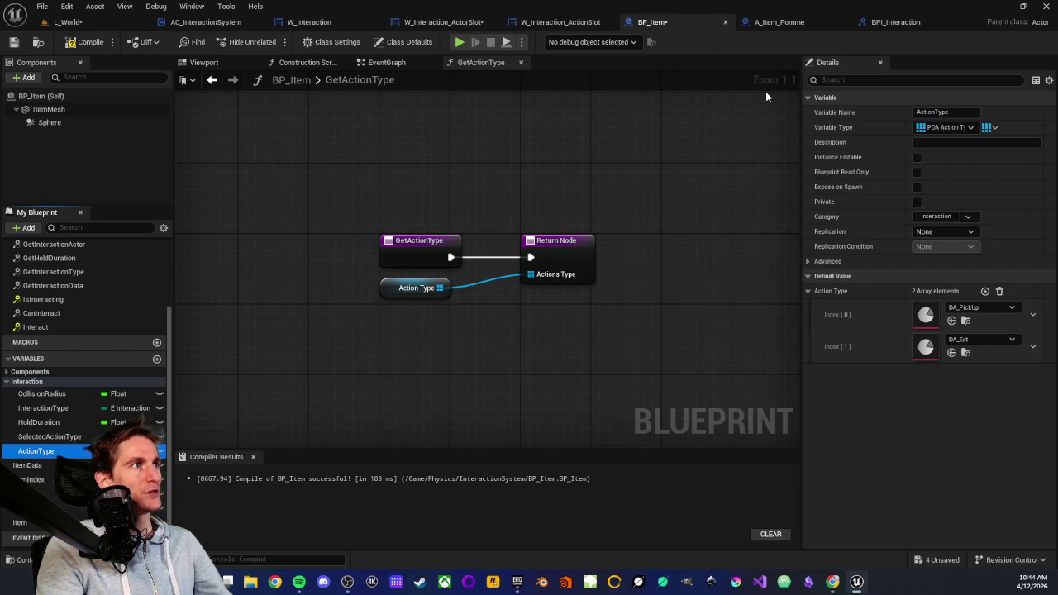
{"action": "left_click", "coordinate": [558, 27]}
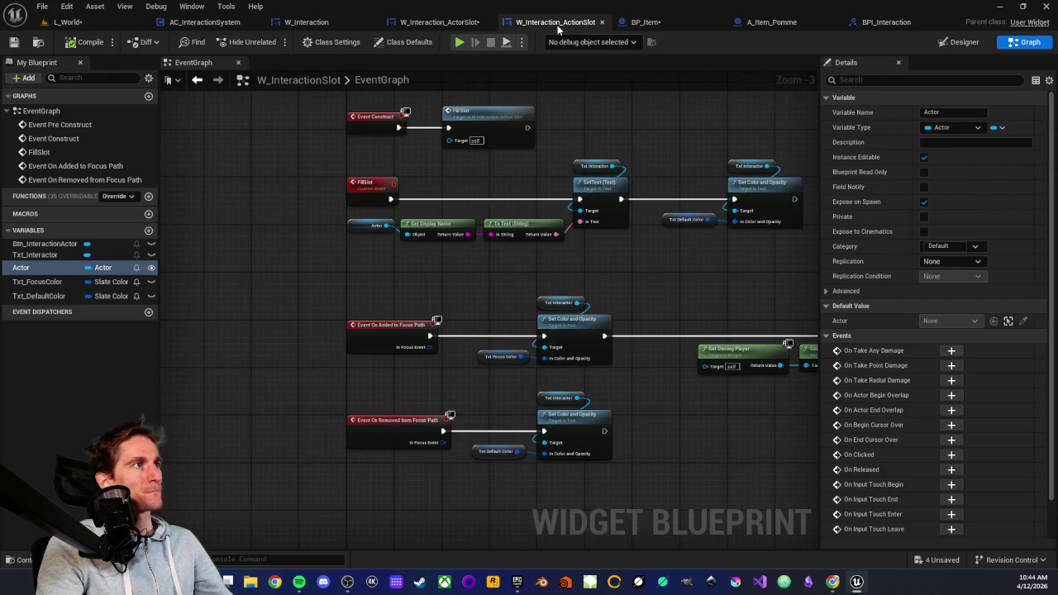
{"action": "left_click", "coordinate": [440, 22]}
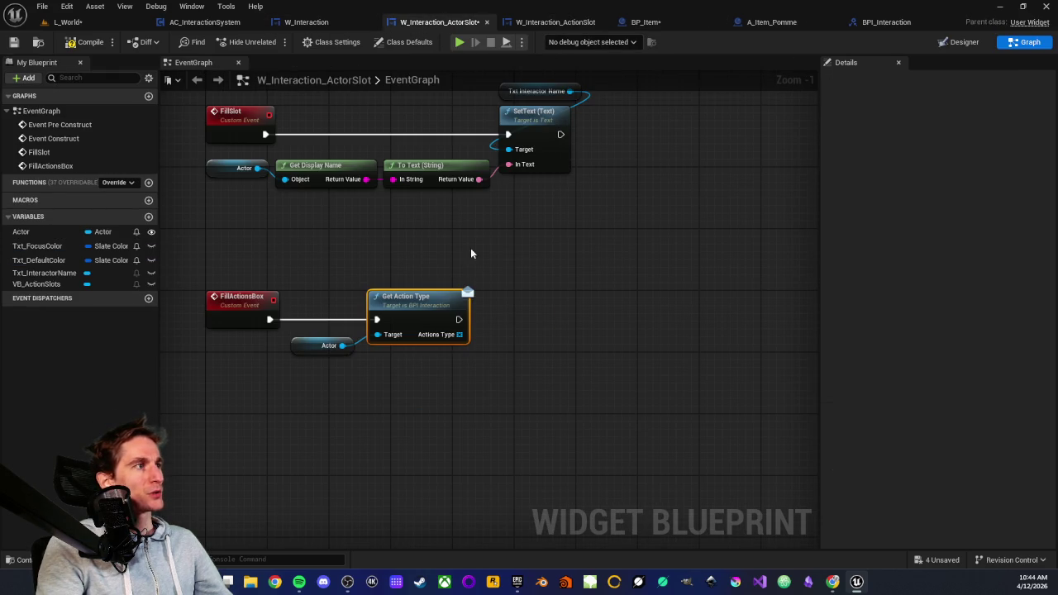
Step: Add a For Each Loop iterating over Get Action Type's Actions Type array
{"action": "mouse_move", "coordinate": [458, 333]}
{"action": "left_mouse_down"}
{"action": "mouse_move", "coordinate": [571, 348]}
{"action": "mouse_move", "coordinate": [548, 337]}
{"action": "left_mouse_up"}
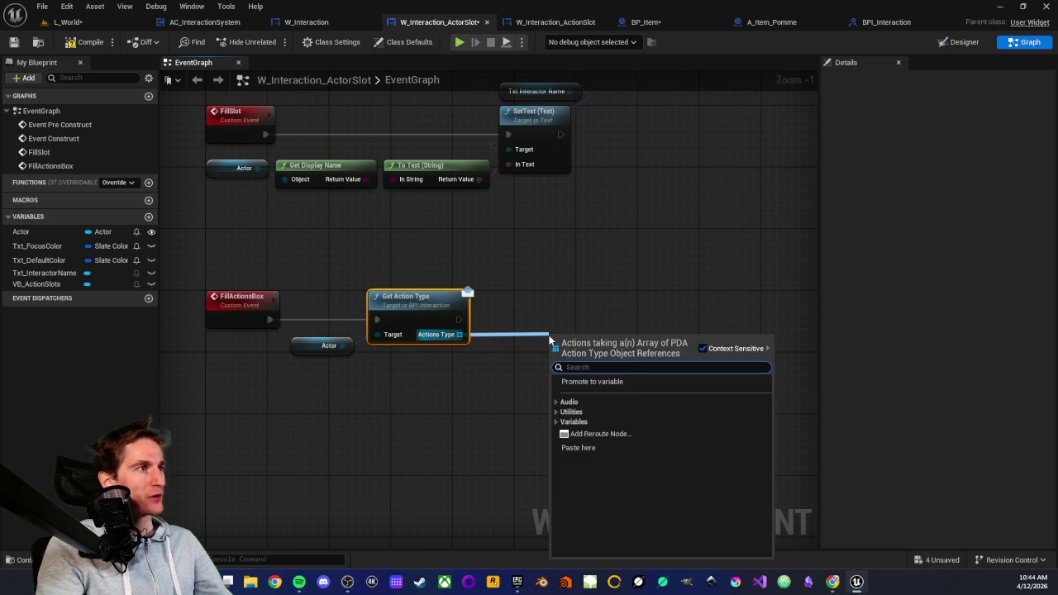
{"action": "type", "text": "for each"}
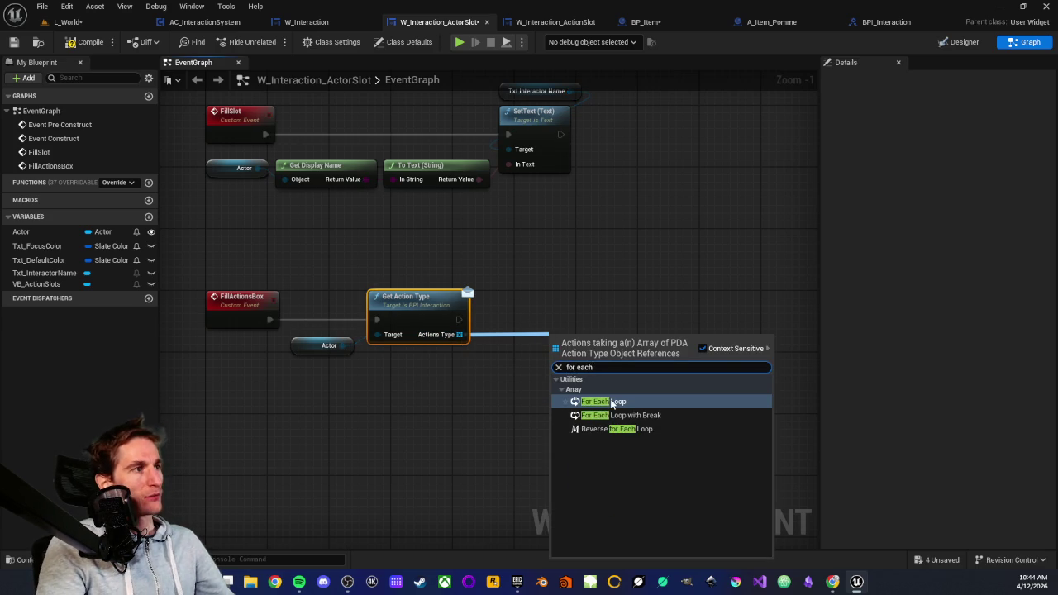
{"action": "left_click", "coordinate": [611, 403]}
{"action": "mouse_move", "coordinate": [581, 354]}
{"action": "left_mouse_down"}
{"action": "mouse_move", "coordinate": [573, 328]}
{"action": "mouse_move", "coordinate": [549, 327]}
{"action": "left_mouse_up"}
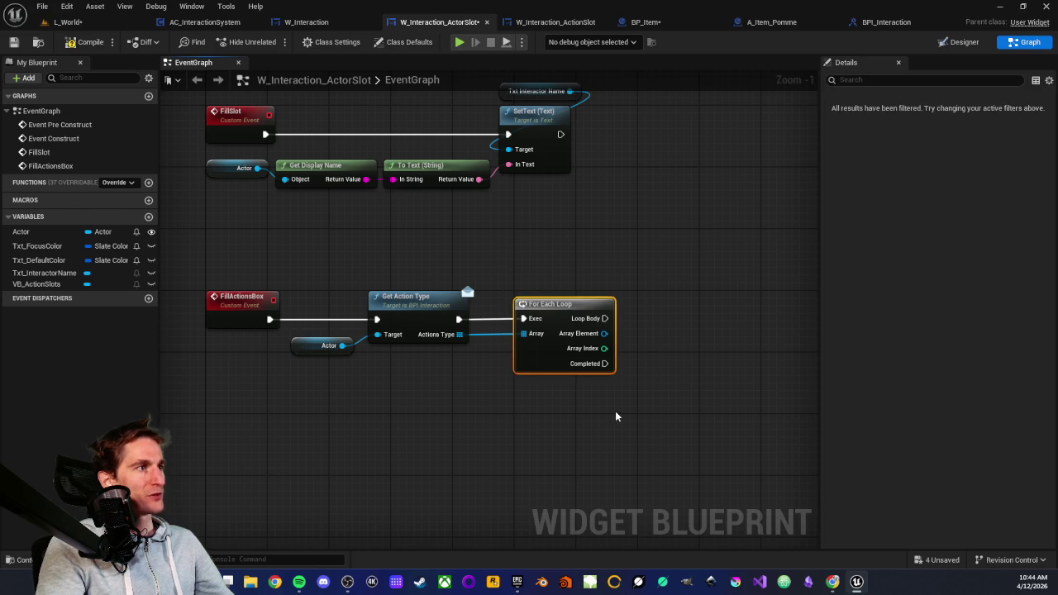
{"action": "left_click_drag", "start_coordinate": [618, 415], "coordinate": [418, 395]}
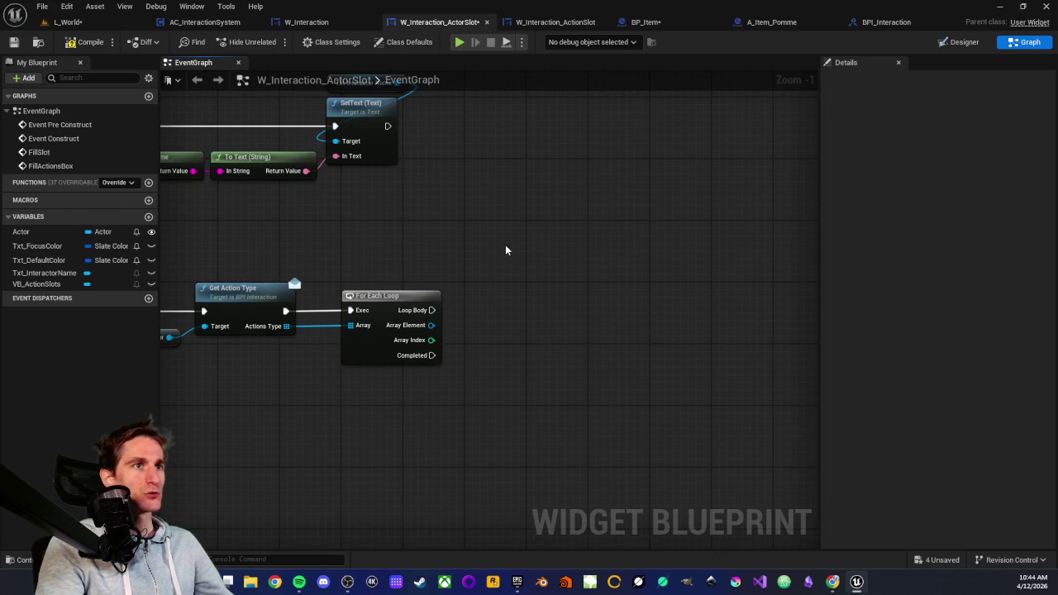
{"action": "mouse_move", "coordinate": [524, 246]}
{"action": "left_mouse_down"}
{"action": "mouse_move", "coordinate": [637, 262]}
{"action": "mouse_move", "coordinate": [537, 243]}
{"action": "mouse_move", "coordinate": [534, 260]}
{"action": "mouse_move", "coordinate": [489, 256]}
{"action": "mouse_move", "coordinate": [534, 263]}
{"action": "left_mouse_up"}
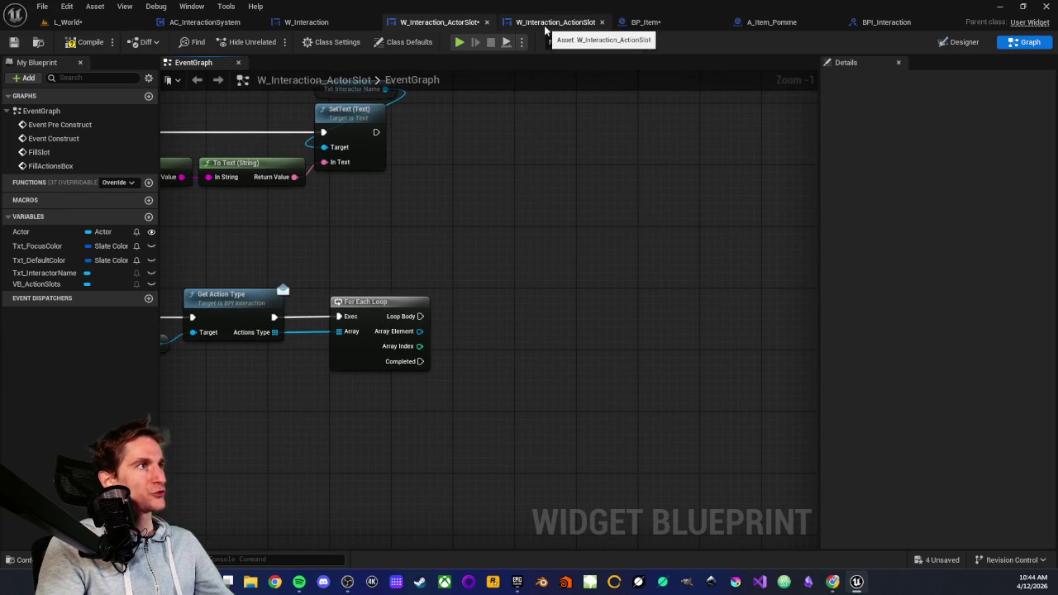
Step: Review the ActionSlot and W_Interaction widgets, then come back to the ActorSlot graph
{"action": "left_click", "coordinate": [549, 22]}
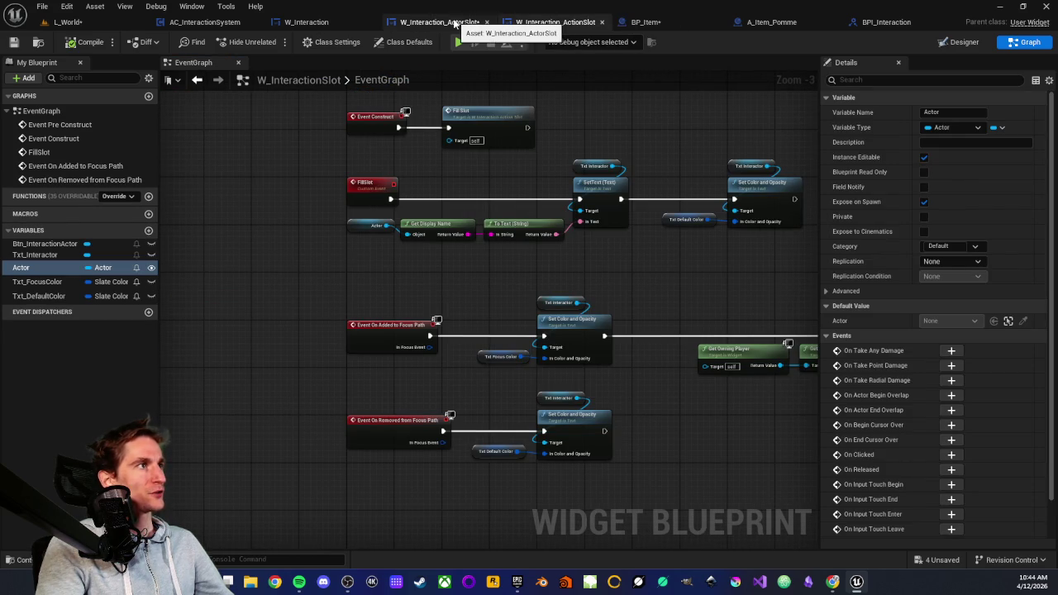
{"action": "left_click", "coordinate": [335, 23]}
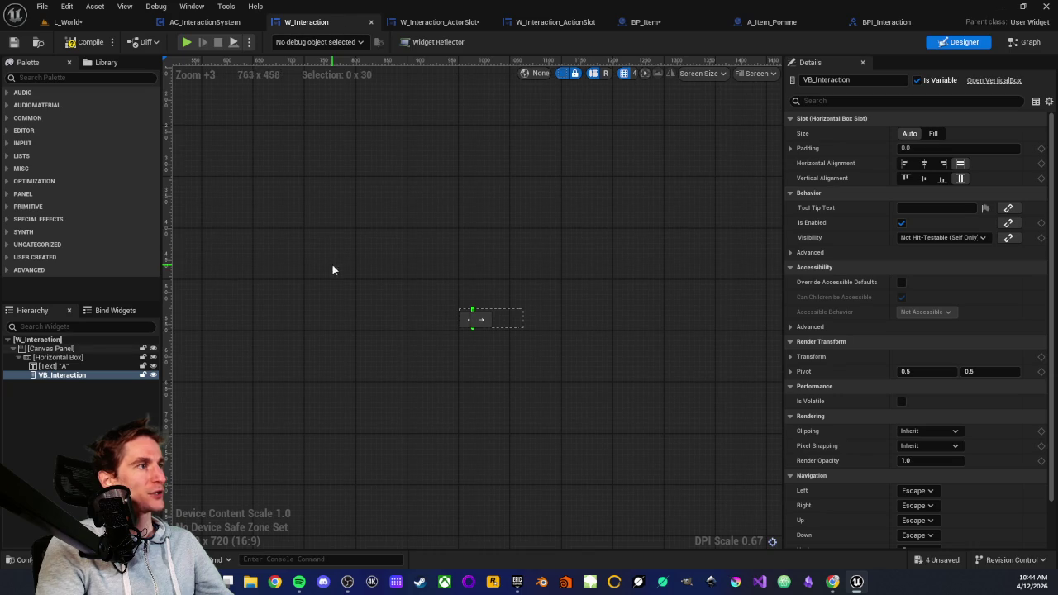
{"action": "left_click", "coordinate": [438, 23]}
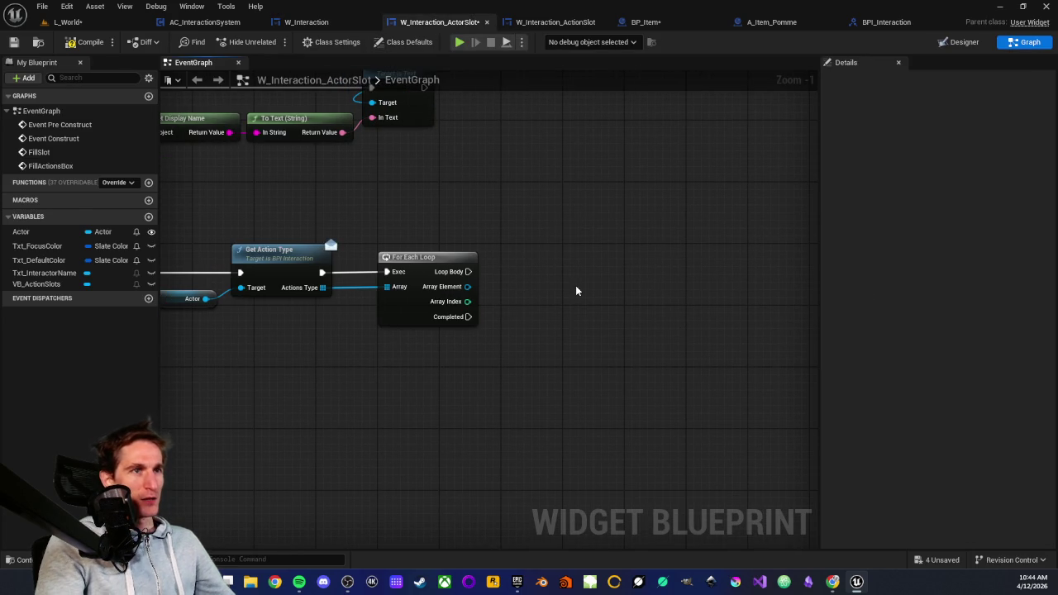
{"action": "left_click_drag", "start_coordinate": [574, 288], "coordinate": [518, 295]}
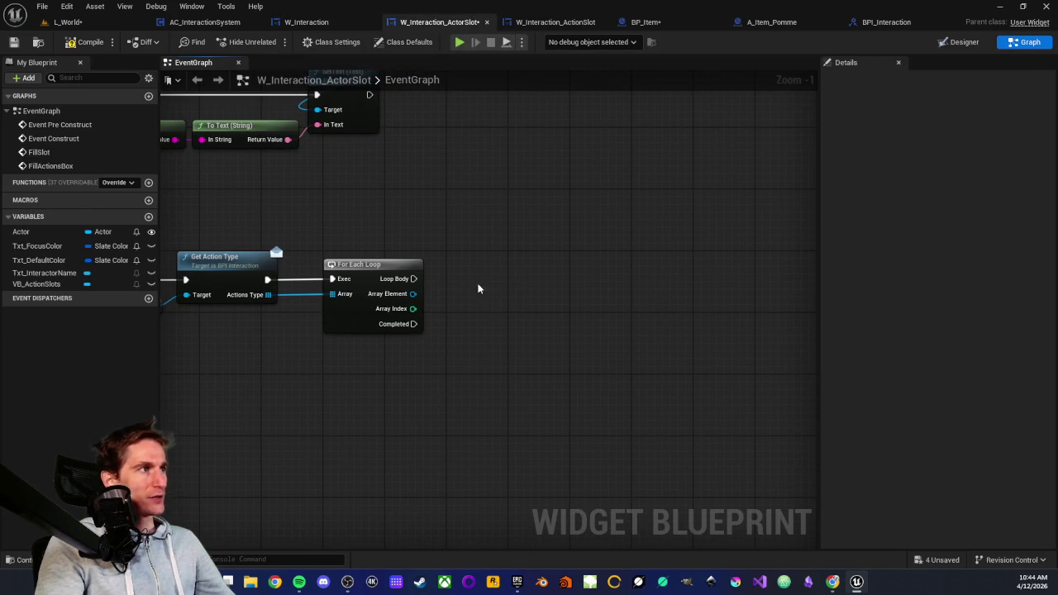
Step: Add a Create Widget node with its class set to W_Interaction_ActionSlot
{"action": "right_click", "coordinate": [527, 285]}
{"action": "type", "text": "create"}
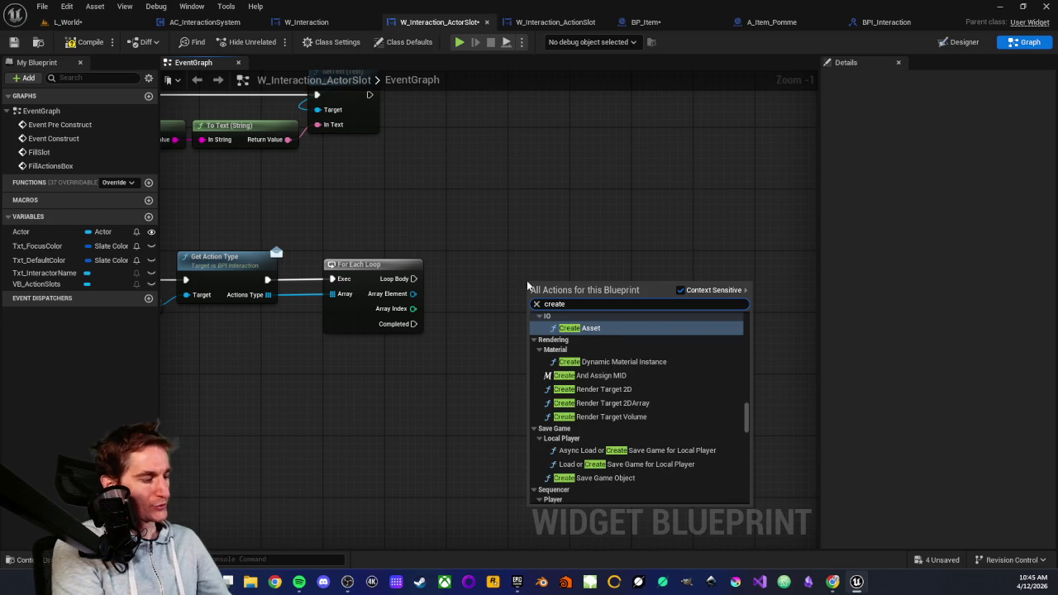
{"action": "type", "text": " widget"}
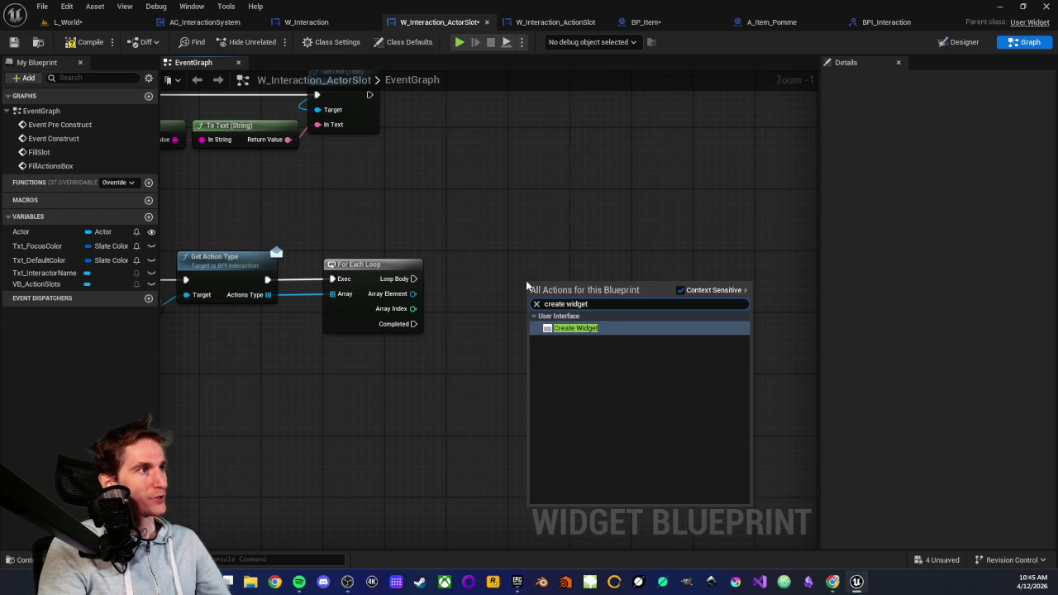
{"action": "left_click", "coordinate": [565, 328]}
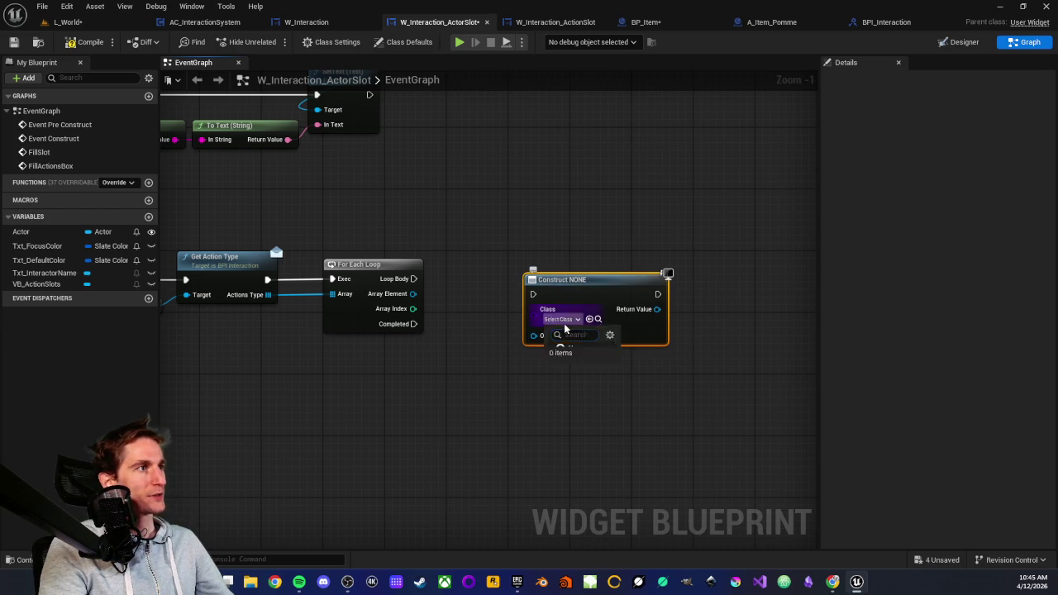
{"action": "left_click", "coordinate": [562, 318]}
{"action": "scroll", "coordinate": [601, 450], "scroll_direction": "down", "scroll_amount": 5}
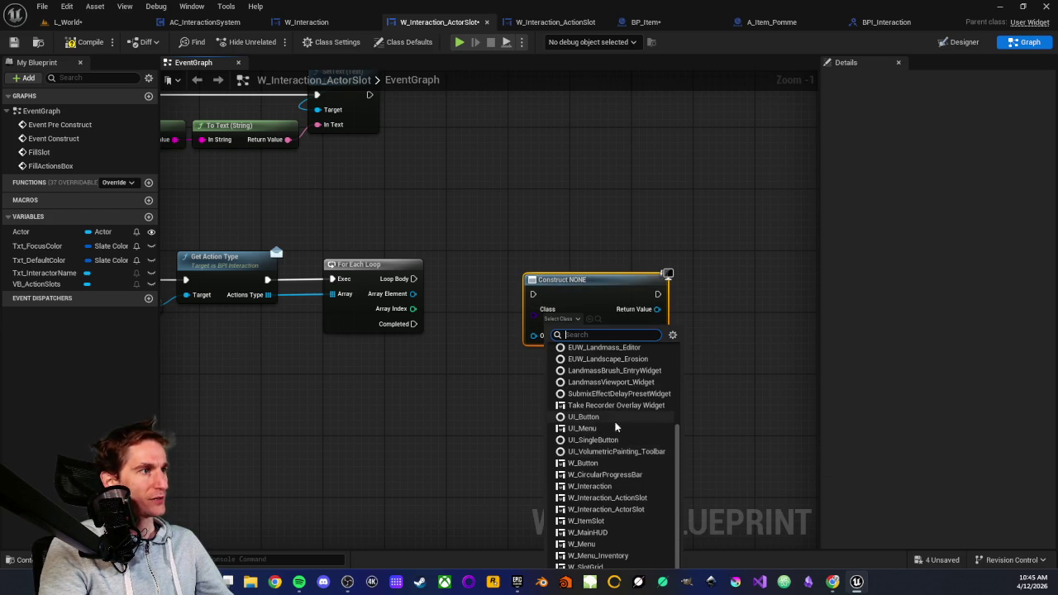
{"action": "left_click", "coordinate": [611, 498]}
{"action": "scroll", "coordinate": [531, 389], "scroll_direction": "up", "scroll_amount": 2}
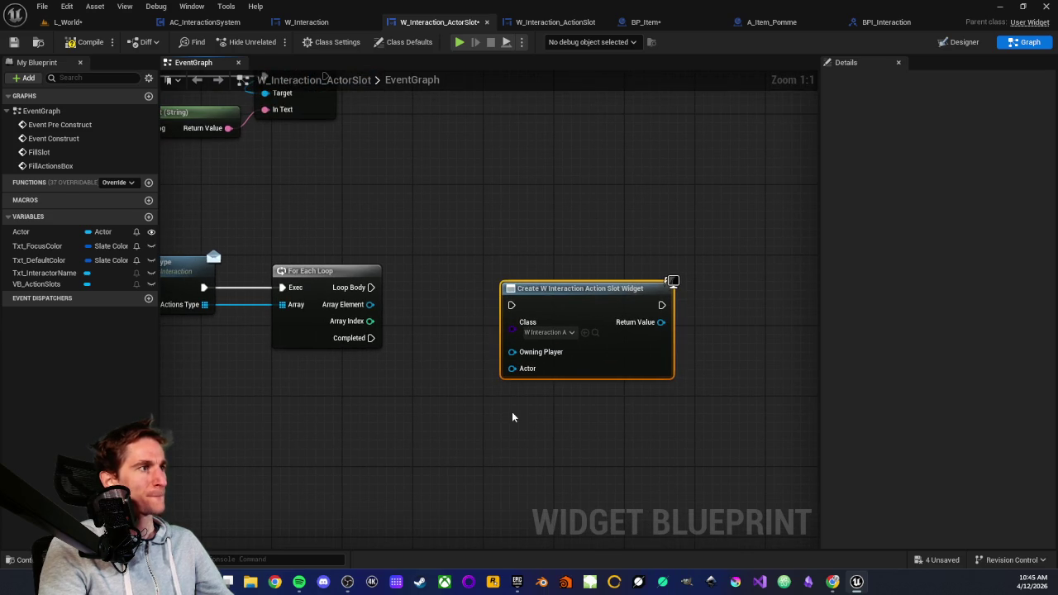
Step: Pull a wire from the Actor pin and drop it unconnected, then switch to W_Interaction_ActionSlot
{"action": "mouse_move", "coordinate": [512, 368]}
{"action": "left_mouse_down"}
{"action": "mouse_move", "coordinate": [493, 385]}
{"action": "mouse_move", "coordinate": [471, 376]}
{"action": "left_mouse_up"}
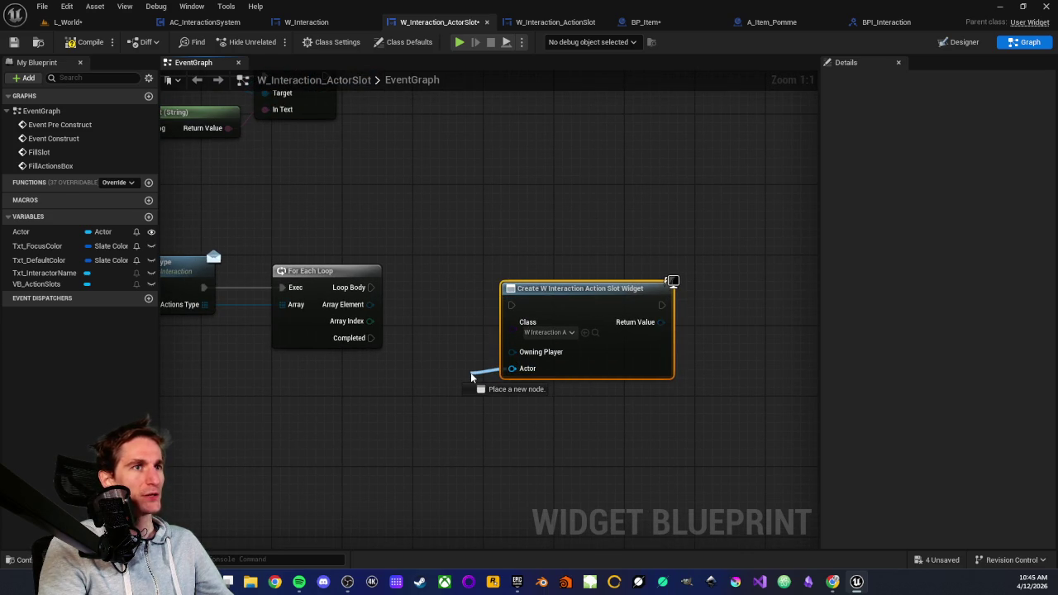
{"action": "left_click_drag", "start_coordinate": [471, 377], "coordinate": [469, 379]}
{"action": "left_click", "coordinate": [495, 448]}
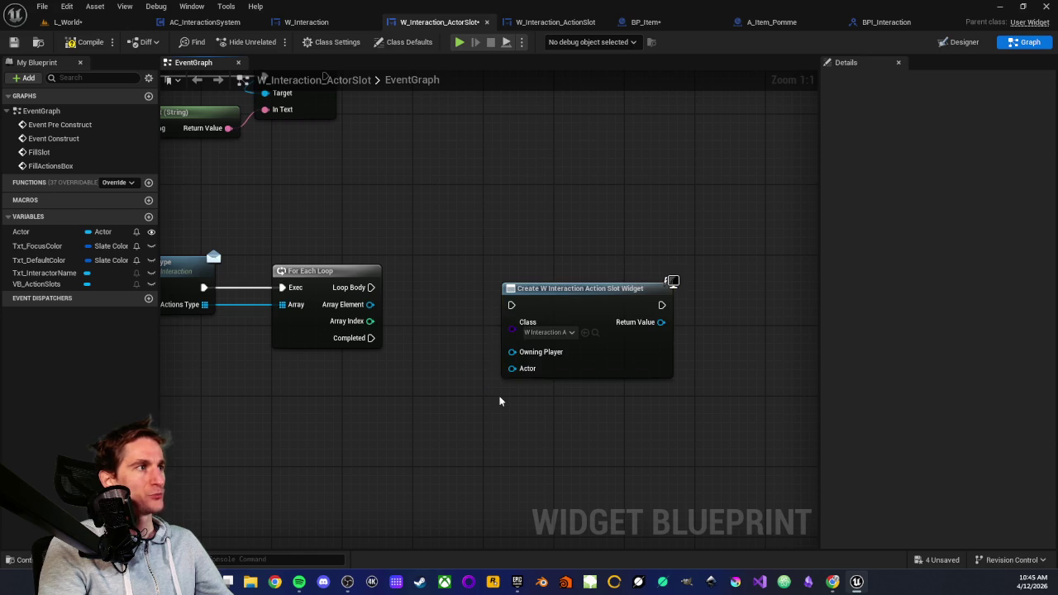
{"action": "left_click", "coordinate": [569, 27]}
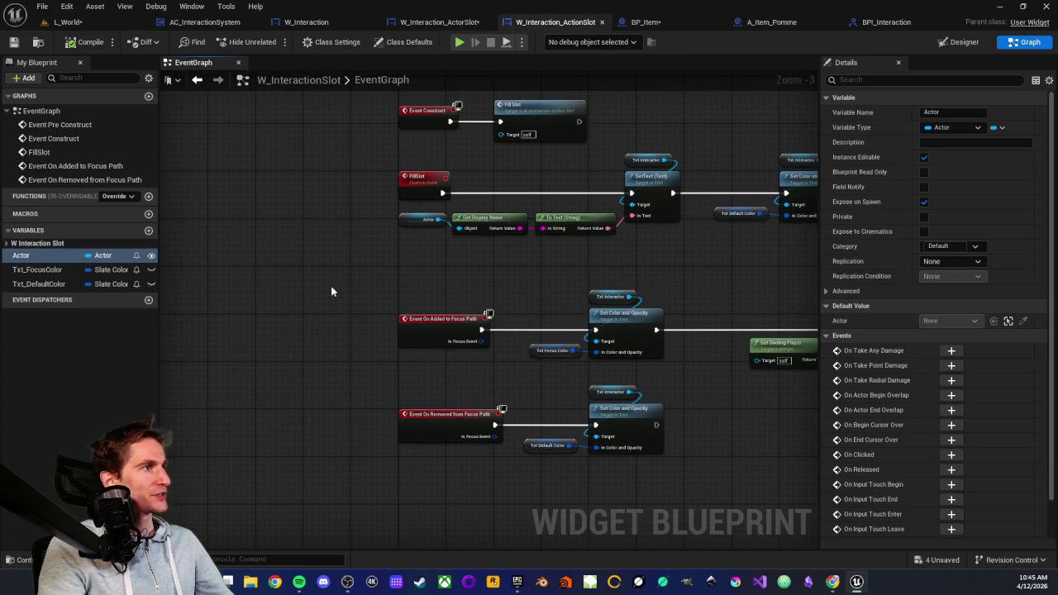
Step: Add an 'Action' variable of type PDA Action Type object reference, then compile and save
{"action": "left_click", "coordinate": [149, 230]}
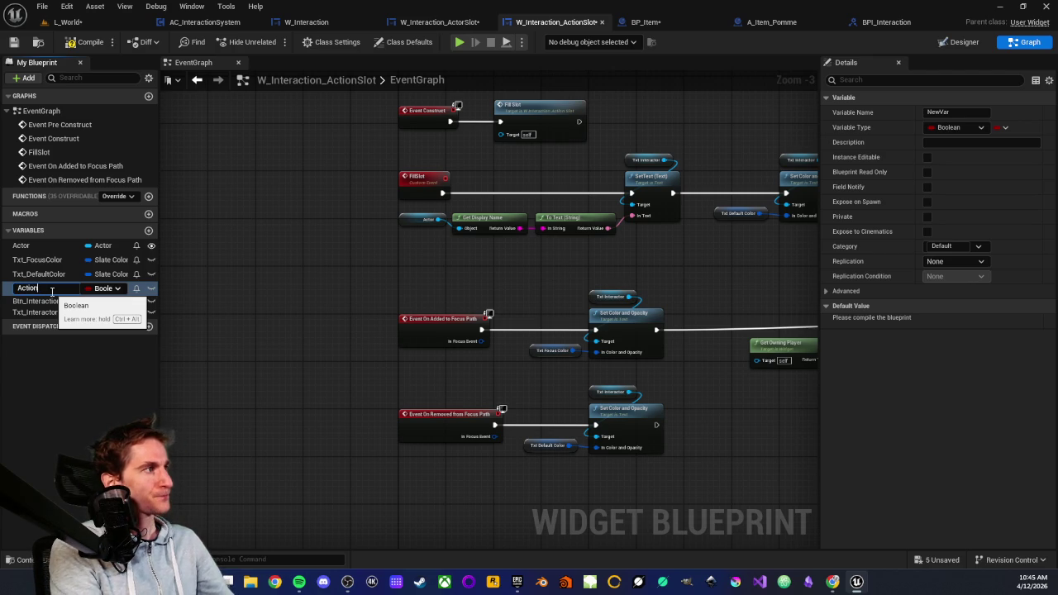
{"action": "key", "text": "Return"}
{"action": "left_click", "coordinate": [115, 288]}
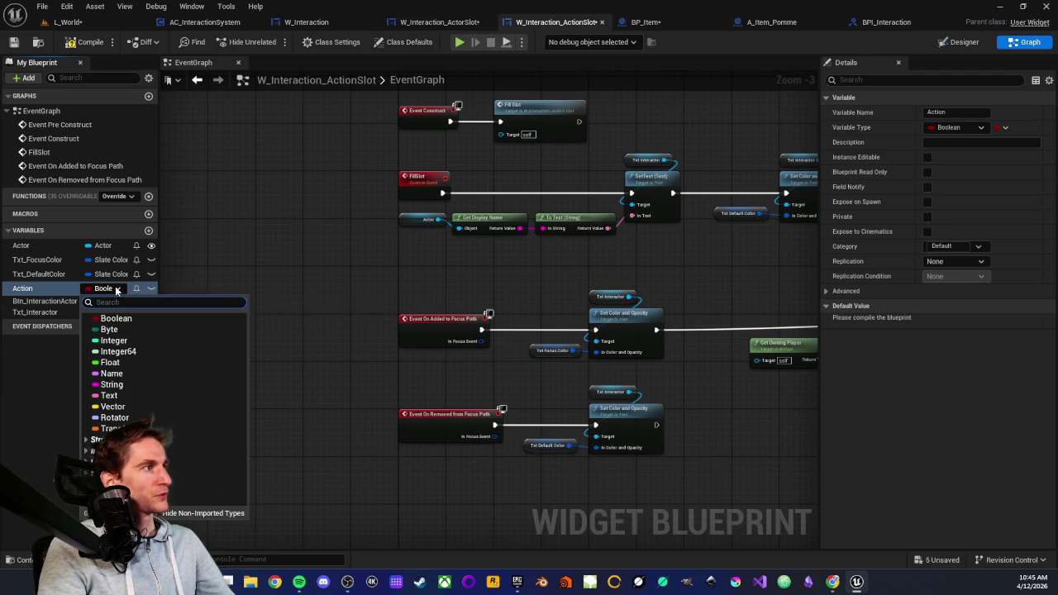
{"action": "type", "text": "pdaction"}
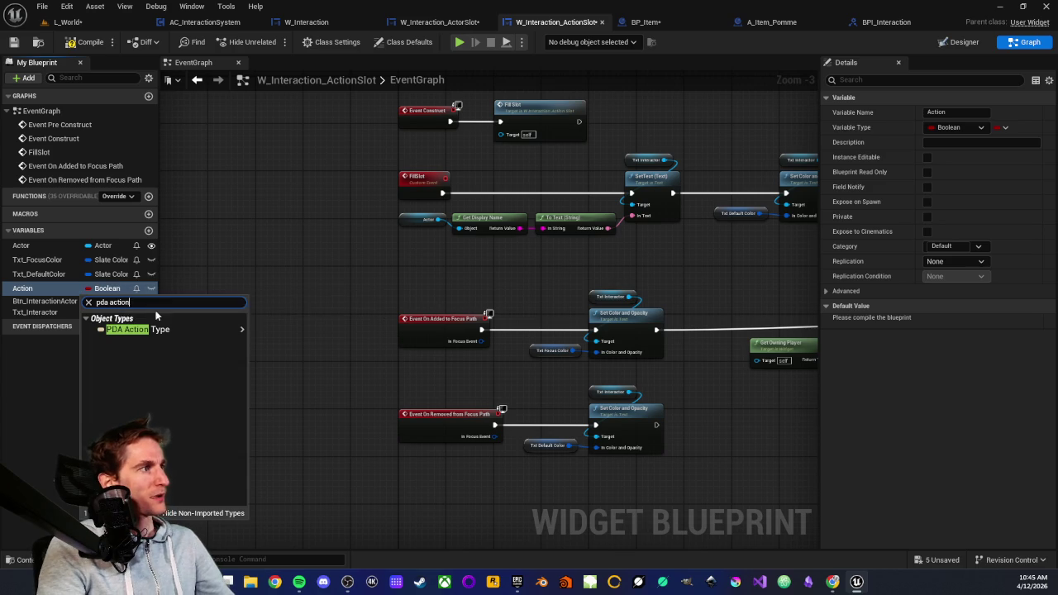
{"action": "mouse_move", "coordinate": [161, 329]}
{"action": "left_click", "coordinate": [260, 329]}
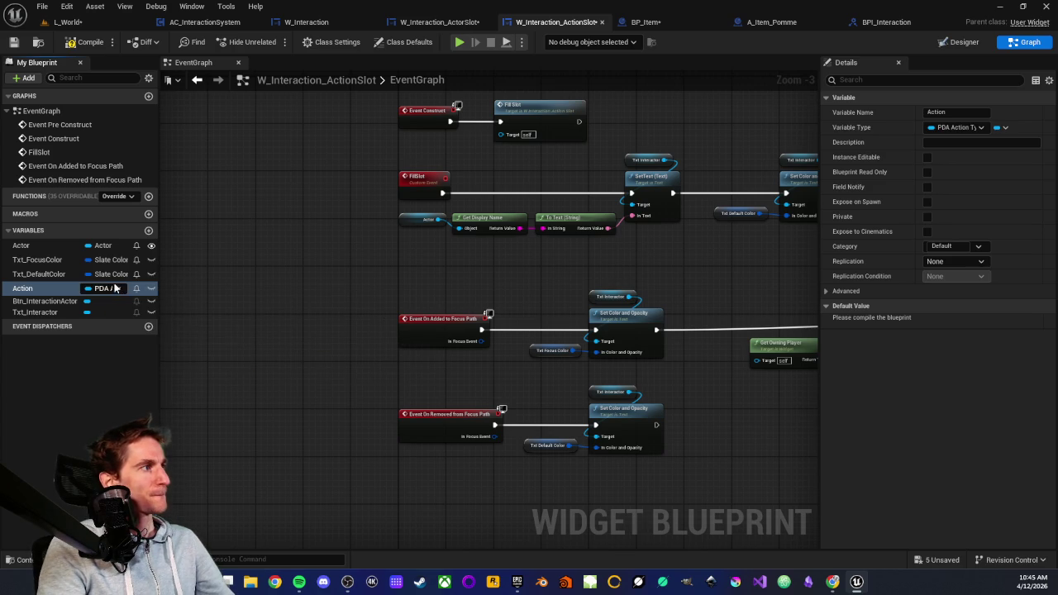
{"action": "left_click", "coordinate": [107, 47]}
{"action": "left_click", "coordinate": [12, 43]}
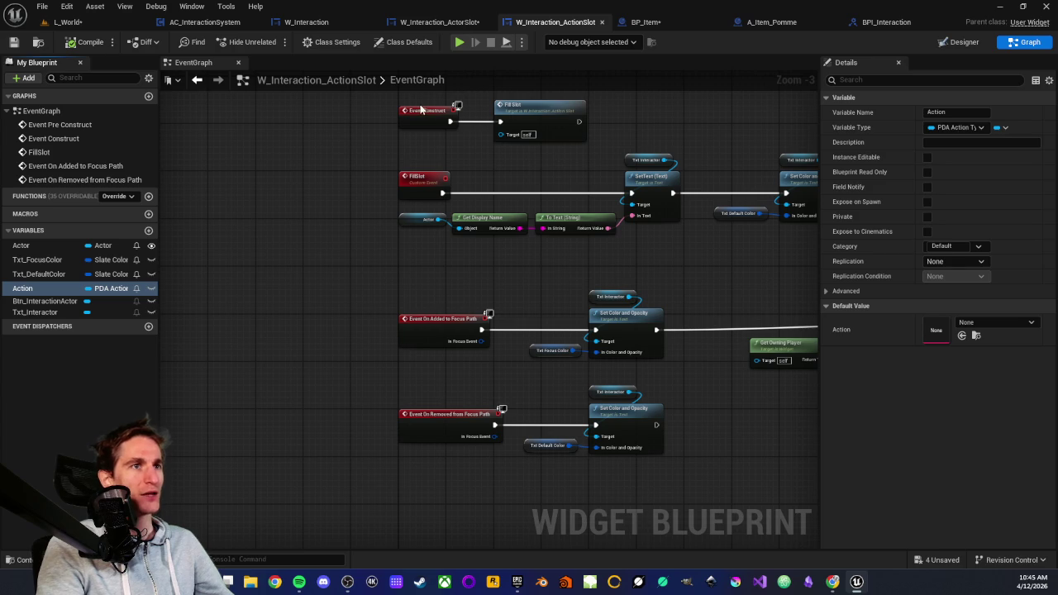
Step: Make Action instance editable and exposed on spawn, remove both from Actor, and compile
{"action": "left_click", "coordinate": [442, 22]}
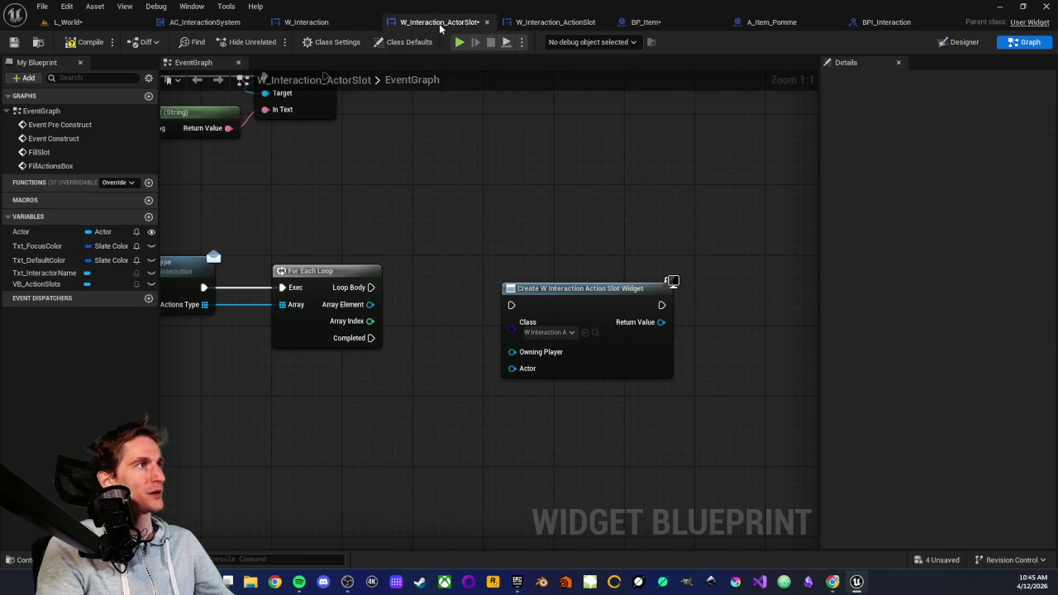
{"action": "left_click", "coordinate": [562, 21]}
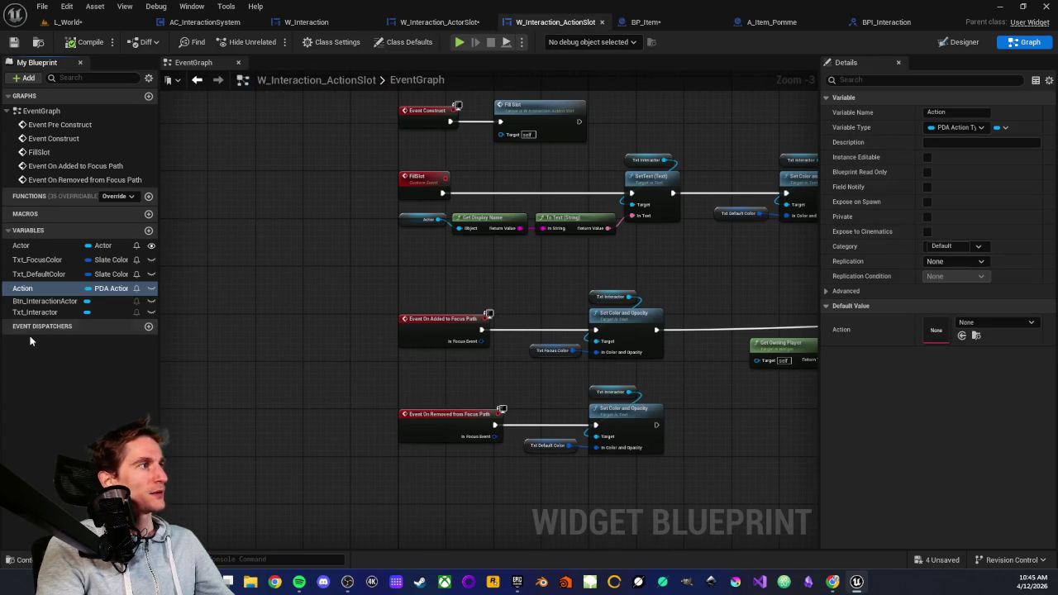
{"action": "left_click", "coordinate": [926, 157]}
{"action": "left_click", "coordinate": [927, 202]}
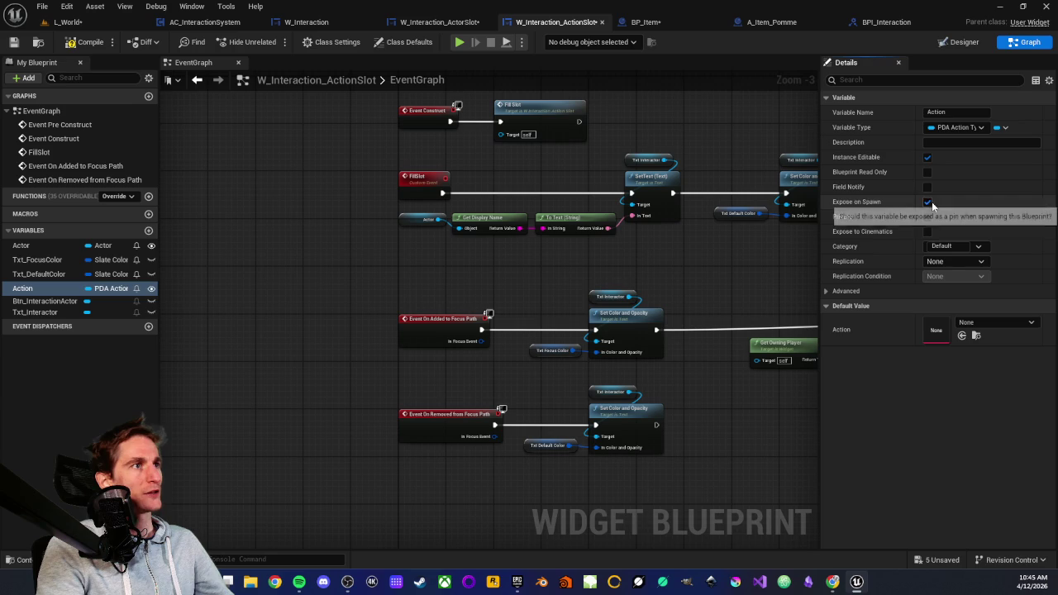
{"action": "left_click", "coordinate": [51, 246]}
{"action": "left_click", "coordinate": [924, 202]}
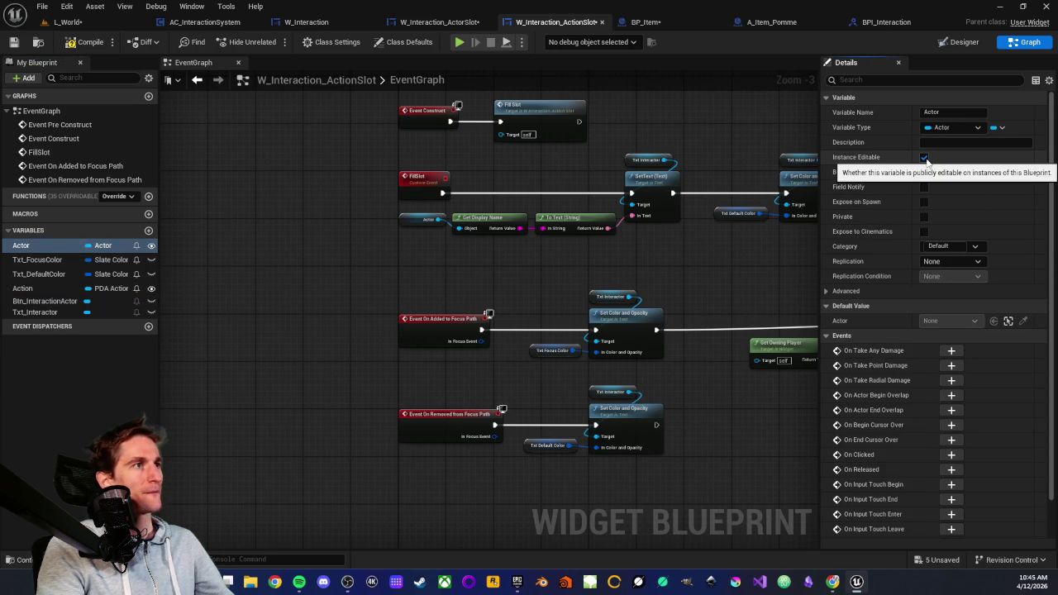
{"action": "left_click", "coordinate": [924, 157]}
{"action": "left_click", "coordinate": [75, 44]}
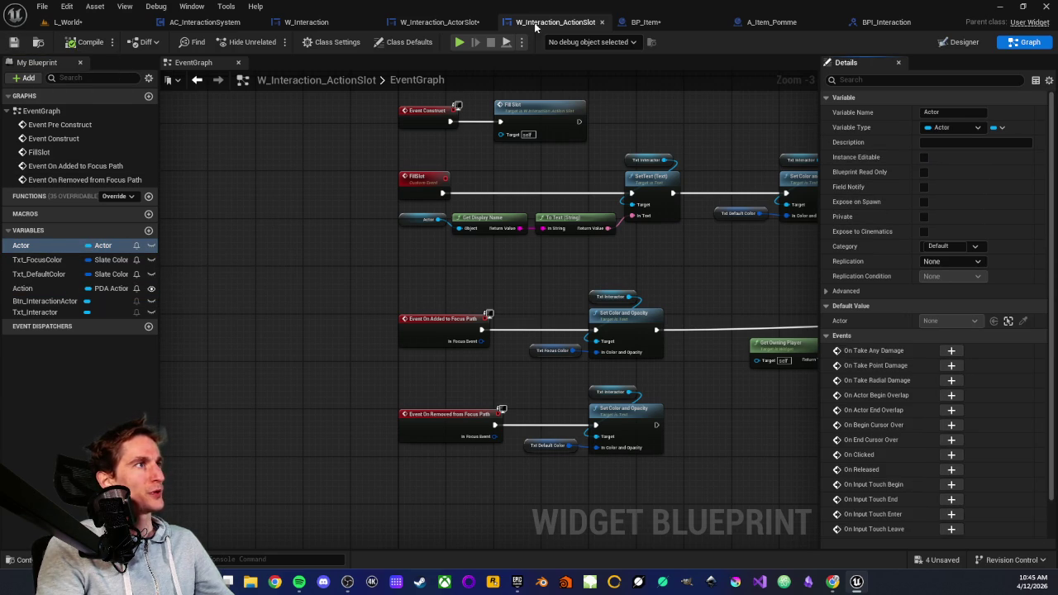
{"action": "left_click", "coordinate": [444, 23]}
Step: Compile ActorSlot and refresh the Create Widget node so it shows the Action input
{"action": "left_click", "coordinate": [73, 44]}
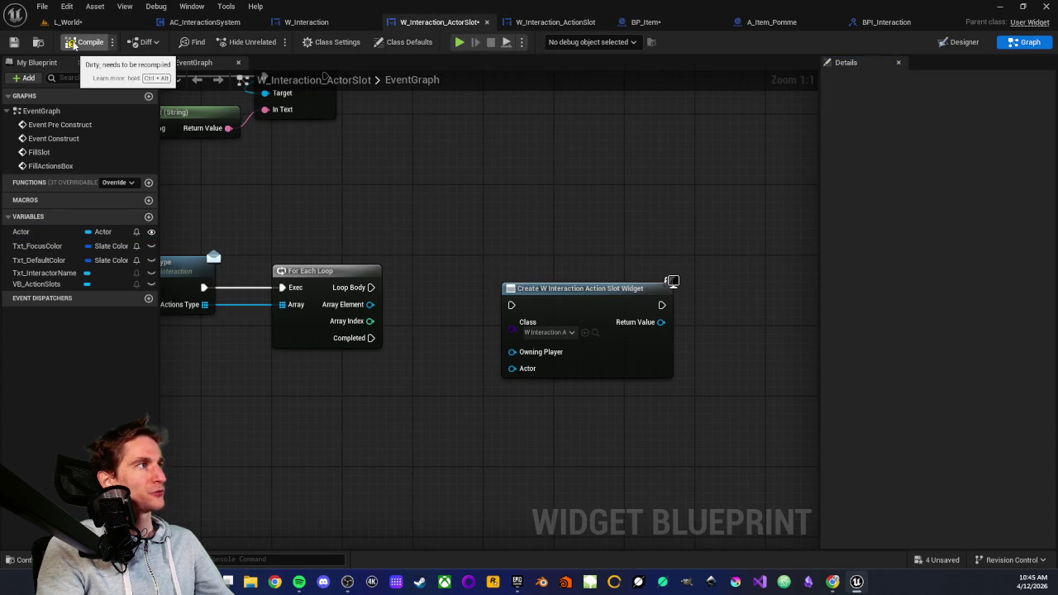
{"action": "left_click", "coordinate": [569, 299]}
{"action": "right_click", "coordinate": [570, 299]}
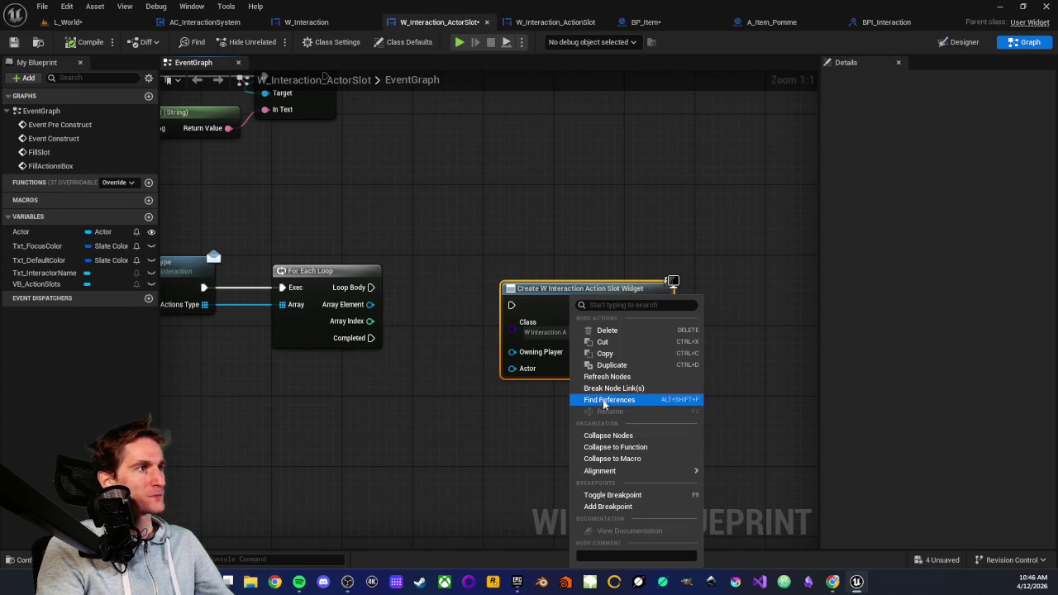
{"action": "left_click", "coordinate": [599, 377]}
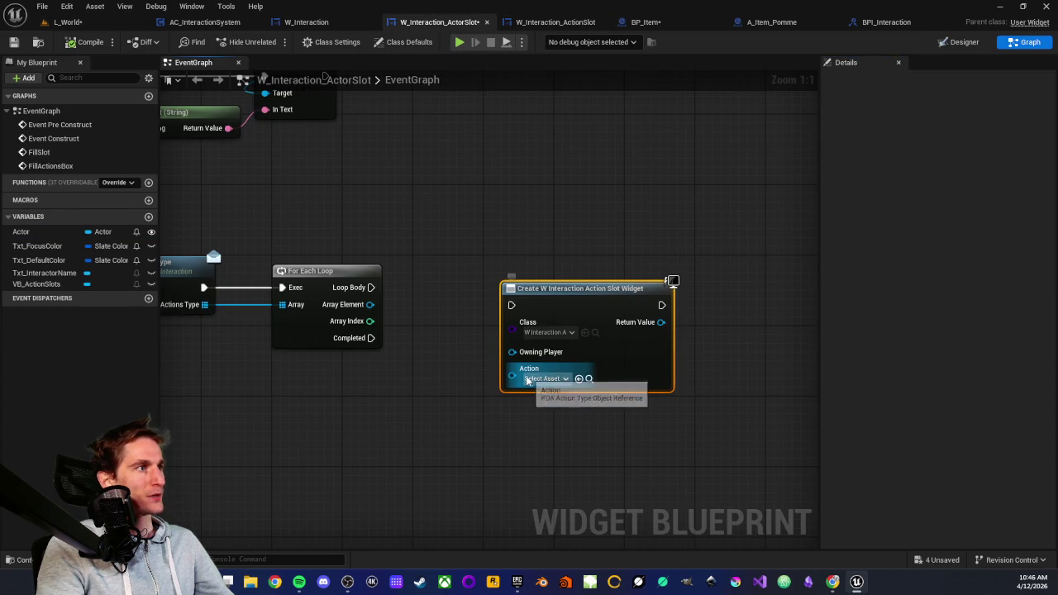
{"action": "left_click", "coordinate": [552, 381]}
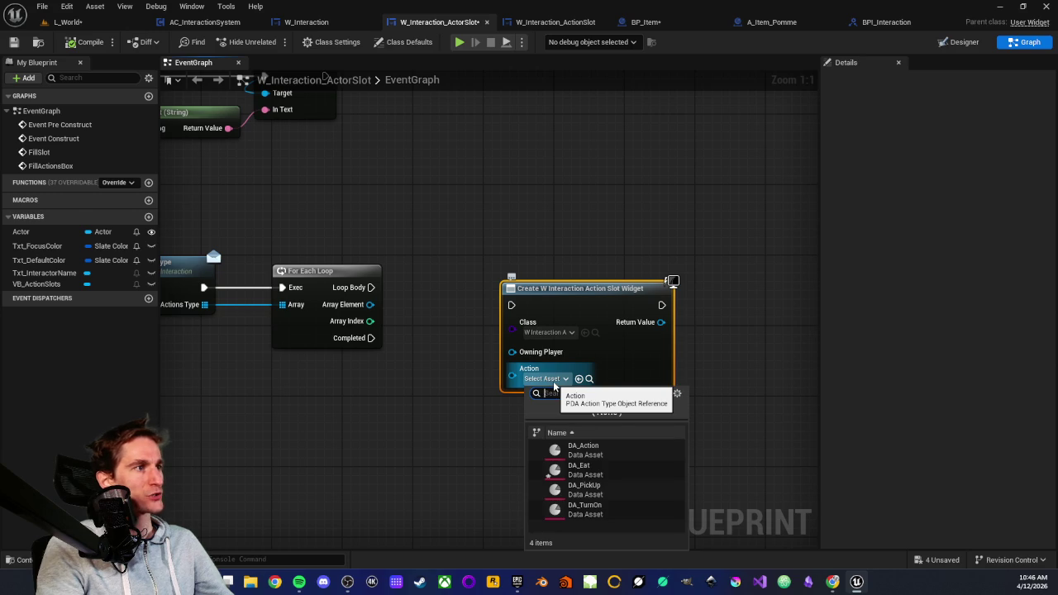
{"action": "left_click", "coordinate": [375, 444]}
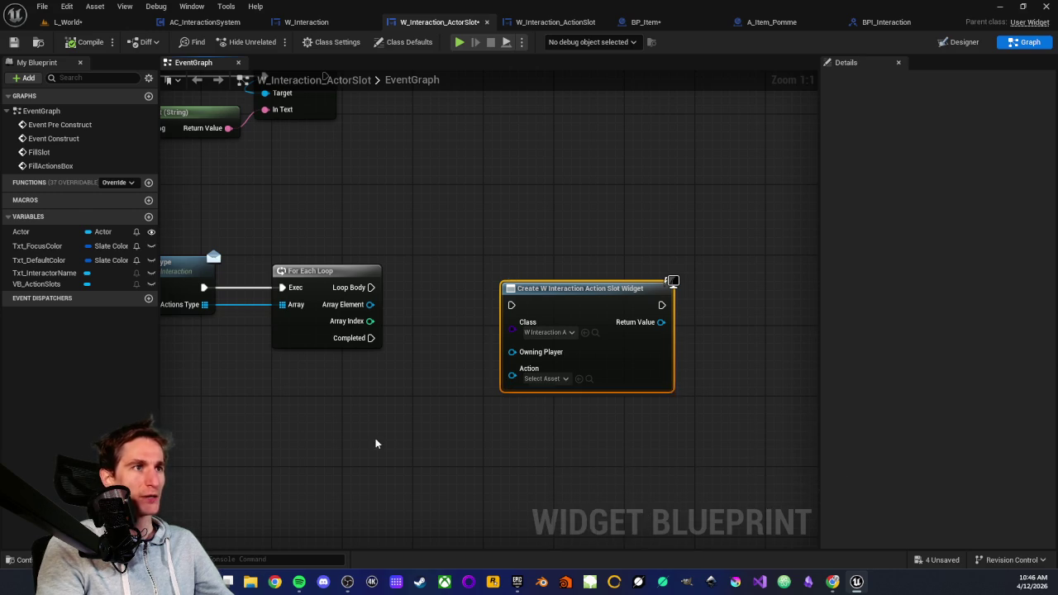
{"action": "left_click_drag", "start_coordinate": [375, 444], "coordinate": [430, 392]}
Step: Wire the loop's Array Element into Action and Loop Body into the Create Widget exec
{"action": "mouse_move", "coordinate": [411, 259]}
{"action": "left_mouse_down"}
{"action": "mouse_move", "coordinate": [453, 264]}
{"action": "mouse_move", "coordinate": [555, 325]}
{"action": "left_mouse_up"}
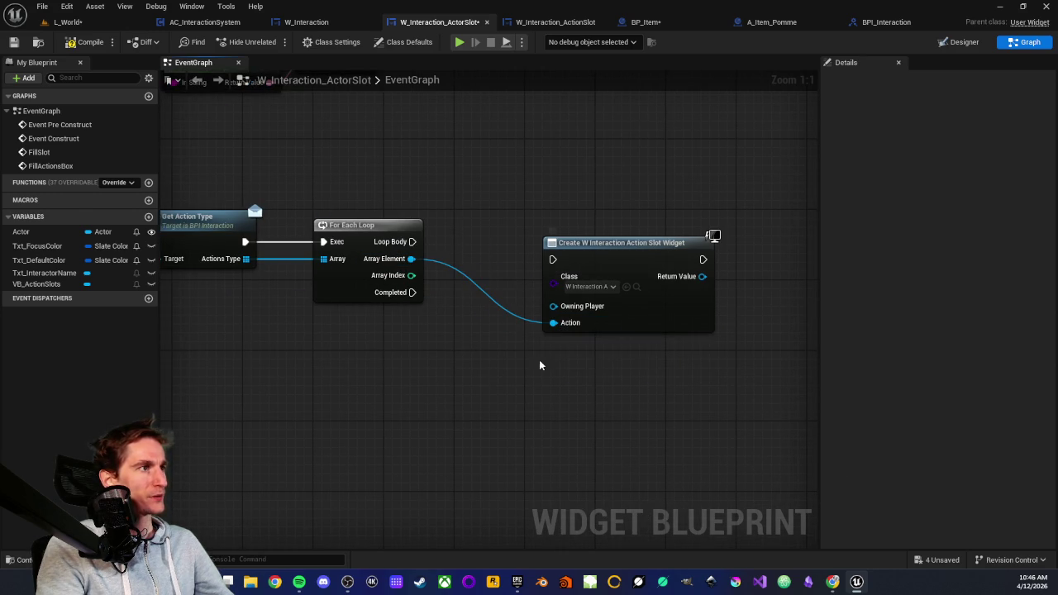
{"action": "left_click_drag", "start_coordinate": [331, 241], "coordinate": [371, 259]}
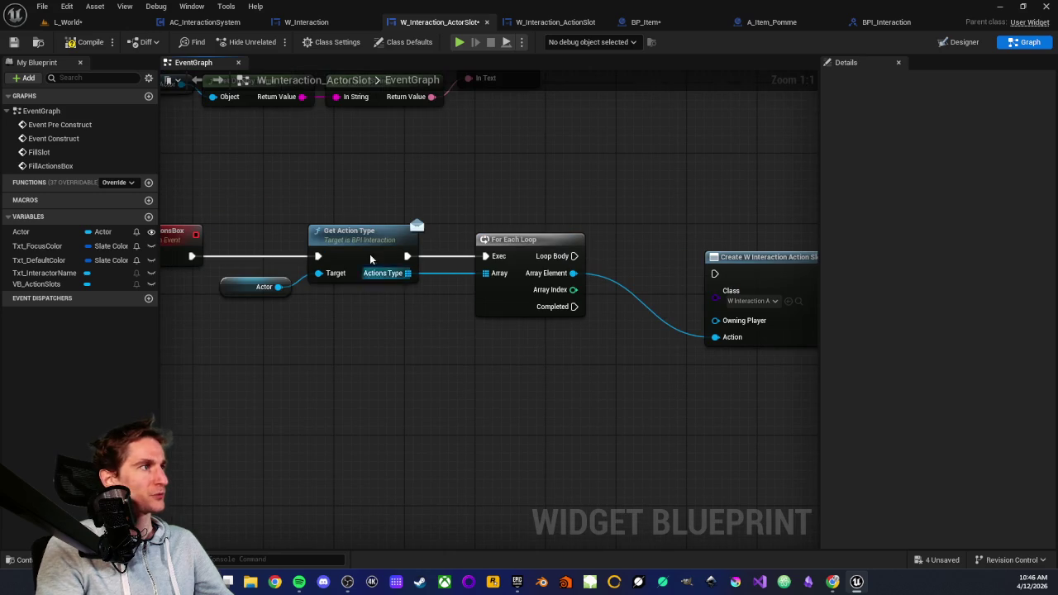
{"action": "left_click_drag", "start_coordinate": [324, 183], "coordinate": [425, 337]}
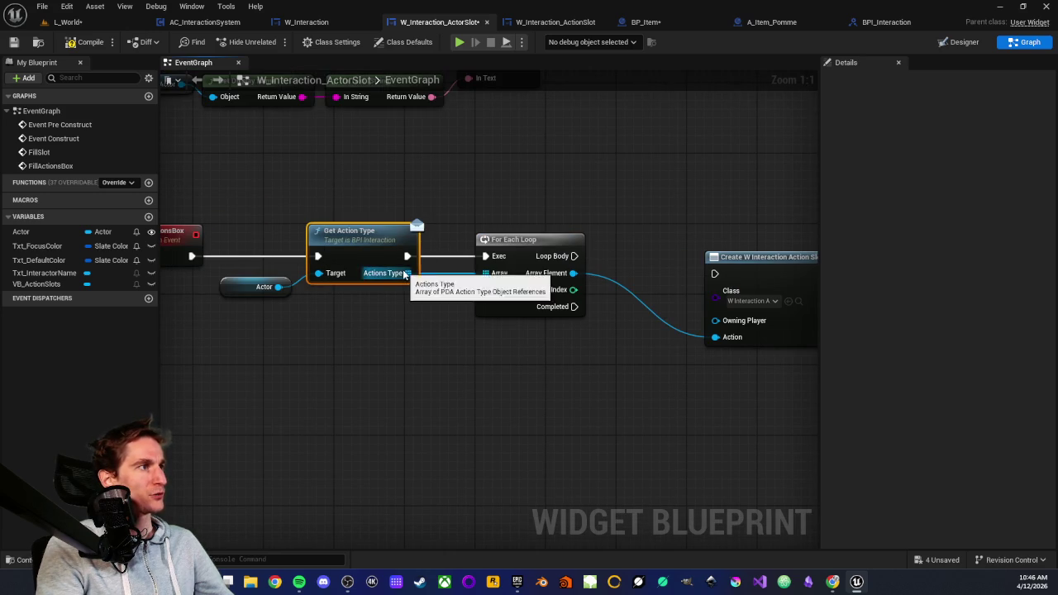
{"action": "left_click_drag", "start_coordinate": [508, 261], "coordinate": [395, 274]}
{"action": "left_click_drag", "start_coordinate": [603, 373], "coordinate": [527, 381]}
{"action": "left_click", "coordinate": [488, 378]}
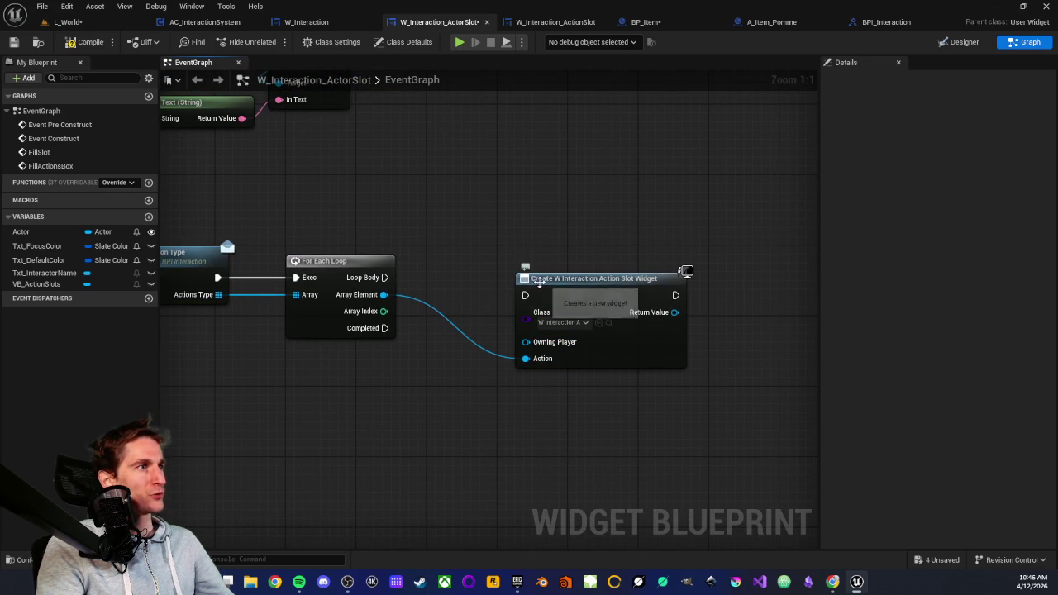
{"action": "left_click_drag", "start_coordinate": [536, 280], "coordinate": [536, 265]}
{"action": "mouse_move", "coordinate": [384, 276]}
{"action": "left_mouse_down"}
{"action": "mouse_move", "coordinate": [503, 297]}
{"action": "mouse_move", "coordinate": [525, 277]}
{"action": "mouse_move", "coordinate": [520, 264]}
{"action": "left_mouse_up"}
{"action": "mouse_move", "coordinate": [513, 399]}
{"action": "left_mouse_down"}
{"action": "mouse_move", "coordinate": [411, 328]}
{"action": "mouse_move", "coordinate": [567, 335]}
{"action": "left_mouse_up"}
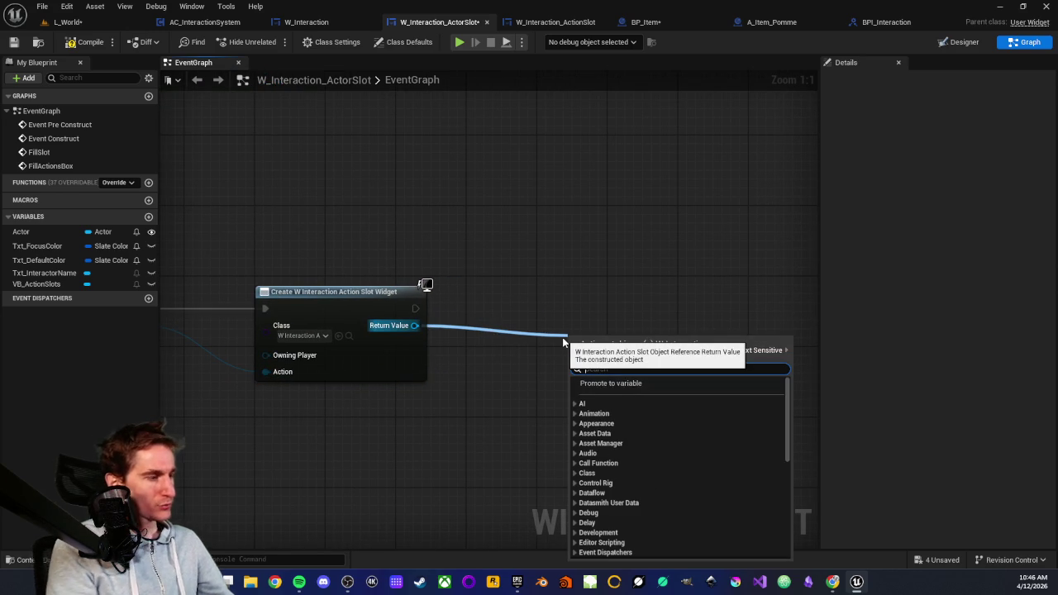
{"action": "left_click", "coordinate": [531, 313]}
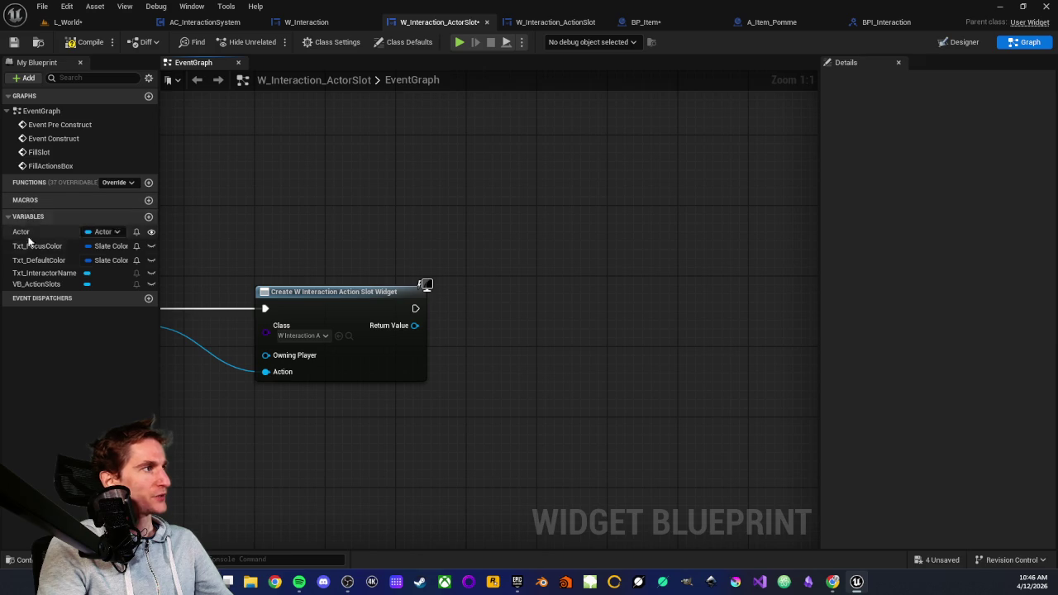
Step: Add a VB_ActionSlots getter feeding an Add Child to Vertical Box node
{"action": "mouse_move", "coordinate": [35, 286]}
{"action": "left_mouse_down"}
{"action": "mouse_move", "coordinate": [618, 324]}
{"action": "mouse_move", "coordinate": [587, 255]}
{"action": "mouse_move", "coordinate": [578, 313]}
{"action": "left_mouse_up"}
{"action": "left_click", "coordinate": [622, 275]}
{"action": "type", "text": "add"}
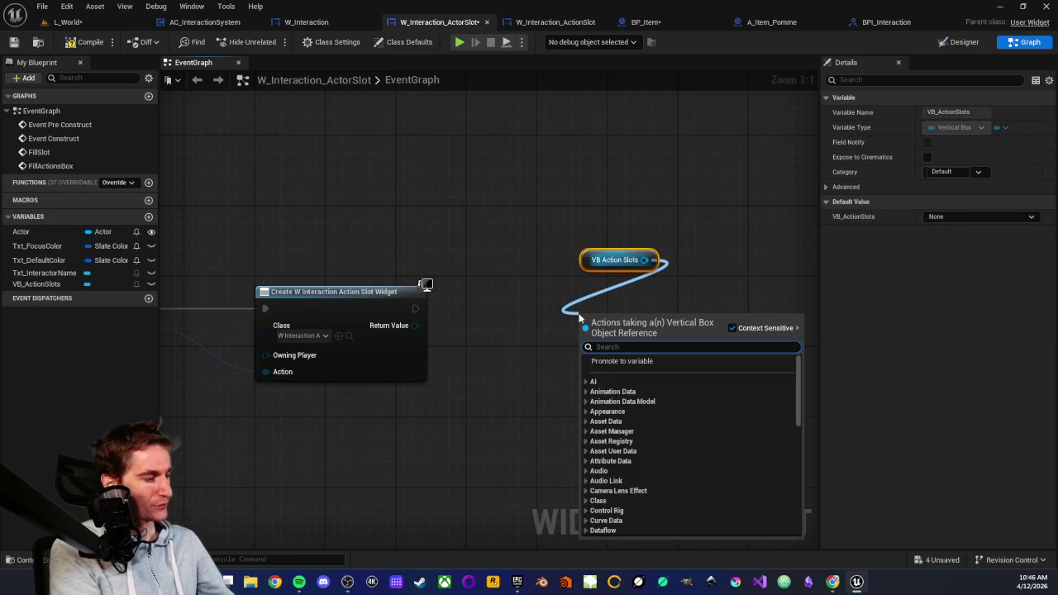
{"action": "type", "text": " child"}
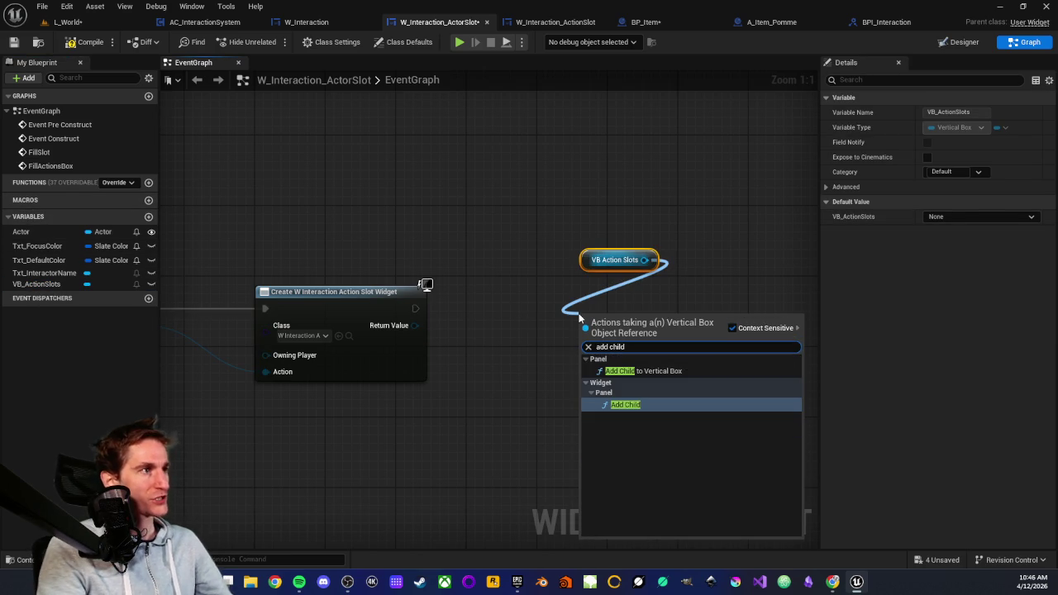
{"action": "left_click", "coordinate": [632, 370]}
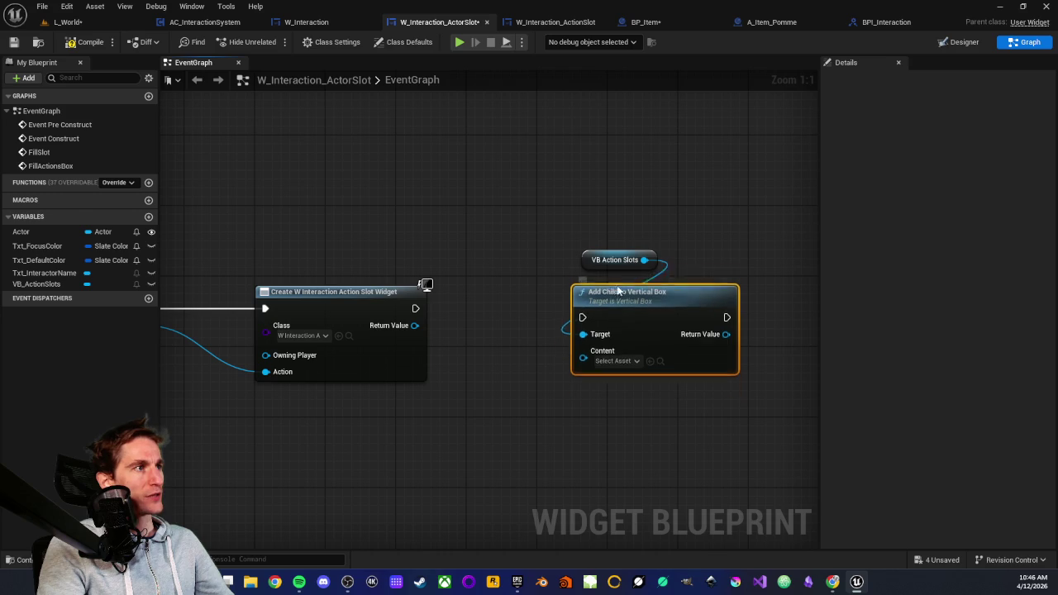
{"action": "left_click", "coordinate": [598, 259], "text": "ctrl"}
{"action": "left_click_drag", "start_coordinate": [598, 259], "coordinate": [572, 269]}
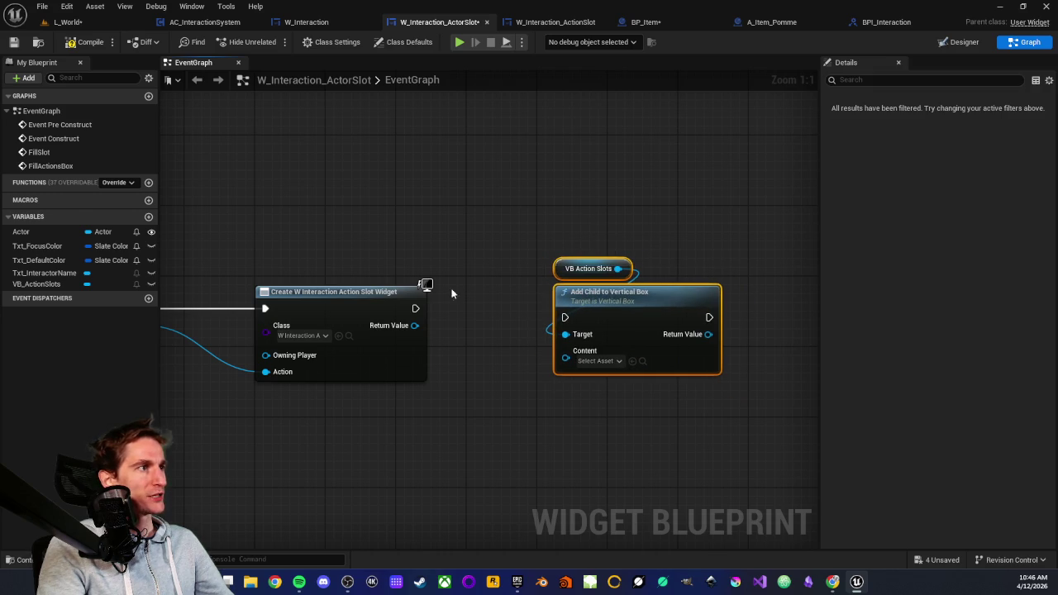
Step: Run Add Child after Create Widget, passing its Return Value as the Content
{"action": "mouse_move", "coordinate": [415, 307]}
{"action": "left_mouse_down"}
{"action": "mouse_move", "coordinate": [564, 317]}
{"action": "mouse_move", "coordinate": [585, 295]}
{"action": "left_mouse_up"}
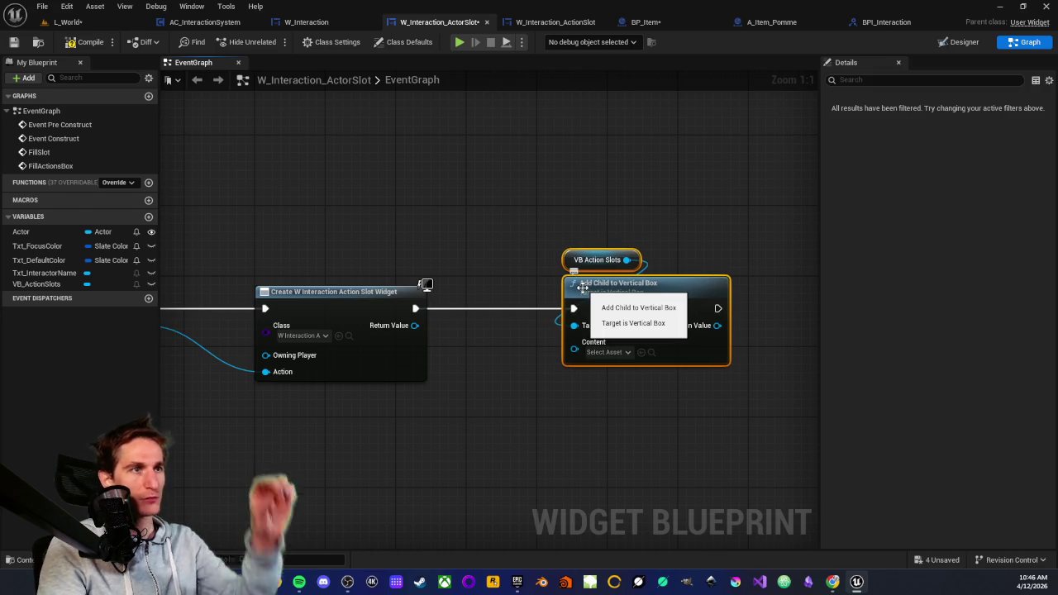
{"action": "mouse_move", "coordinate": [415, 325]}
{"action": "left_mouse_down"}
{"action": "mouse_move", "coordinate": [532, 364]}
{"action": "mouse_move", "coordinate": [575, 347]}
{"action": "left_mouse_up"}
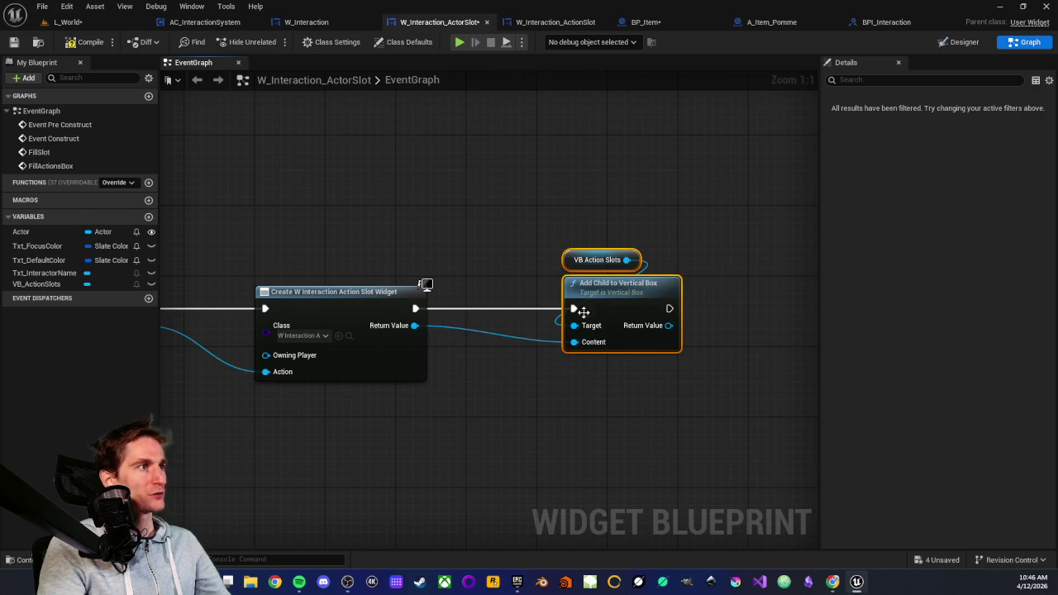
{"action": "left_click", "coordinate": [515, 257]}
{"action": "scroll", "coordinate": [460, 249], "scroll_direction": "down", "scroll_amount": 2}
{"action": "scroll", "coordinate": [536, 267], "scroll_direction": "down", "scroll_amount": 2}
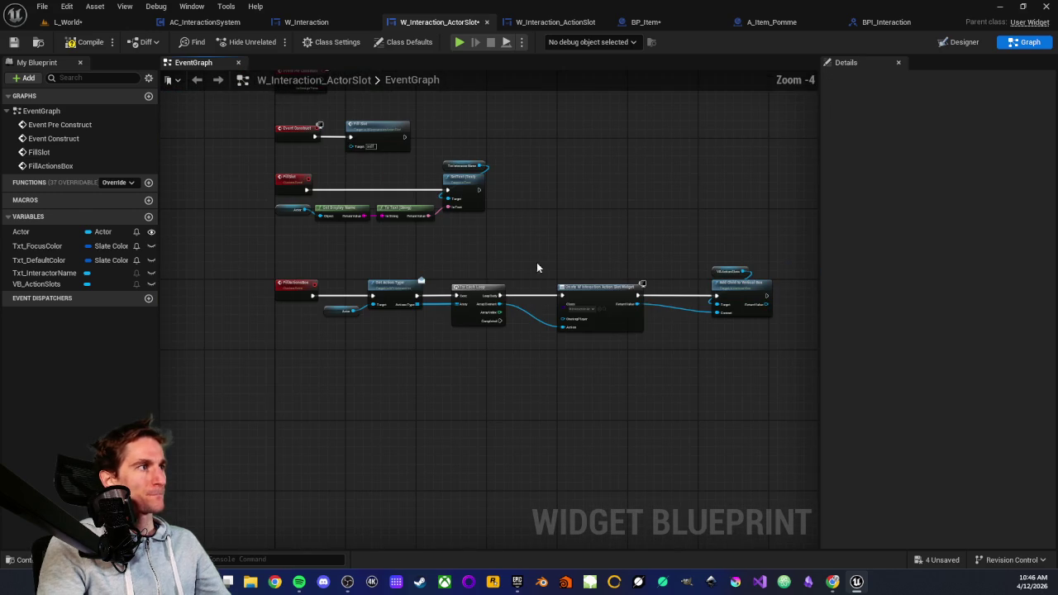
Step: Shift the Actor-through-Create-Widget nodes right to make room at the start
{"action": "scroll", "coordinate": [356, 269], "scroll_direction": "up", "scroll_amount": 1}
{"action": "mouse_move", "coordinate": [334, 269]}
{"action": "left_mouse_down"}
{"action": "mouse_move", "coordinate": [515, 360]}
{"action": "mouse_move", "coordinate": [631, 377]}
{"action": "left_mouse_up"}
{"action": "left_click_drag", "start_coordinate": [513, 299], "coordinate": [625, 300]}
{"action": "left_click", "coordinate": [470, 254]}
{"action": "scroll", "coordinate": [339, 282], "scroll_direction": "up", "scroll_amount": 2}
{"action": "scroll", "coordinate": [339, 282], "scroll_direction": "up", "scroll_amount": 1}
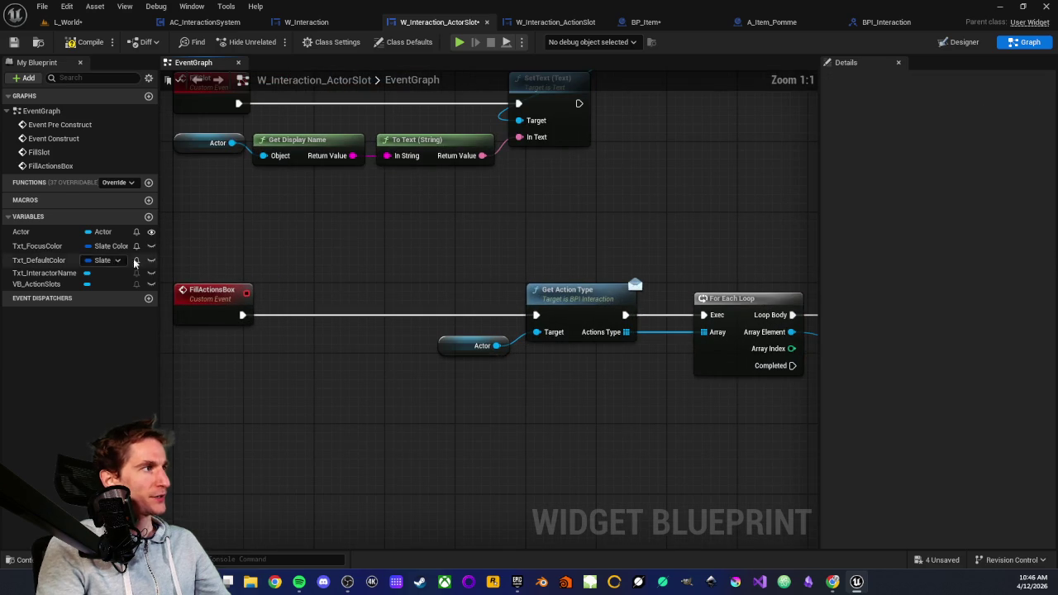
Step: Insert a VB_ActionSlots Clear Children node between FillActionsBox and Get Action Type
{"action": "mouse_move", "coordinate": [36, 283]}
{"action": "left_mouse_down"}
{"action": "mouse_move", "coordinate": [298, 239]}
{"action": "mouse_move", "coordinate": [309, 304]}
{"action": "mouse_move", "coordinate": [319, 294]}
{"action": "left_mouse_up"}
{"action": "left_click", "coordinate": [342, 254]}
{"action": "type", "text": "clear"}
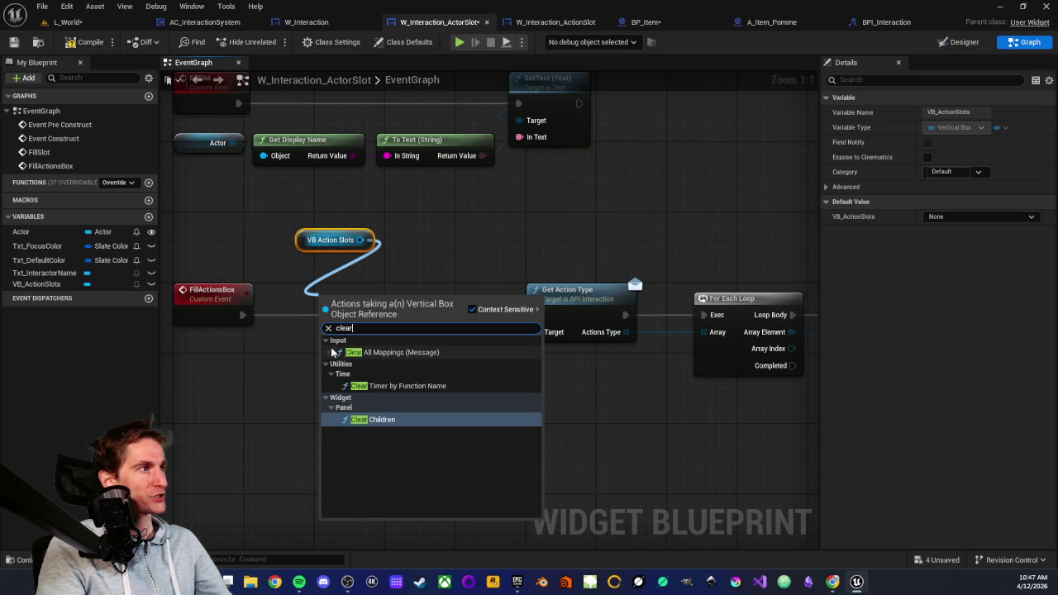
{"action": "left_click", "coordinate": [371, 420]}
{"action": "left_click_drag", "start_coordinate": [350, 309], "coordinate": [327, 303]}
{"action": "left_click_drag", "start_coordinate": [242, 314], "coordinate": [308, 314]}
{"action": "mouse_move", "coordinate": [387, 315]}
{"action": "left_mouse_down"}
{"action": "mouse_move", "coordinate": [499, 329]}
{"action": "mouse_move", "coordinate": [536, 315]}
{"action": "left_mouse_up"}
{"action": "left_click_drag", "start_coordinate": [317, 248], "coordinate": [316, 276]}
{"action": "left_click", "coordinate": [504, 293]}
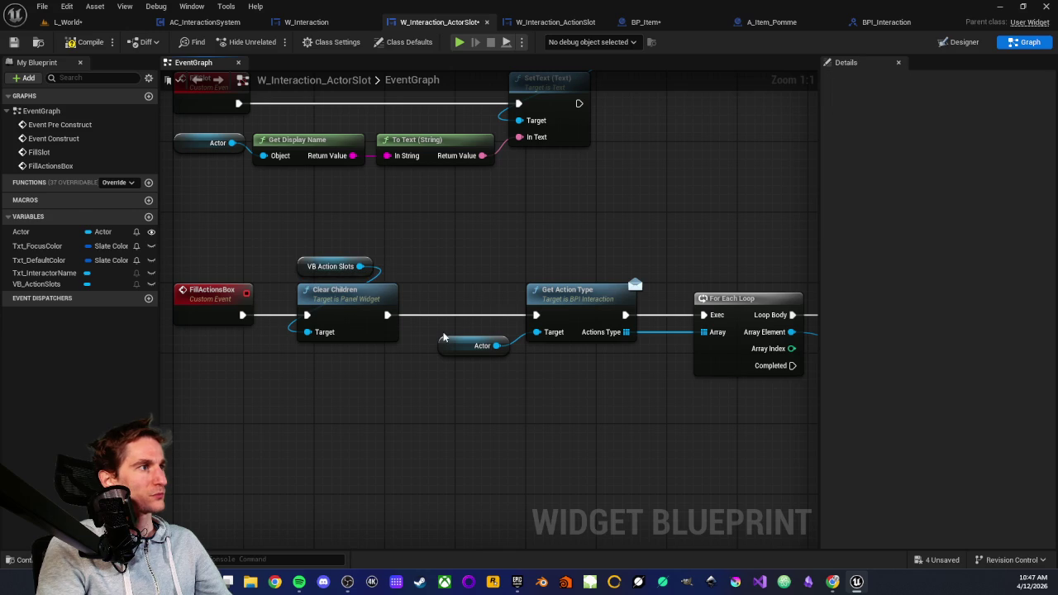
Step: Tidy the Actor getter and Create Widget node positions, then switch to W_Interaction_ActionSlot
{"action": "left_click_drag", "start_coordinate": [447, 345], "coordinate": [537, 266]}
{"action": "left_click", "coordinate": [451, 263]}
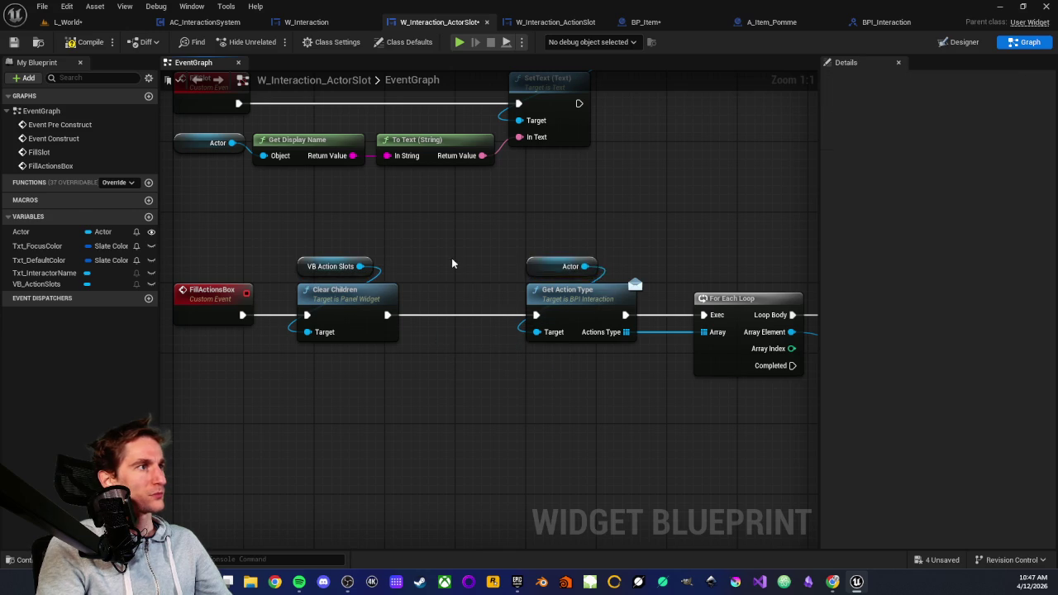
{"action": "scroll", "coordinate": [451, 264], "scroll_direction": "down", "scroll_amount": 3}
{"action": "scroll", "coordinate": [272, 342], "scroll_direction": "up", "scroll_amount": 1}
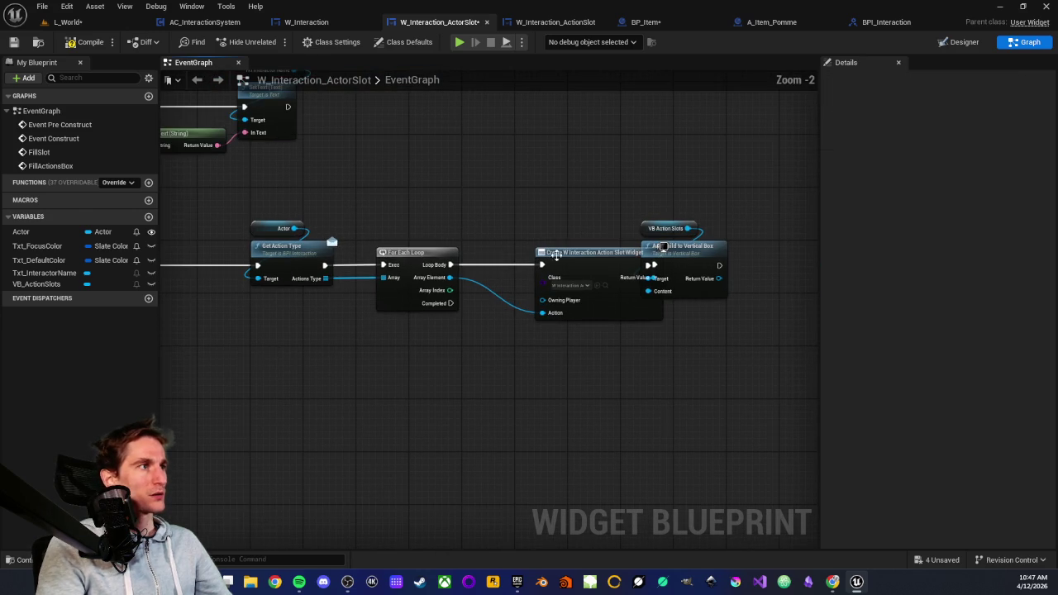
{"action": "left_click_drag", "start_coordinate": [555, 255], "coordinate": [514, 259]}
{"action": "left_click", "coordinate": [508, 225]}
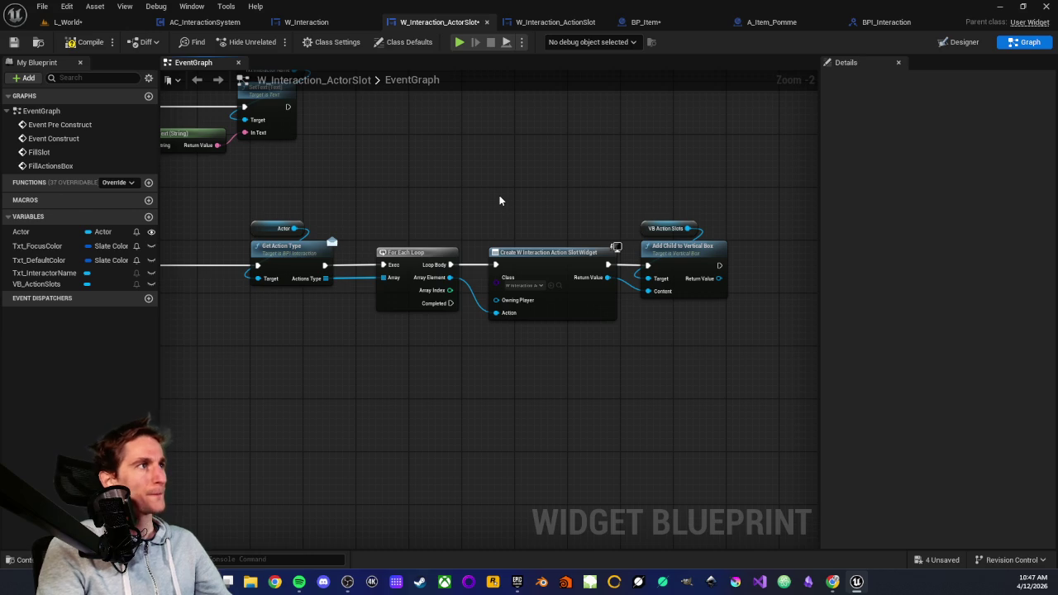
{"action": "left_click", "coordinate": [555, 22]}
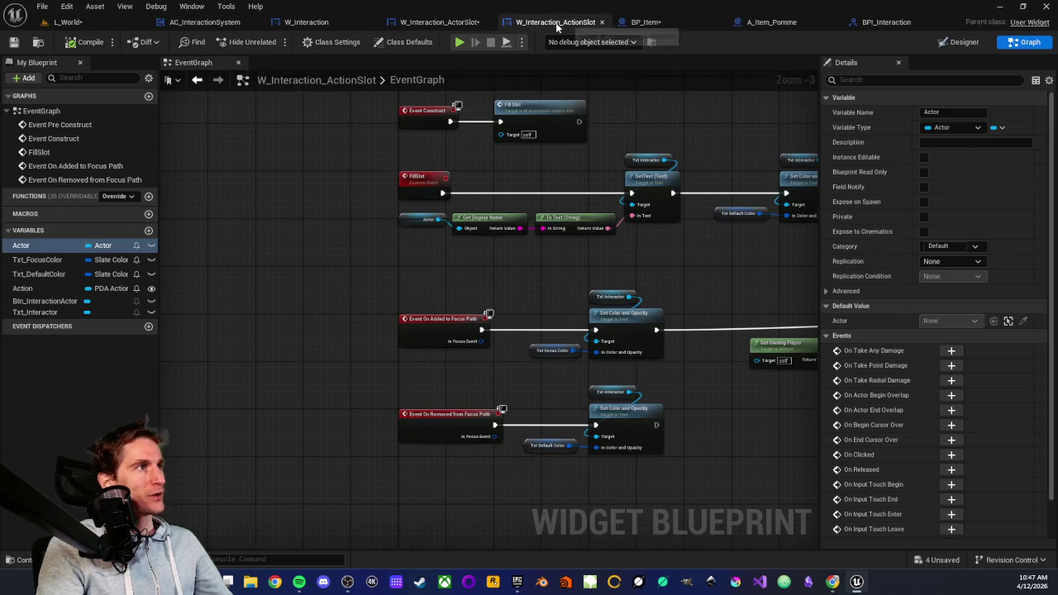
Step: Inspect FillSlot's Actor, Get Display Name and To Text nodes beside Event Construct
{"action": "scroll", "coordinate": [528, 261], "scroll_direction": "up", "scroll_amount": 3}
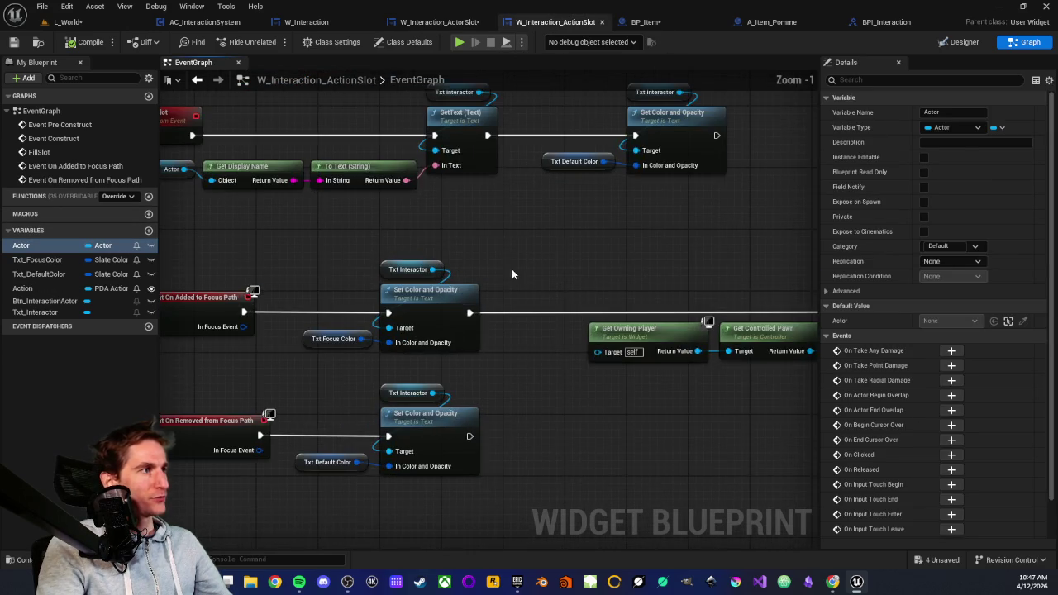
{"action": "mouse_move", "coordinate": [367, 246]}
{"action": "left_mouse_down"}
{"action": "mouse_move", "coordinate": [390, 318]}
{"action": "mouse_move", "coordinate": [398, 307]}
{"action": "left_mouse_up"}
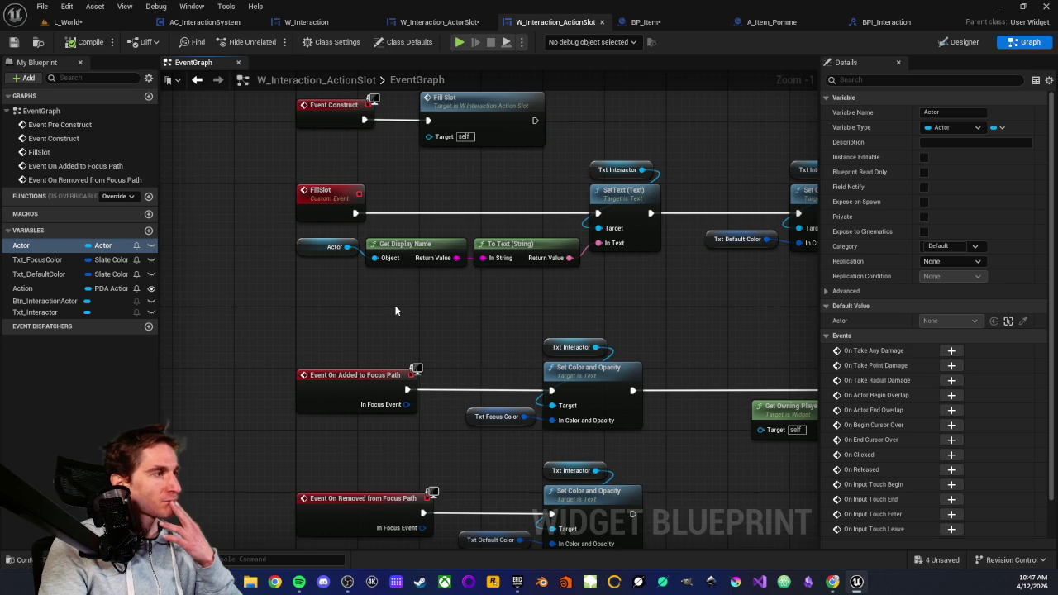
{"action": "left_click_drag", "start_coordinate": [273, 233], "coordinate": [544, 281]}
{"action": "mouse_move", "coordinate": [272, 234]}
{"action": "left_mouse_down"}
{"action": "mouse_move", "coordinate": [511, 293]}
{"action": "mouse_move", "coordinate": [459, 303]}
{"action": "left_mouse_up"}
{"action": "left_click", "coordinate": [459, 302]}
{"action": "left_click_drag", "start_coordinate": [277, 228], "coordinate": [522, 280]}
{"action": "left_click", "coordinate": [322, 328]}
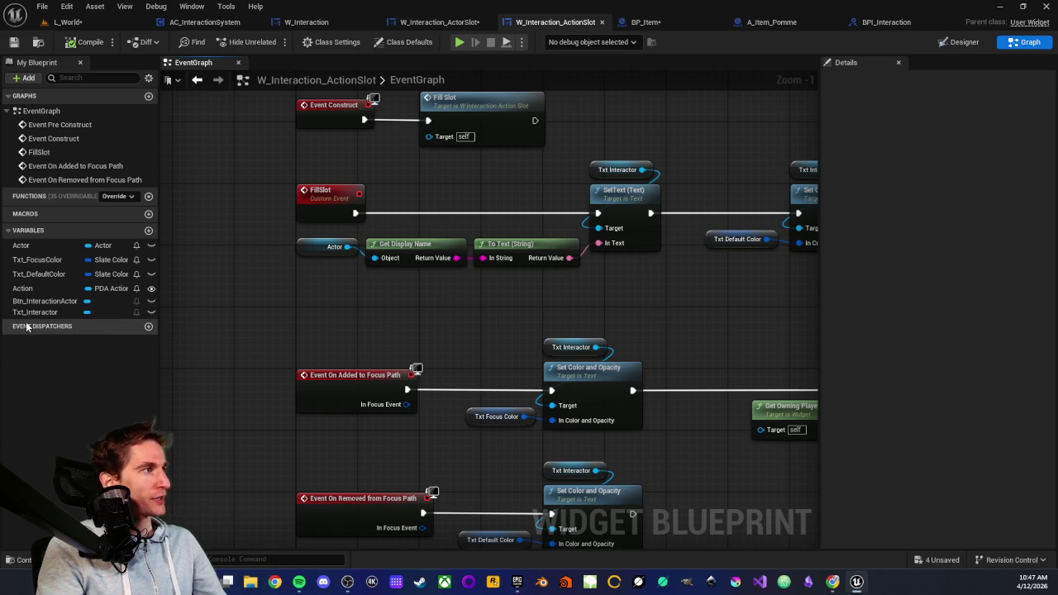
Step: Add an Action getter wired into Get Action Name, then open the Content Drawer
{"action": "left_click_drag", "start_coordinate": [22, 288], "coordinate": [371, 306]}
{"action": "left_click", "coordinate": [307, 312]}
{"action": "type", "text": "get"}
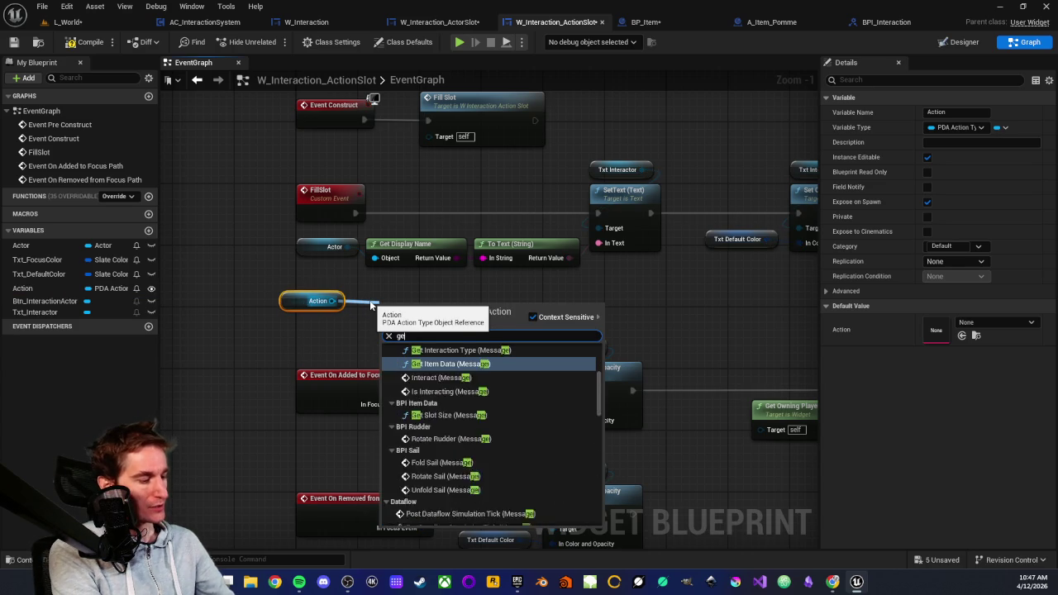
{"action": "type", "text": " a"}
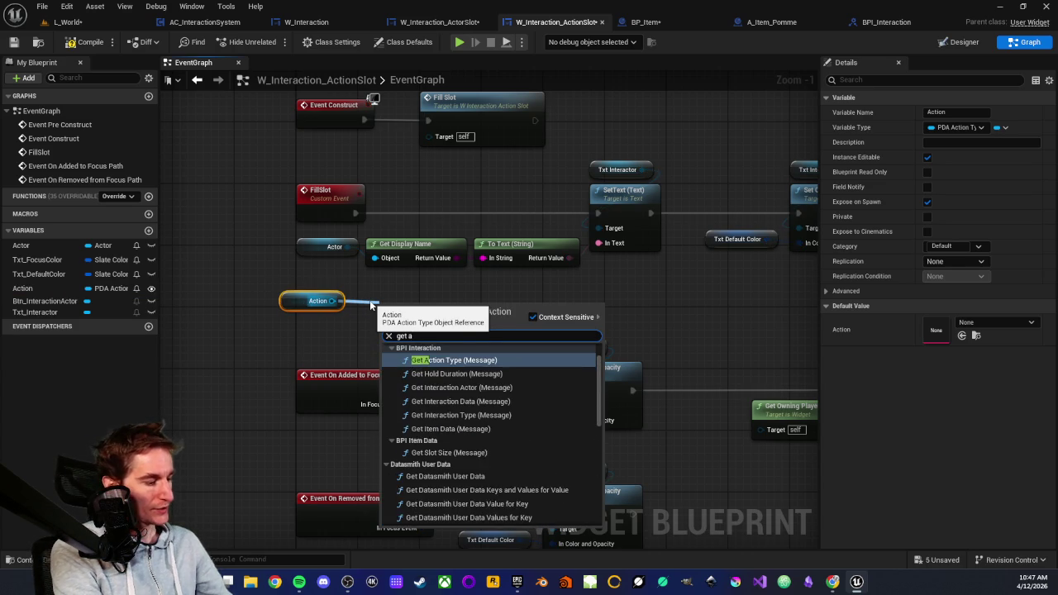
{"action": "type", "text": "ction nam"}
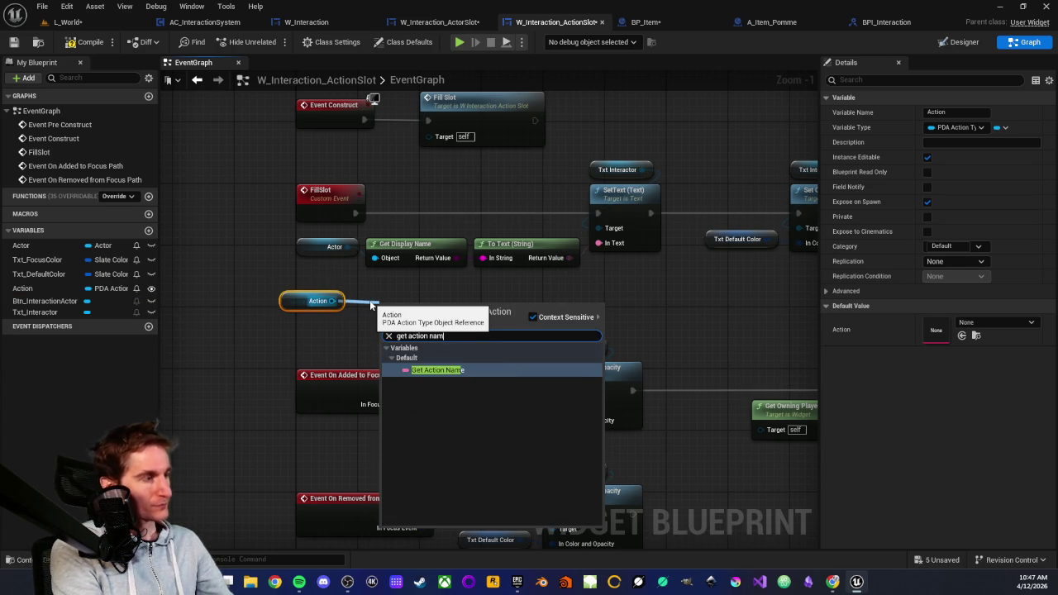
{"action": "left_click", "coordinate": [397, 370]}
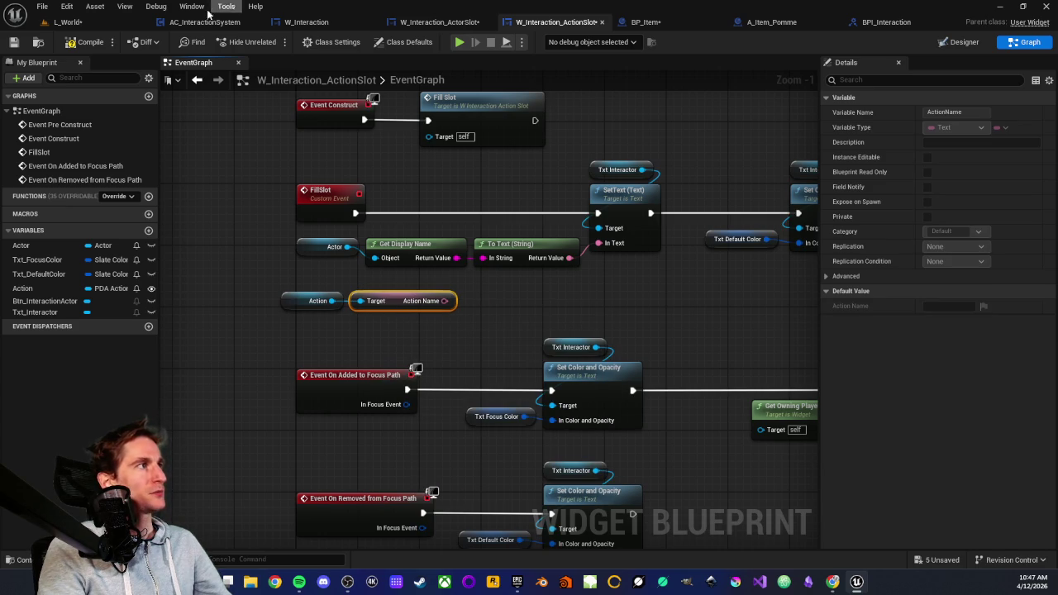
{"action": "left_click", "coordinate": [83, 23]}
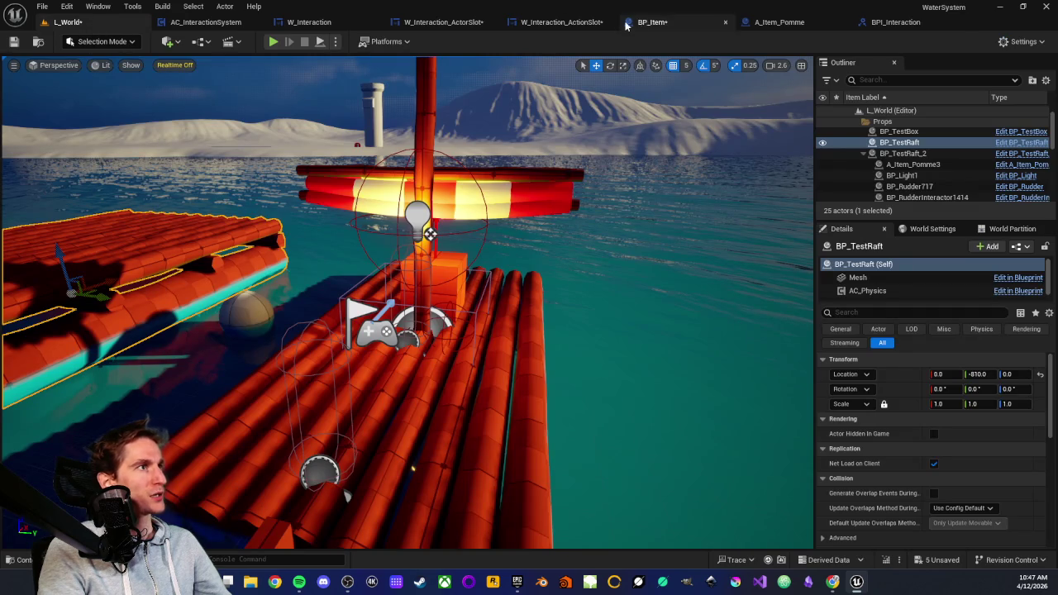
{"action": "left_click", "coordinate": [555, 22]}
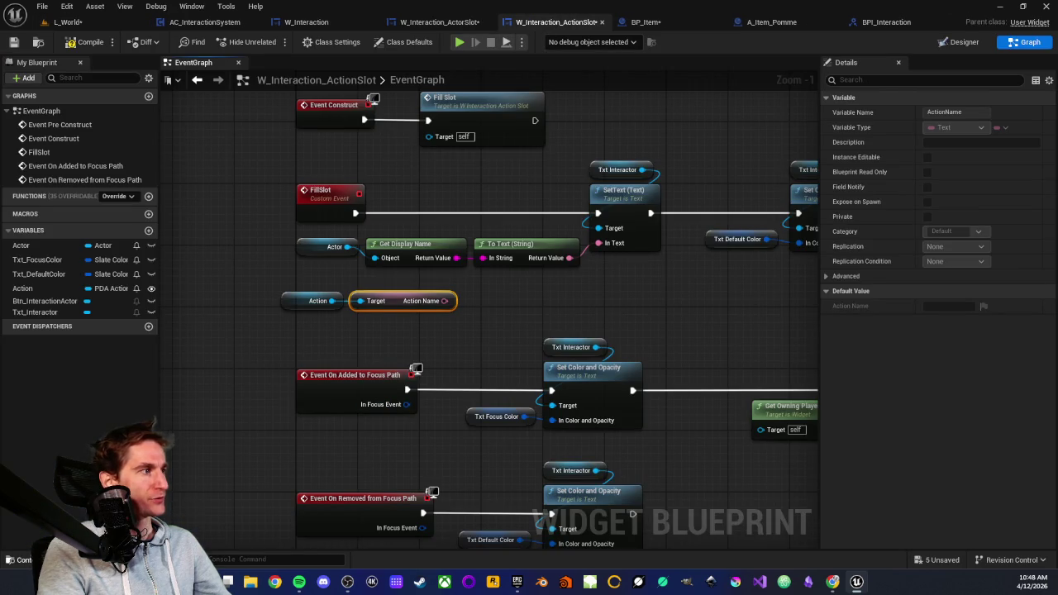
{"action": "key", "text": "ctrl+space"}
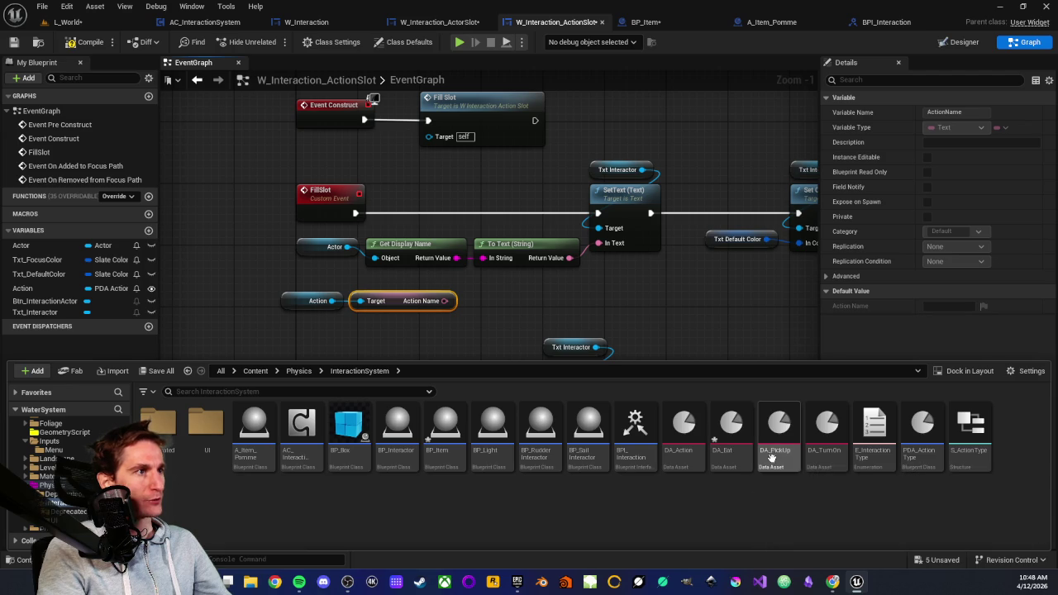
Step: Set DA_PickUp's Action Name to 'Pick up' and Action ID to 'PickUp'
{"action": "double_click", "coordinate": [776, 438]}
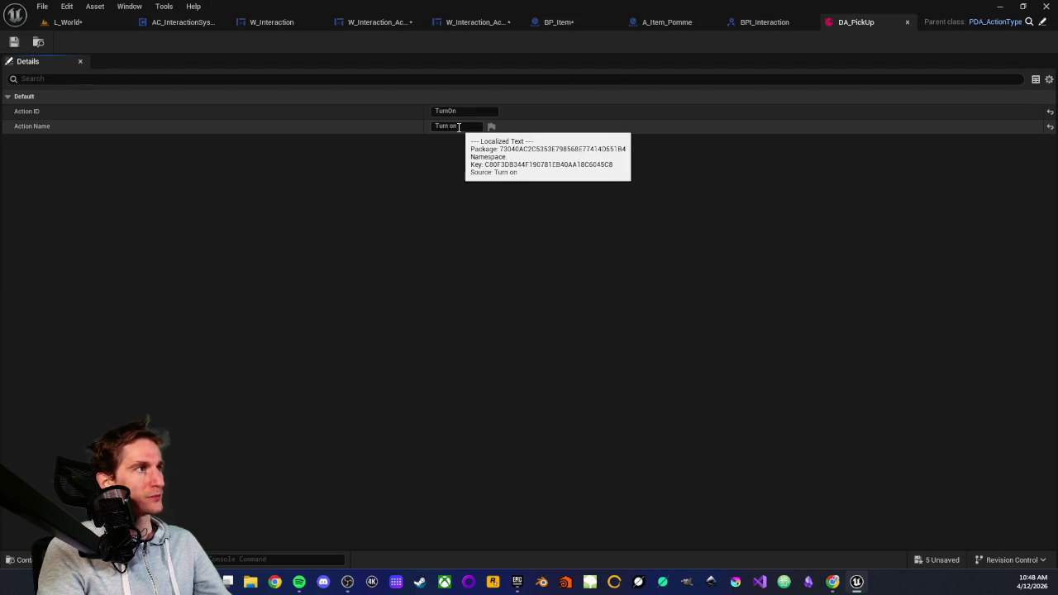
{"action": "left_click", "coordinate": [431, 126]}
{"action": "type", "text": "Pick"}
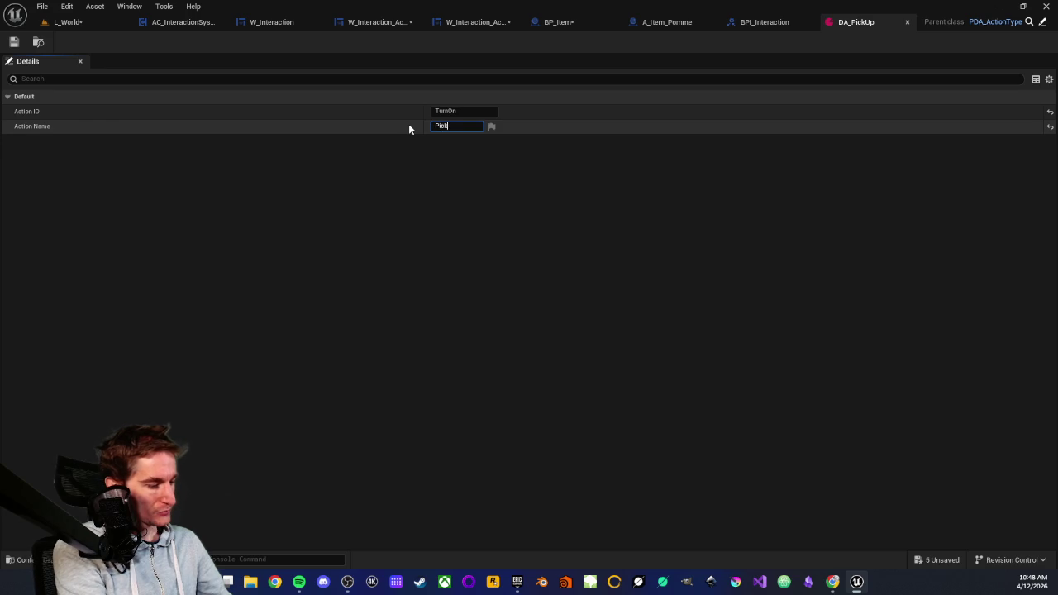
{"action": "type", "text": " up"}
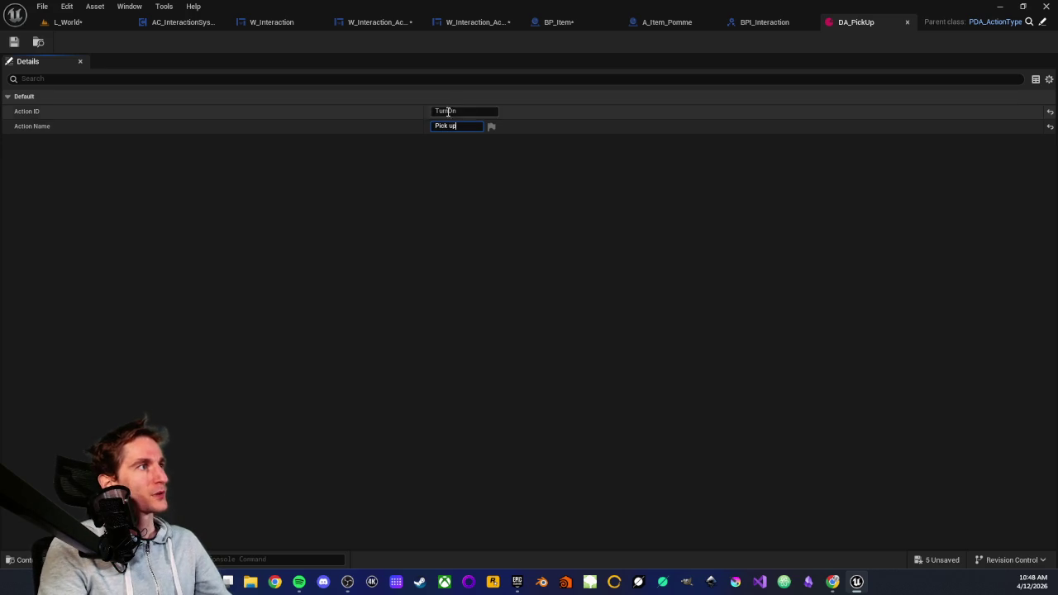
{"action": "type", "text": "Pi"}
{"action": "type", "text": "ckU"}
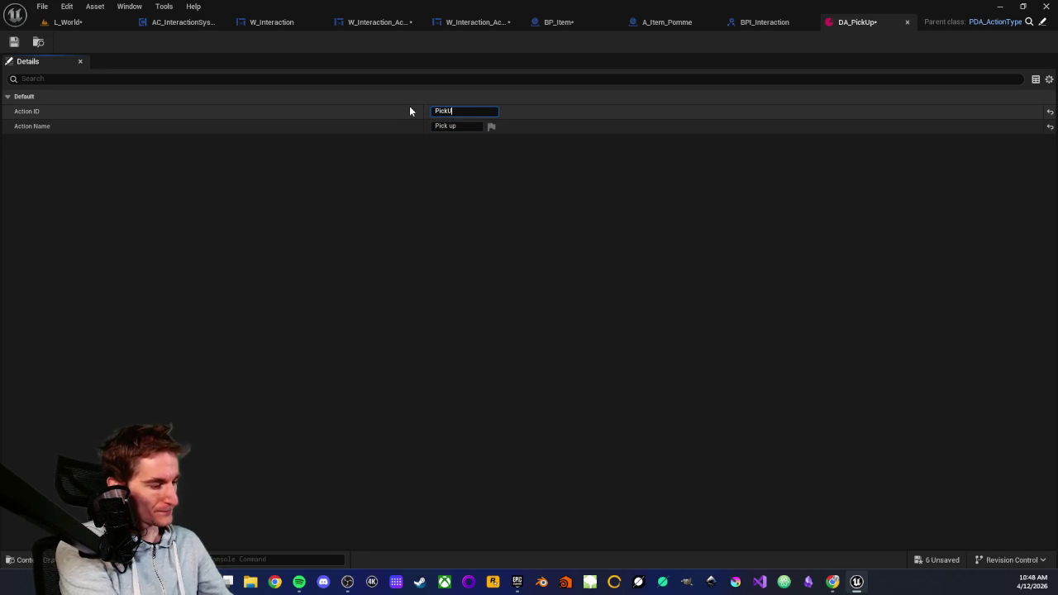
{"action": "key", "text": "Return"}
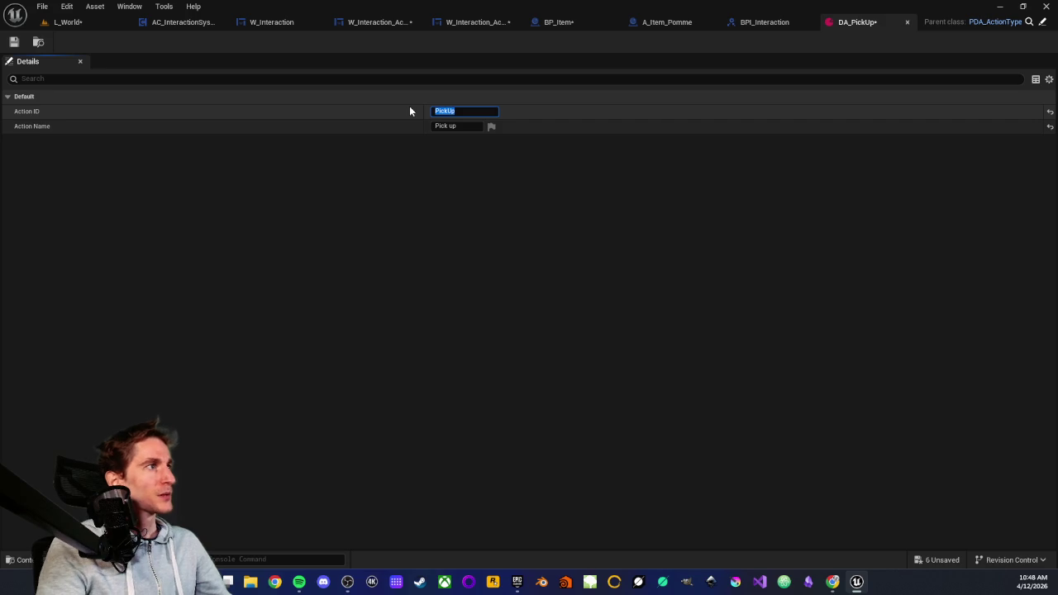
{"action": "left_click", "coordinate": [319, 110]}
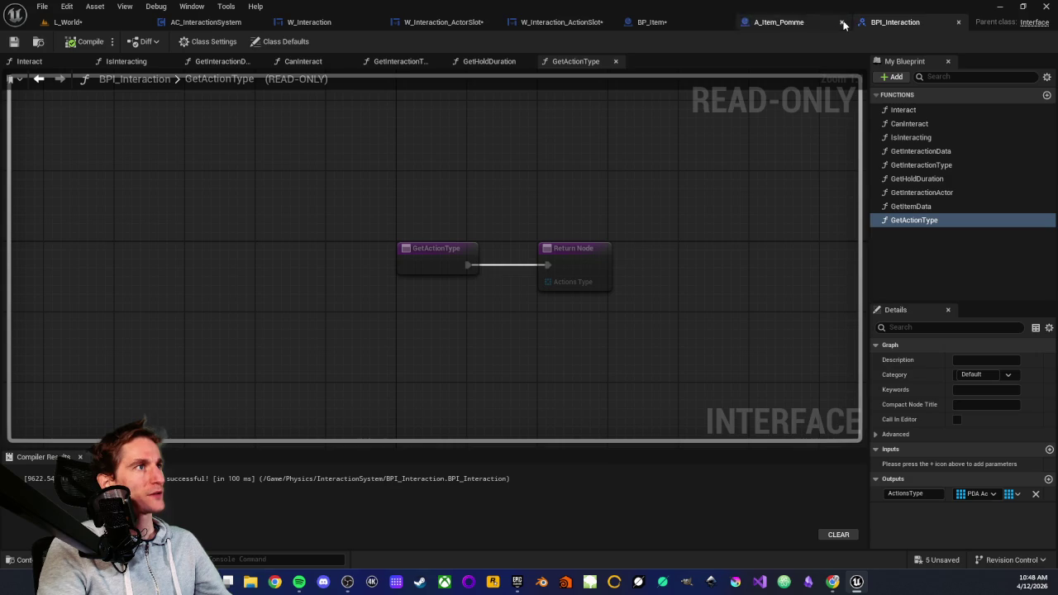
{"action": "middle_click", "coordinate": [838, 26]}
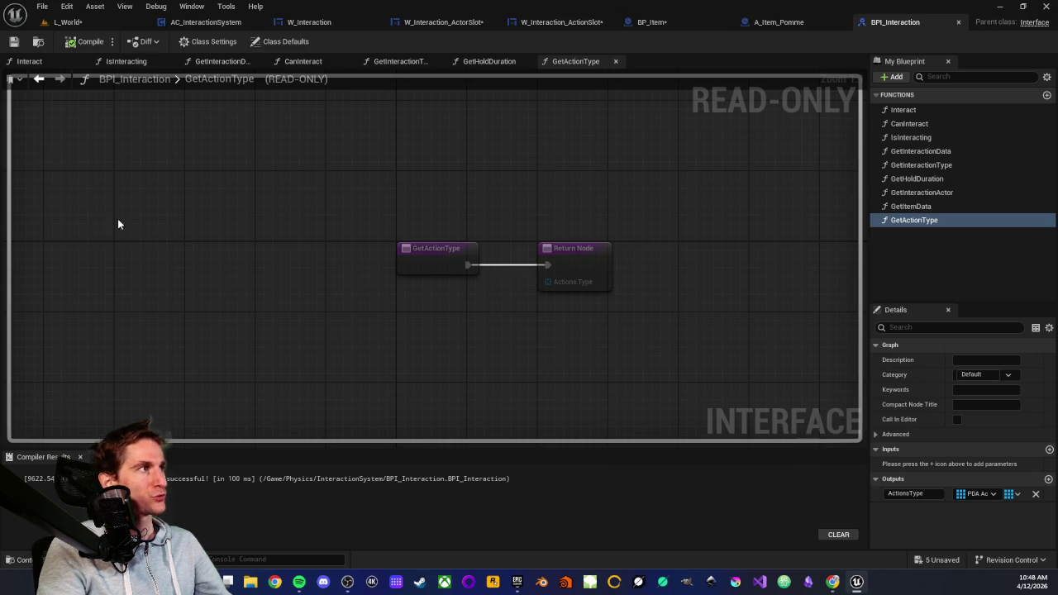
Step: Change DA_Eat's Action Name to 'Eat' and close the asset
{"action": "left_click", "coordinate": [15, 559]}
{"action": "double_click", "coordinate": [730, 460]}
{"action": "left_click", "coordinate": [464, 110]}
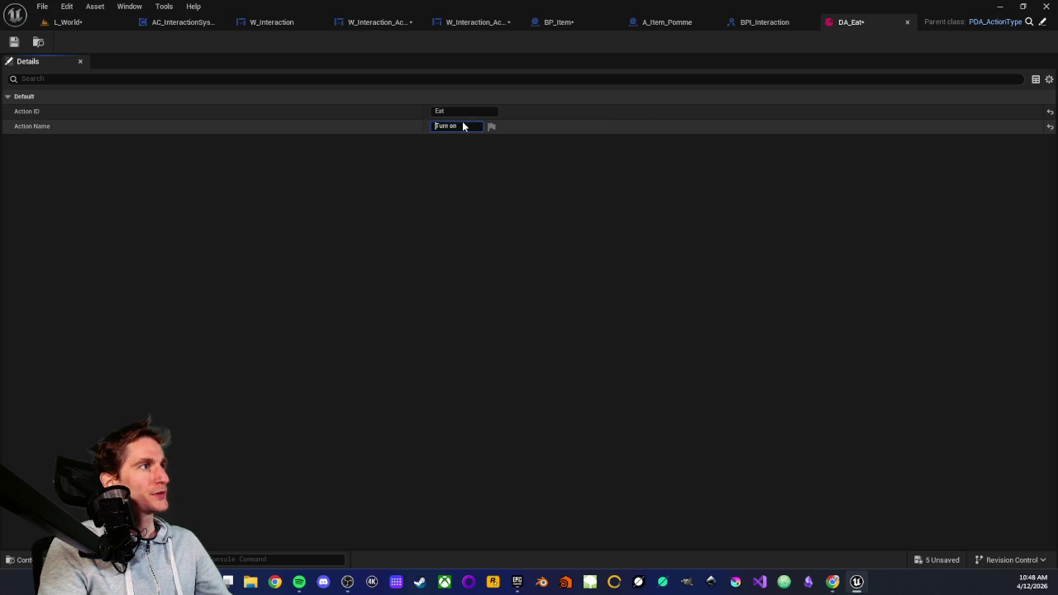
{"action": "double_click", "coordinate": [456, 125]}
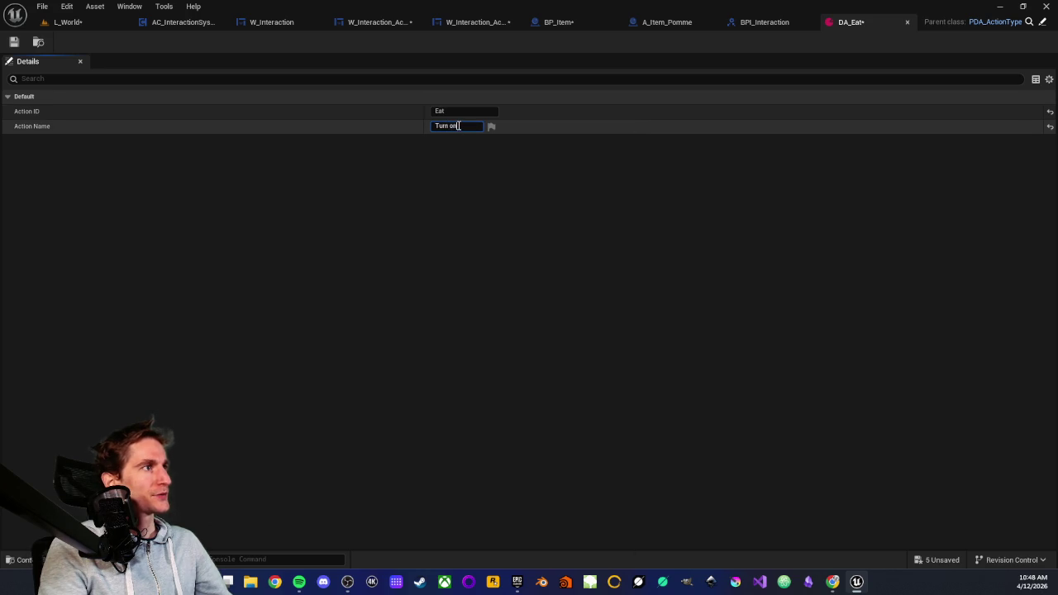
{"action": "type", "text": "Eat"}
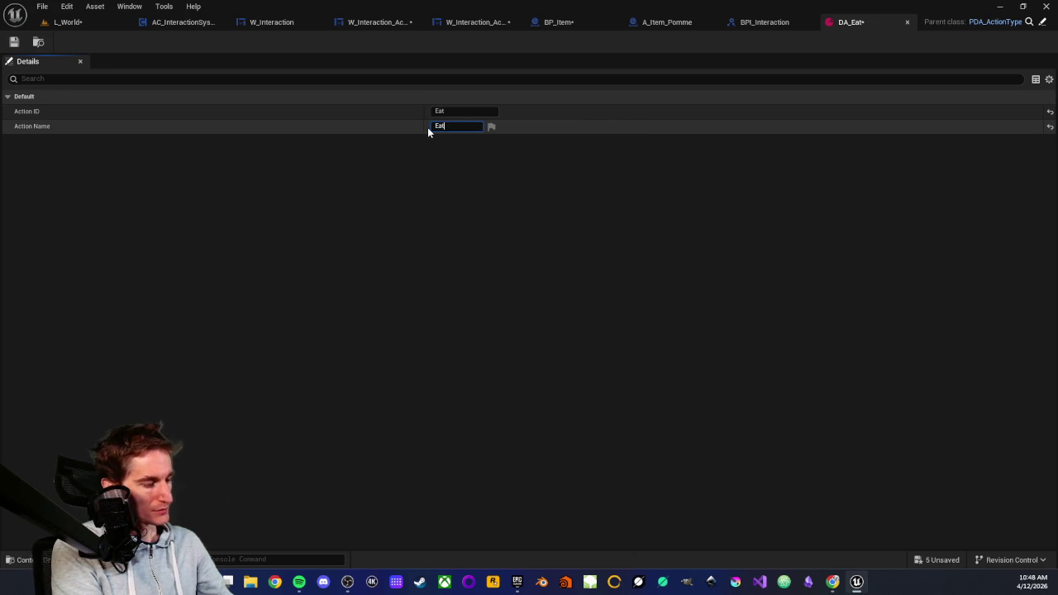
{"action": "key", "text": "Return"}
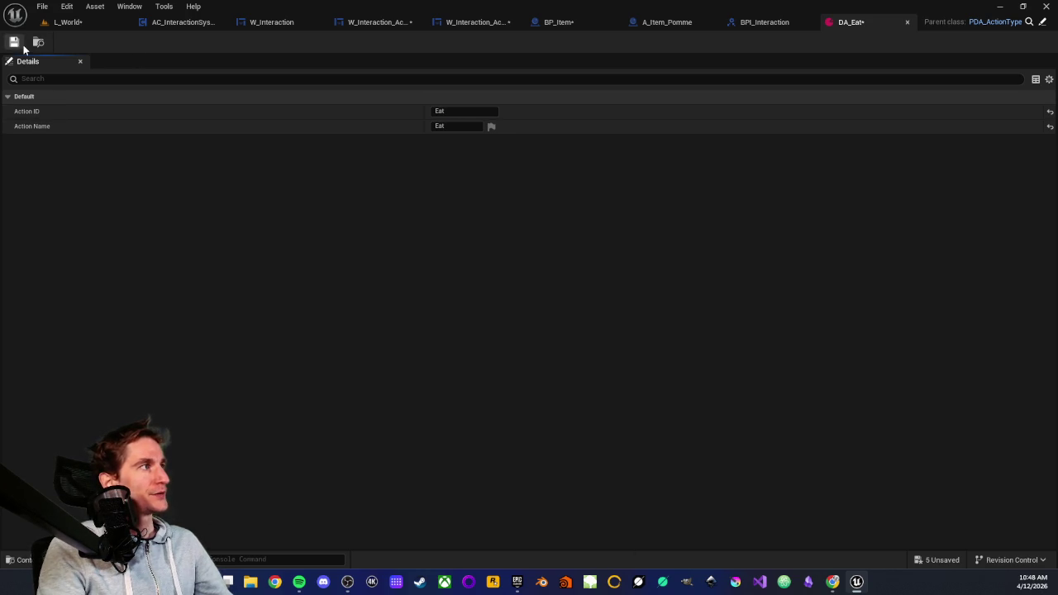
{"action": "left_click", "coordinate": [906, 22]}
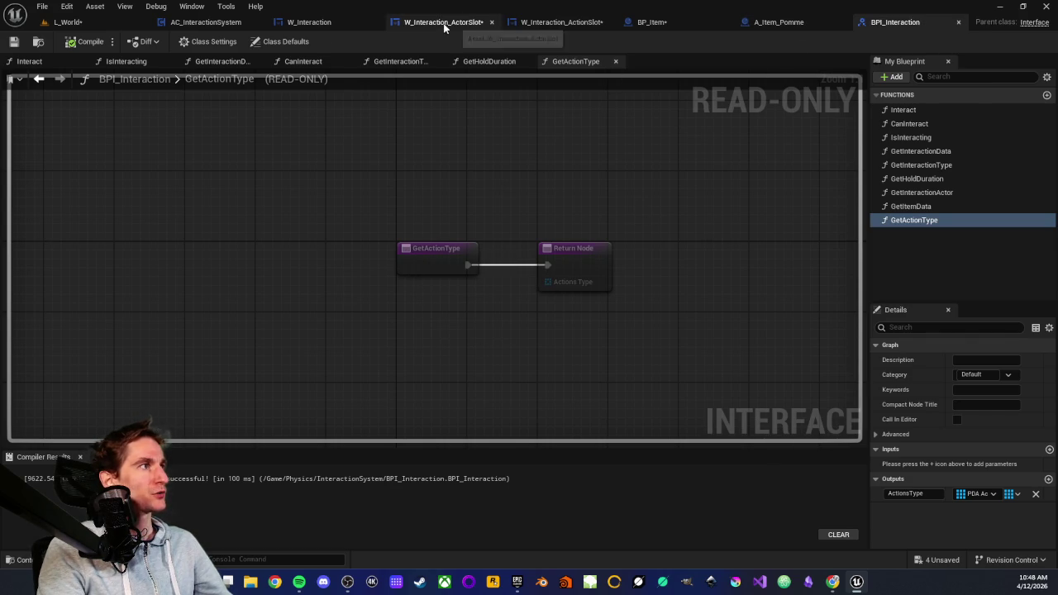
Step: Replace the Actor display-name nodes with Action Name feeding SetText's In Text
{"action": "left_click", "coordinate": [565, 25]}
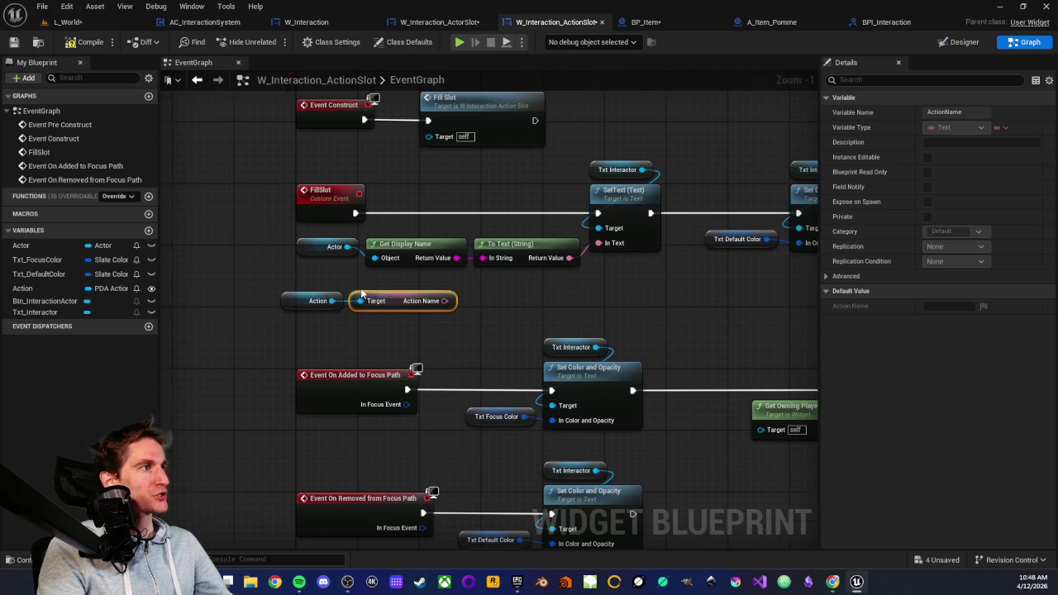
{"action": "scroll", "coordinate": [361, 293], "scroll_direction": "up", "scroll_amount": 1}
{"action": "mouse_move", "coordinate": [250, 224]}
{"action": "left_mouse_down"}
{"action": "mouse_move", "coordinate": [357, 262]}
{"action": "mouse_move", "coordinate": [533, 270]}
{"action": "left_mouse_up"}
{"action": "key", "text": "Delete"}
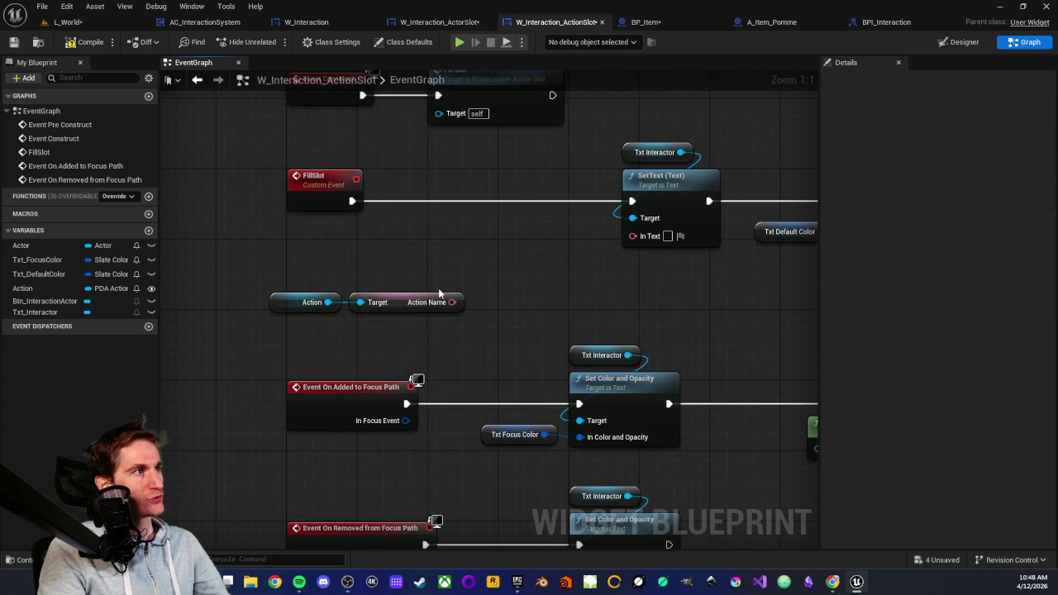
{"action": "left_click_drag", "start_coordinate": [452, 302], "coordinate": [632, 236]}
{"action": "mouse_move", "coordinate": [269, 268]}
{"action": "left_mouse_down"}
{"action": "mouse_move", "coordinate": [380, 332]}
{"action": "mouse_move", "coordinate": [515, 241]}
{"action": "mouse_move", "coordinate": [459, 279]}
{"action": "mouse_move", "coordinate": [370, 288]}
{"action": "left_mouse_up"}
{"action": "left_click", "coordinate": [526, 272]}
Step: Select the Txt Interactor, Set Color and Opacity, and Txt Default Color nodes
{"action": "left_click_drag", "start_coordinate": [577, 347], "coordinate": [491, 346]}
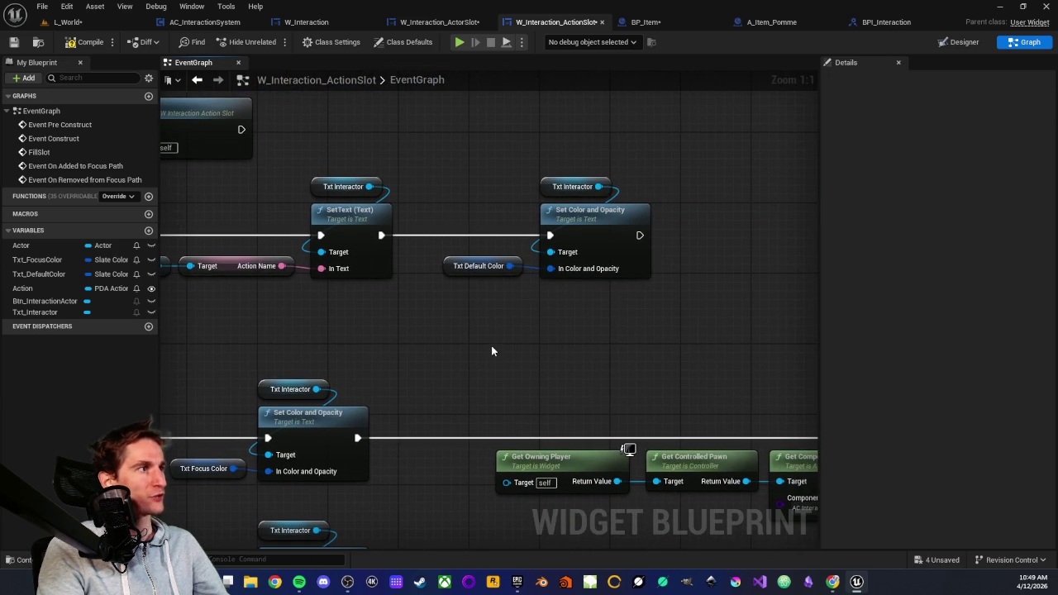
{"action": "left_click_drag", "start_coordinate": [461, 146], "coordinate": [548, 276]}
{"action": "left_click", "coordinate": [592, 338]}
{"action": "scroll", "coordinate": [644, 298], "scroll_direction": "down", "scroll_amount": 2}
{"action": "mouse_move", "coordinate": [484, 159]}
{"action": "left_mouse_down"}
{"action": "mouse_move", "coordinate": [548, 201]}
{"action": "mouse_move", "coordinate": [619, 288]}
{"action": "mouse_move", "coordinate": [535, 298]}
{"action": "mouse_move", "coordinate": [608, 273]}
{"action": "left_mouse_up"}
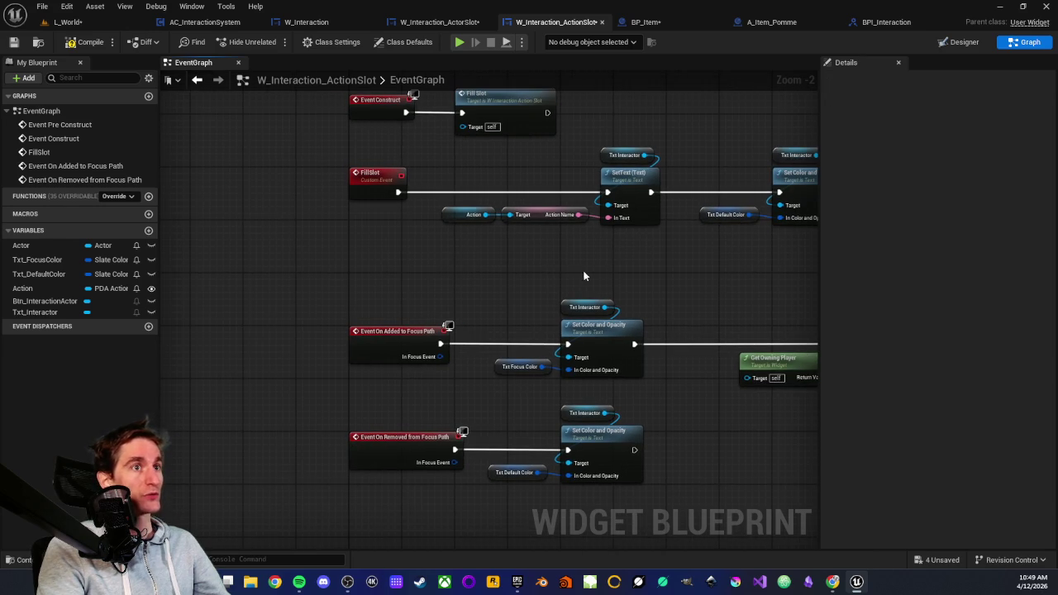
Step: Bring the Get Owning Player chain into view in the ActionSlot graph and trial-select it
{"action": "mouse_move", "coordinate": [567, 277]}
{"action": "left_mouse_down"}
{"action": "mouse_move", "coordinate": [424, 274]}
{"action": "mouse_move", "coordinate": [380, 243]}
{"action": "mouse_move", "coordinate": [459, 248]}
{"action": "left_mouse_up"}
{"action": "scroll", "coordinate": [424, 273], "scroll_direction": "up", "scroll_amount": 1}
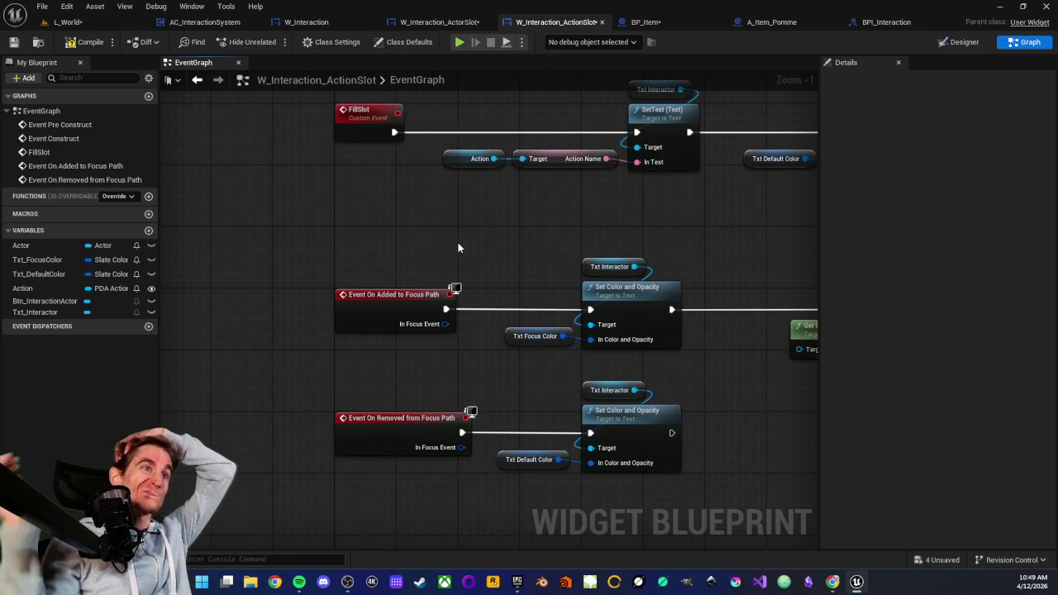
{"action": "scroll", "coordinate": [435, 250], "scroll_direction": "down", "scroll_amount": 2}
{"action": "mouse_move", "coordinate": [543, 222]}
{"action": "left_mouse_down"}
{"action": "mouse_move", "coordinate": [396, 244]}
{"action": "mouse_move", "coordinate": [392, 262]}
{"action": "mouse_move", "coordinate": [619, 384]}
{"action": "left_mouse_up"}
{"action": "scroll", "coordinate": [484, 300], "scroll_direction": "up", "scroll_amount": 1}
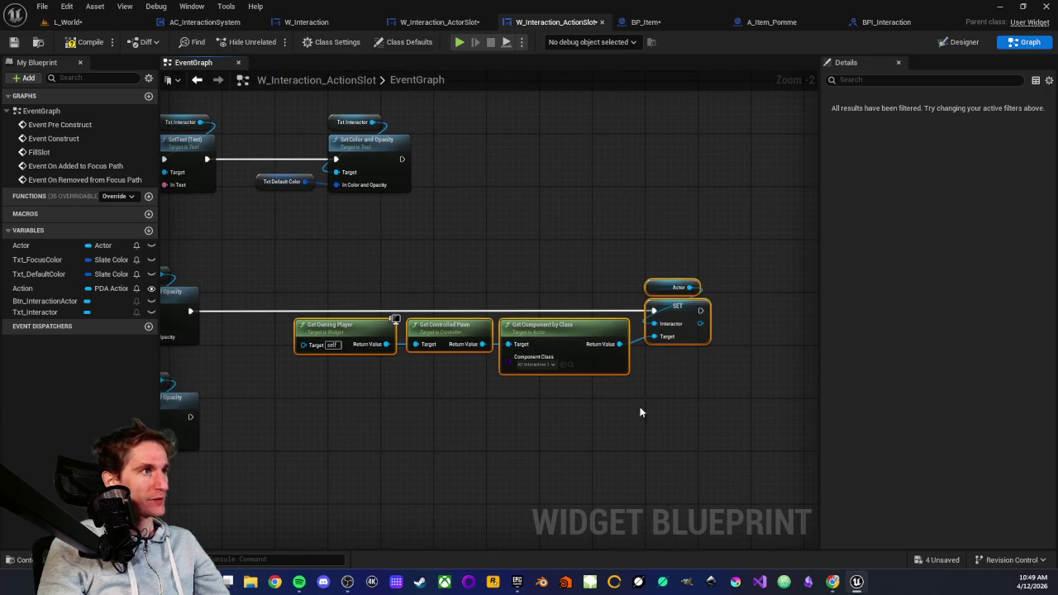
{"action": "left_click", "coordinate": [625, 413]}
{"action": "mouse_move", "coordinate": [307, 260]}
{"action": "left_mouse_down"}
{"action": "mouse_move", "coordinate": [633, 378]}
{"action": "mouse_move", "coordinate": [637, 413]}
{"action": "left_mouse_up"}
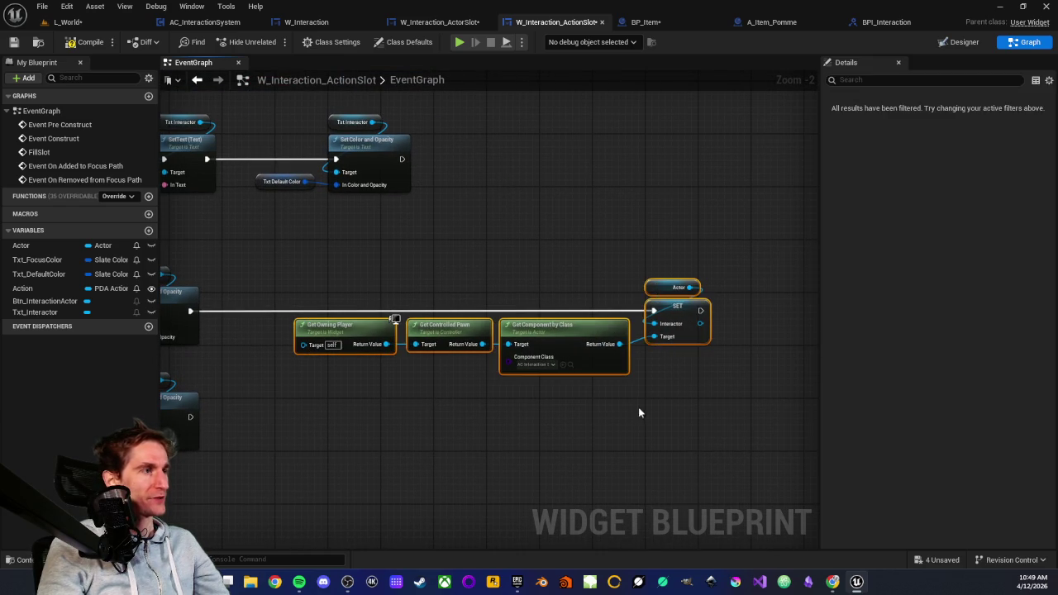
{"action": "left_click", "coordinate": [490, 408]}
Step: Marquee-select Get Owning Player through SET Actor and delete the chain
{"action": "scroll", "coordinate": [489, 408], "scroll_direction": "up", "scroll_amount": 3}
{"action": "mouse_move", "coordinate": [469, 411]}
{"action": "left_mouse_down"}
{"action": "mouse_move", "coordinate": [380, 427]}
{"action": "mouse_move", "coordinate": [507, 436]}
{"action": "left_mouse_up"}
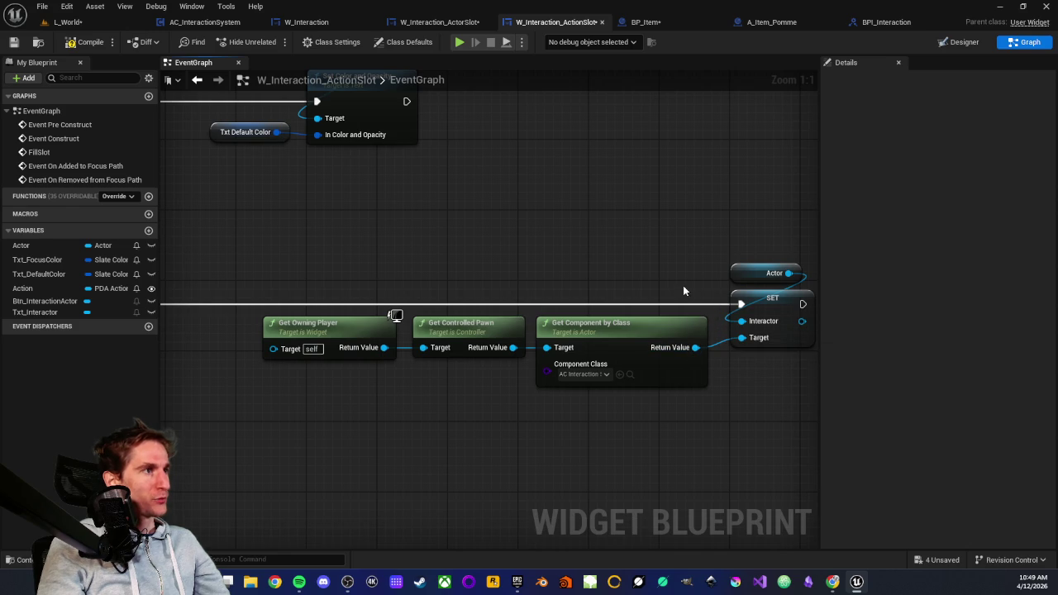
{"action": "scroll", "coordinate": [684, 288], "scroll_direction": "down", "scroll_amount": 1}
{"action": "left_click_drag", "start_coordinate": [625, 279], "coordinate": [550, 267]}
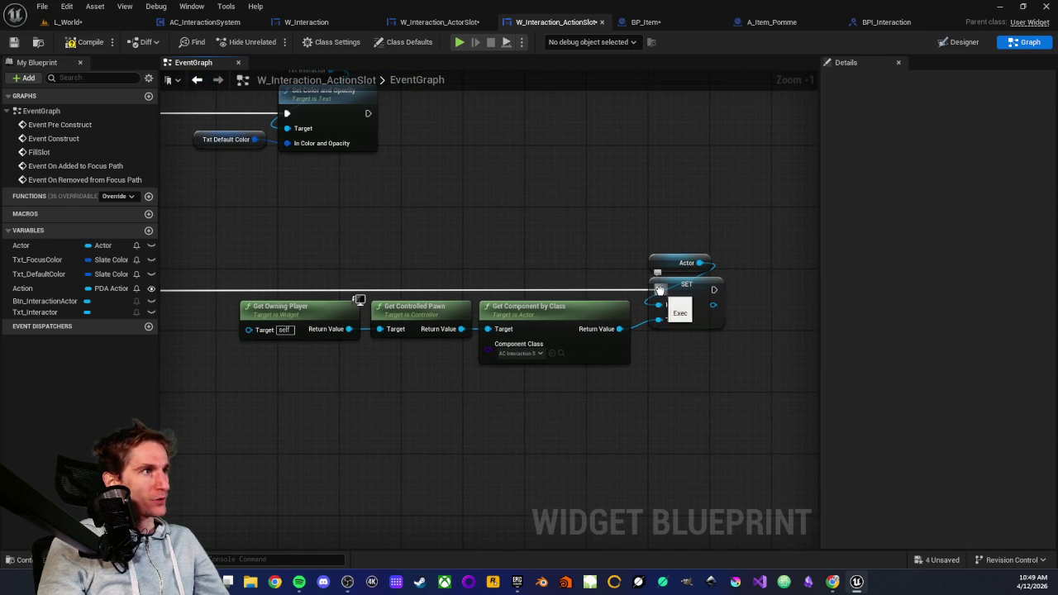
{"action": "left_click_drag", "start_coordinate": [670, 307], "coordinate": [625, 295]}
{"action": "key", "text": "Escape"}
{"action": "scroll", "coordinate": [523, 258], "scroll_direction": "down", "scroll_amount": 2}
{"action": "left_click_drag", "start_coordinate": [333, 241], "coordinate": [651, 343]}
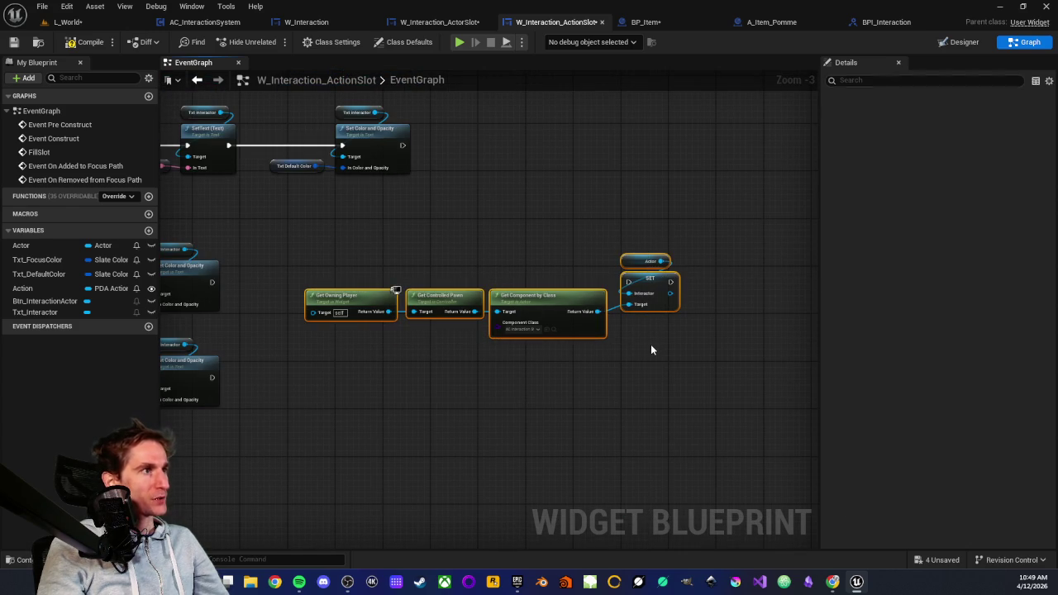
{"action": "key", "text": "Delete"}
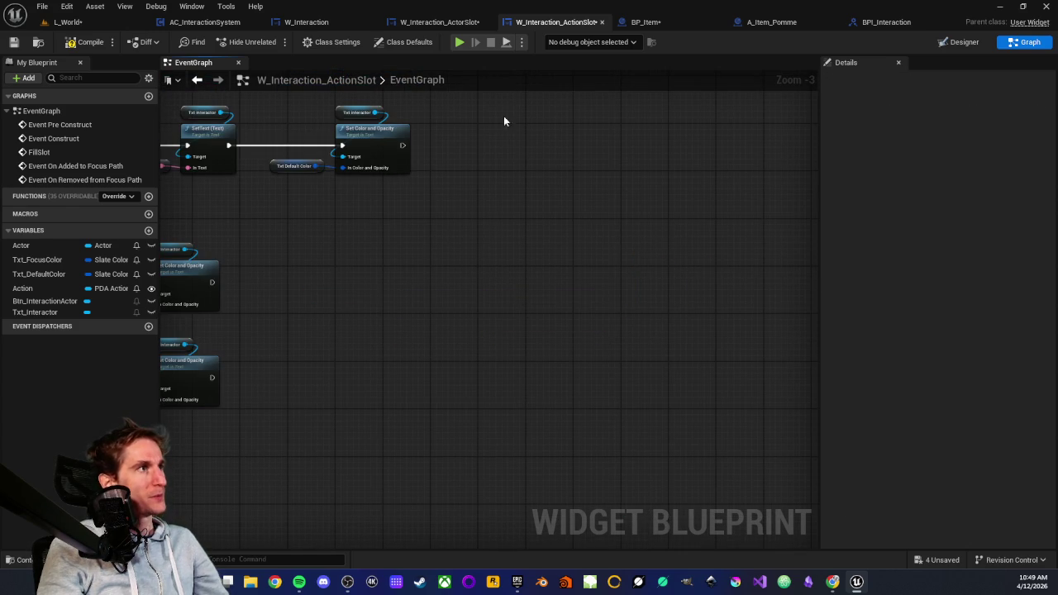
Step: Switch to W_Interaction_ActorSlot and center its FillActionsBox logic
{"action": "left_click", "coordinate": [438, 23]}
{"action": "scroll", "coordinate": [509, 329], "scroll_direction": "down", "scroll_amount": 3}
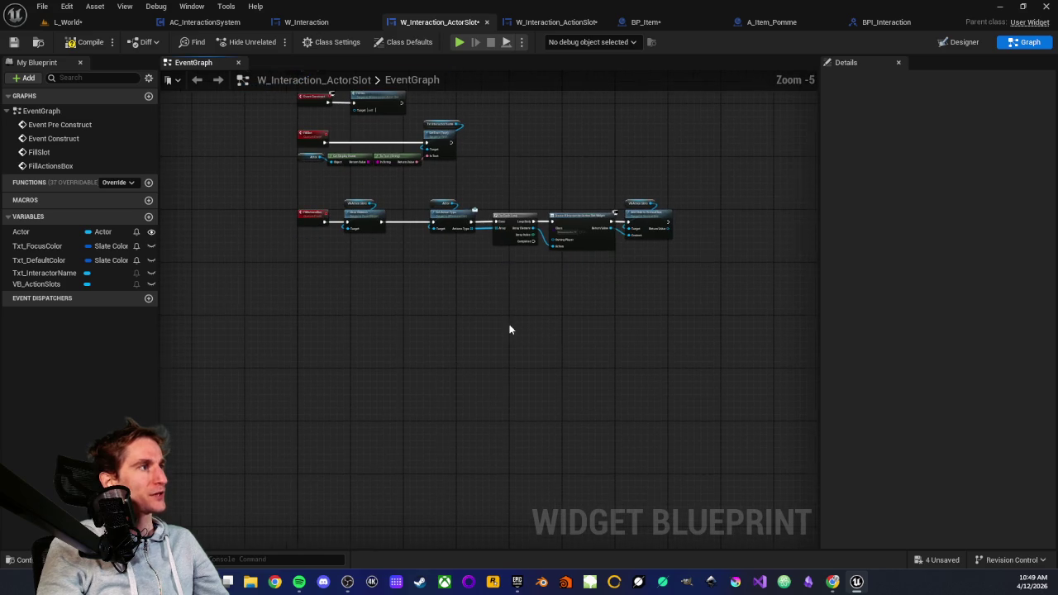
{"action": "scroll", "coordinate": [506, 294], "scroll_direction": "up", "scroll_amount": 3}
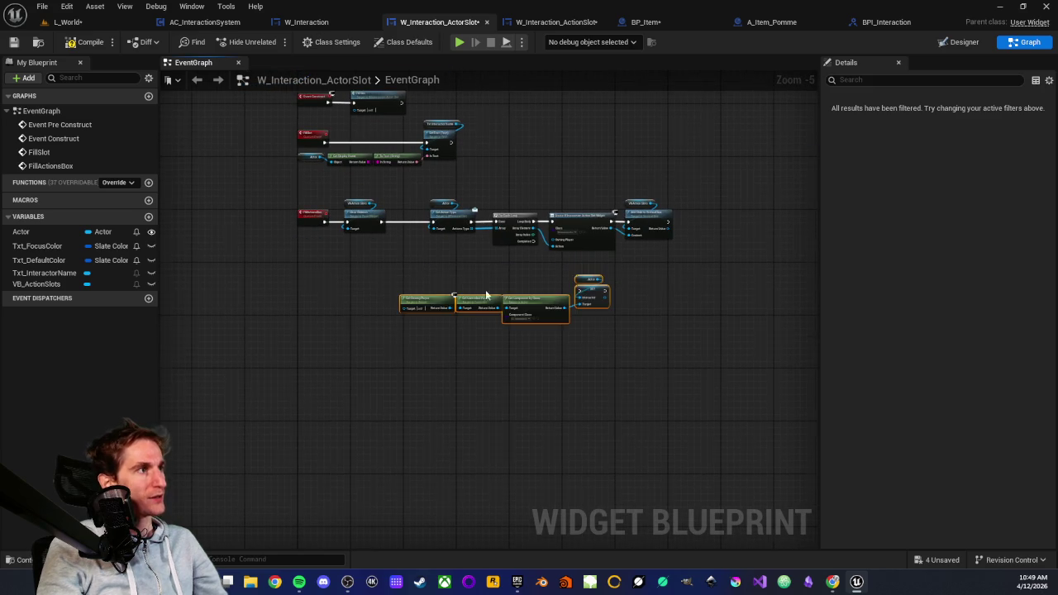
{"action": "mouse_move", "coordinate": [459, 304]}
{"action": "left_mouse_down"}
{"action": "mouse_move", "coordinate": [443, 314]}
{"action": "mouse_move", "coordinate": [469, 323]}
{"action": "left_mouse_up"}
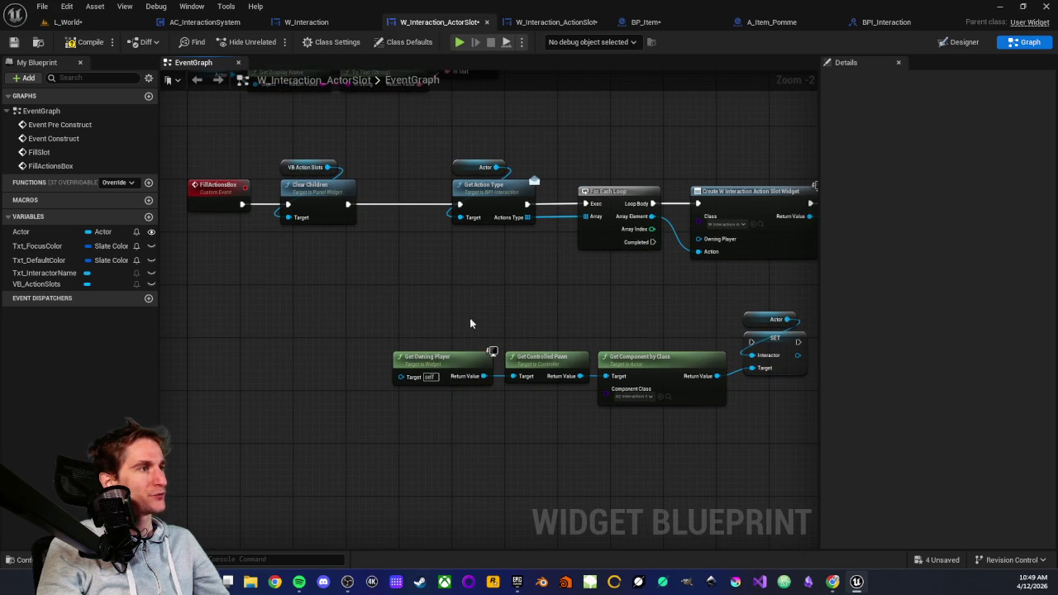
Step: Inspect the Get Owning Player to SET Actor group by repeatedly selecting it, plus the Actor and SET nodes
{"action": "mouse_move", "coordinate": [400, 310]}
{"action": "left_mouse_down"}
{"action": "mouse_move", "coordinate": [770, 409]}
{"action": "mouse_move", "coordinate": [777, 422]}
{"action": "left_mouse_up"}
{"action": "left_click", "coordinate": [702, 425]}
{"action": "left_click_drag", "start_coordinate": [599, 433], "coordinate": [512, 426]}
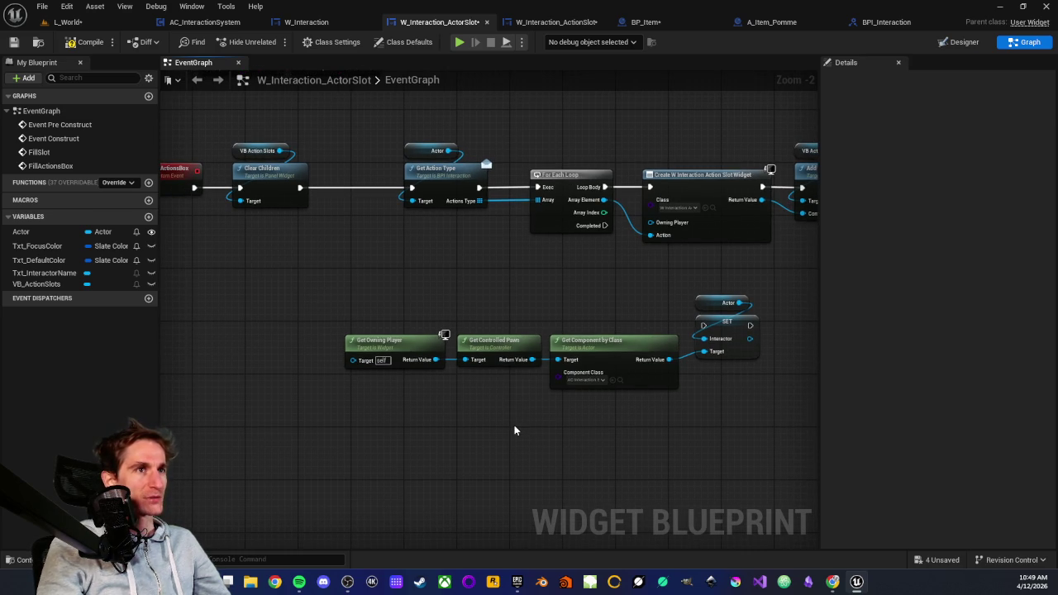
{"action": "scroll", "coordinate": [514, 424], "scroll_direction": "down", "scroll_amount": 1}
{"action": "scroll", "coordinate": [514, 425], "scroll_direction": "up", "scroll_amount": 1}
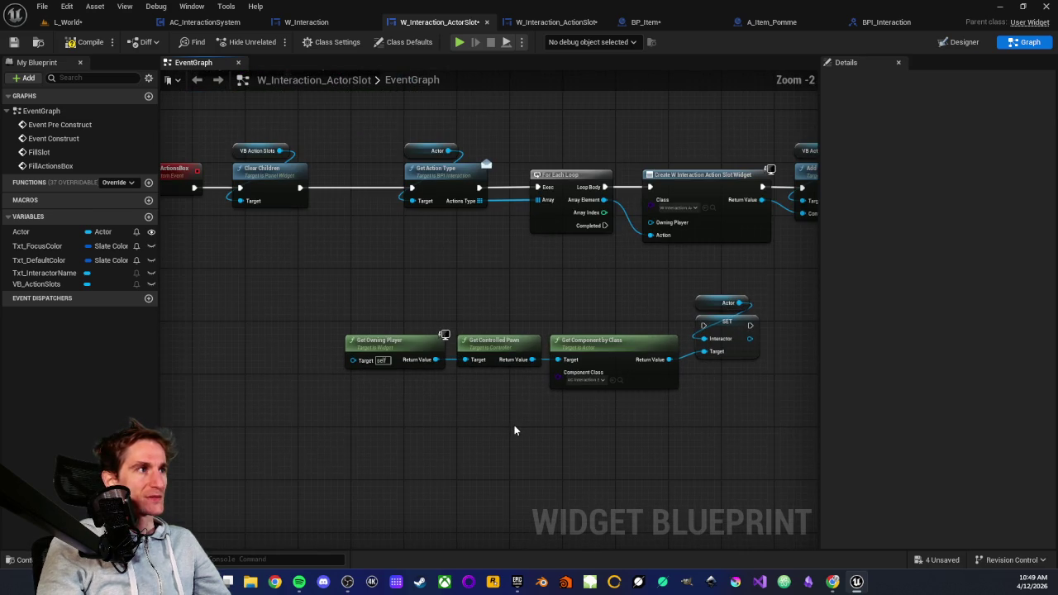
{"action": "mouse_move", "coordinate": [366, 276]}
{"action": "left_mouse_down"}
{"action": "mouse_move", "coordinate": [686, 430]}
{"action": "mouse_move", "coordinate": [700, 413]}
{"action": "left_mouse_up"}
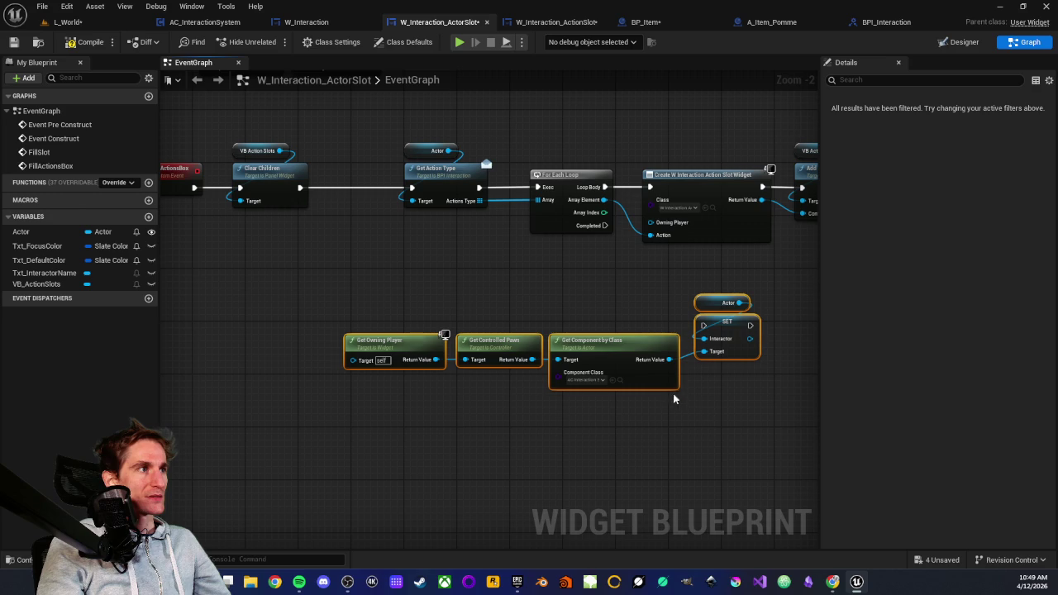
{"action": "left_click", "coordinate": [364, 309]}
{"action": "left_click_drag", "start_coordinate": [314, 283], "coordinate": [744, 430]}
{"action": "left_click", "coordinate": [553, 322]}
{"action": "left_click_drag", "start_coordinate": [350, 284], "coordinate": [736, 412]}
{"action": "left_click", "coordinate": [734, 408]}
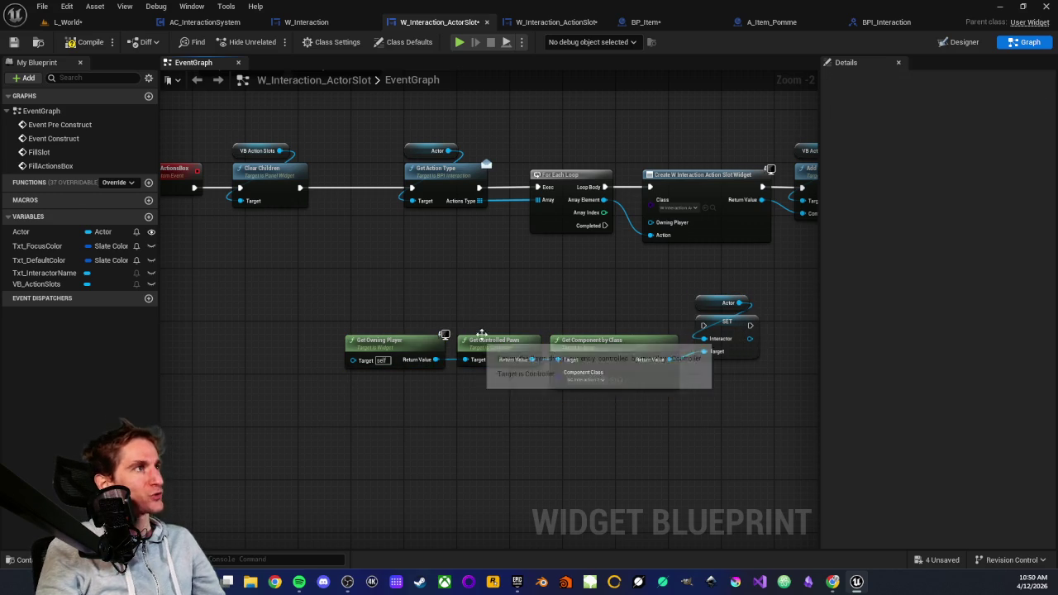
{"action": "left_click", "coordinate": [716, 302]}
{"action": "left_click_drag", "start_coordinate": [717, 281], "coordinate": [727, 380]}
{"action": "left_click", "coordinate": [729, 404]}
Step: Pan up through the ActorSlot graph to the FillActionsBox event
{"action": "left_click_drag", "start_coordinate": [621, 327], "coordinate": [551, 324]}
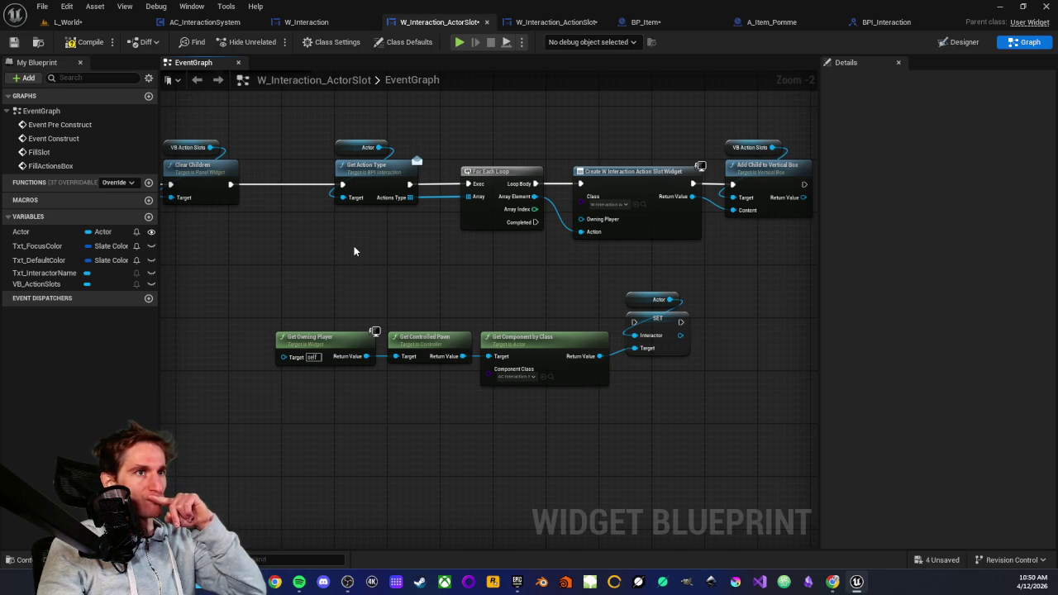
{"action": "left_click_drag", "start_coordinate": [541, 293], "coordinate": [563, 340]}
{"action": "scroll", "coordinate": [492, 328], "scroll_direction": "down", "scroll_amount": 1}
{"action": "scroll", "coordinate": [467, 320], "scroll_direction": "up", "scroll_amount": 1}
{"action": "mouse_move", "coordinate": [467, 320]}
{"action": "left_mouse_down"}
{"action": "mouse_move", "coordinate": [384, 303]}
{"action": "mouse_move", "coordinate": [449, 315]}
{"action": "mouse_move", "coordinate": [455, 341]}
{"action": "mouse_move", "coordinate": [360, 329]}
{"action": "left_mouse_up"}
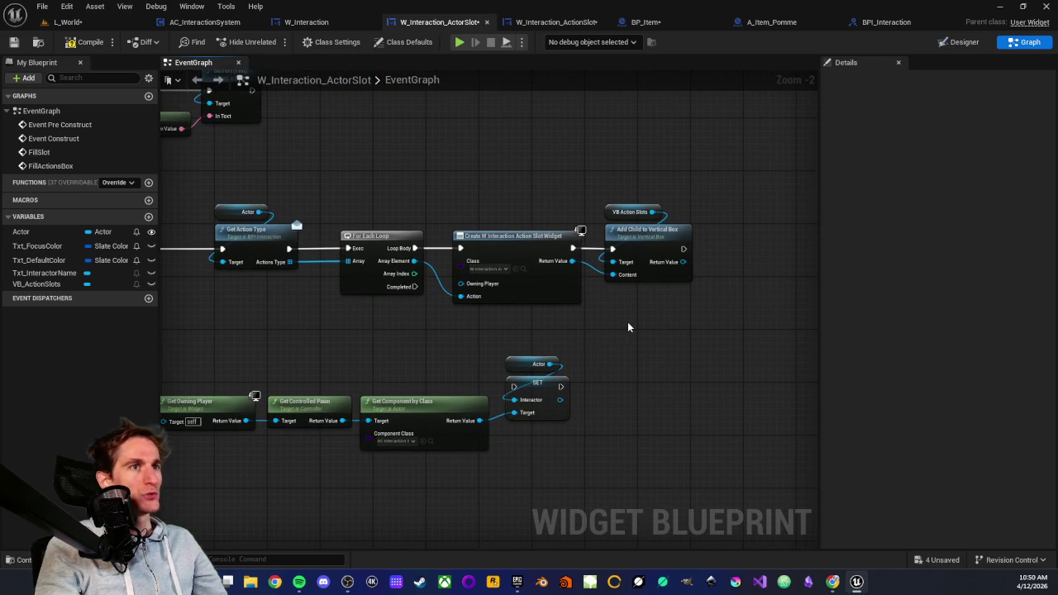
{"action": "scroll", "coordinate": [617, 315], "scroll_direction": "up", "scroll_amount": 1}
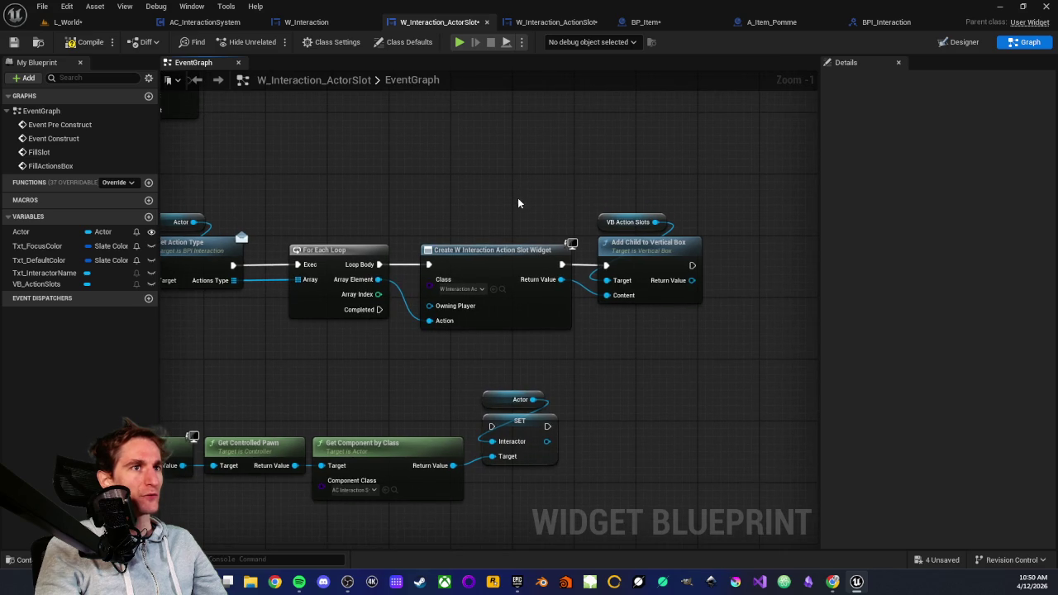
{"action": "scroll", "coordinate": [526, 196], "scroll_direction": "down", "scroll_amount": 1}
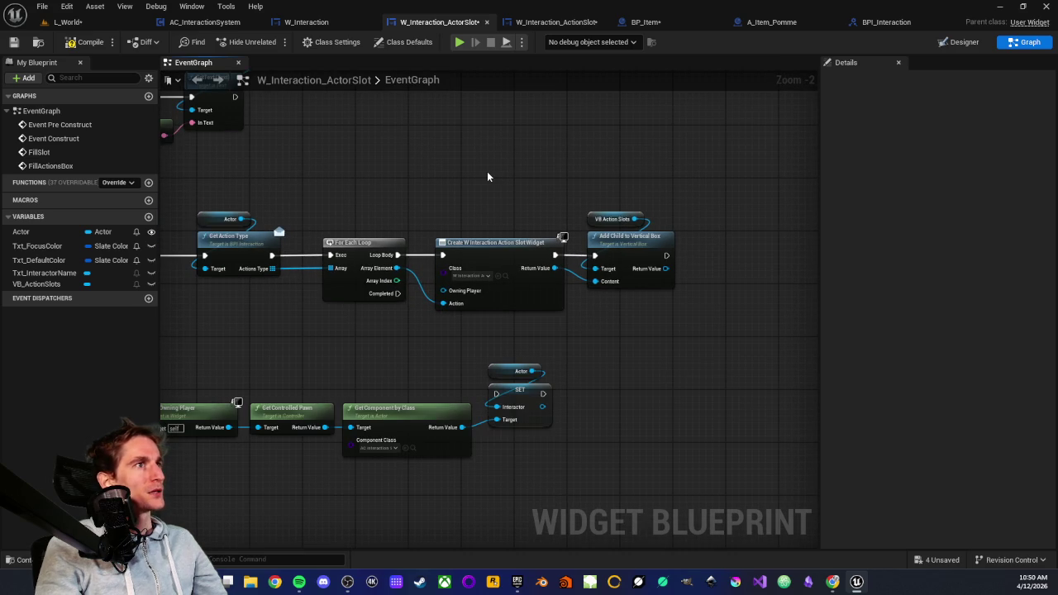
{"action": "scroll", "coordinate": [402, 177], "scroll_direction": "up", "scroll_amount": 1}
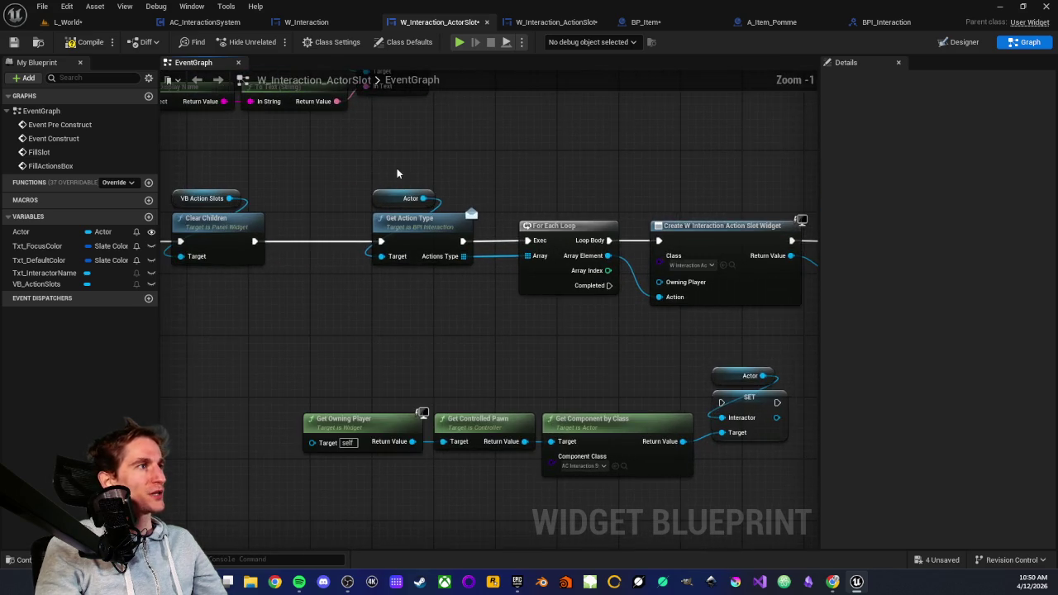
{"action": "left_click_drag", "start_coordinate": [397, 174], "coordinate": [613, 172]}
{"action": "left_click_drag", "start_coordinate": [469, 172], "coordinate": [383, 206]}
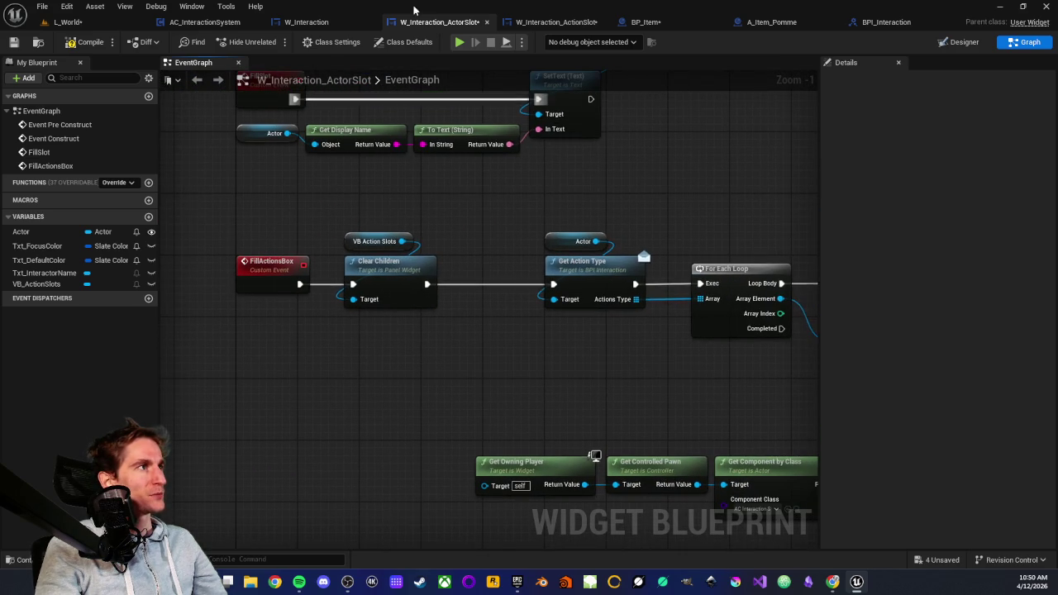
{"action": "left_click", "coordinate": [306, 22]}
Step: Open W_Interaction's event graph
{"action": "scroll", "coordinate": [467, 314], "scroll_direction": "up", "scroll_amount": 4}
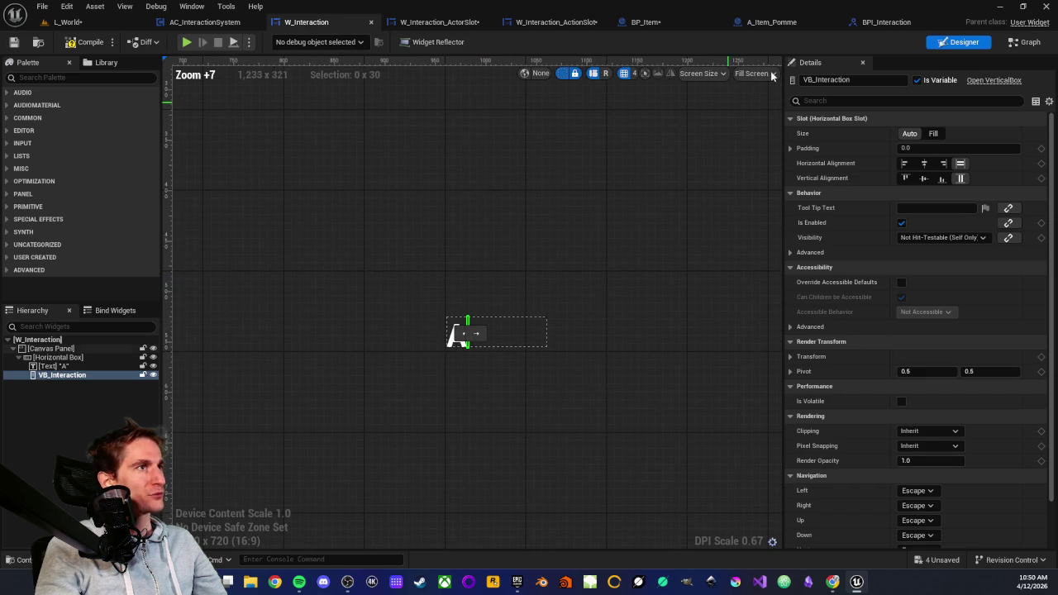
{"action": "left_click", "coordinate": [1012, 45]}
{"action": "scroll", "coordinate": [494, 280], "scroll_direction": "up", "scroll_amount": 3}
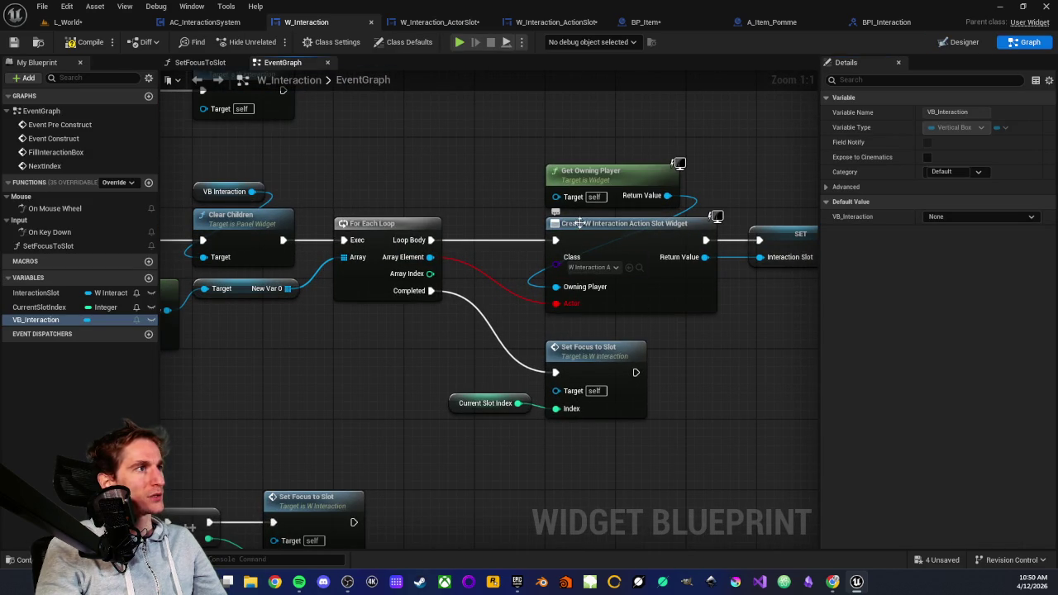
{"action": "scroll", "coordinate": [440, 322], "scroll_direction": "down", "scroll_amount": 4}
Step: Remove the orphaned Actor pin's wire on the Create W Interaction Action Slot Widget node
{"action": "left_click_drag", "start_coordinate": [403, 342], "coordinate": [489, 338]}
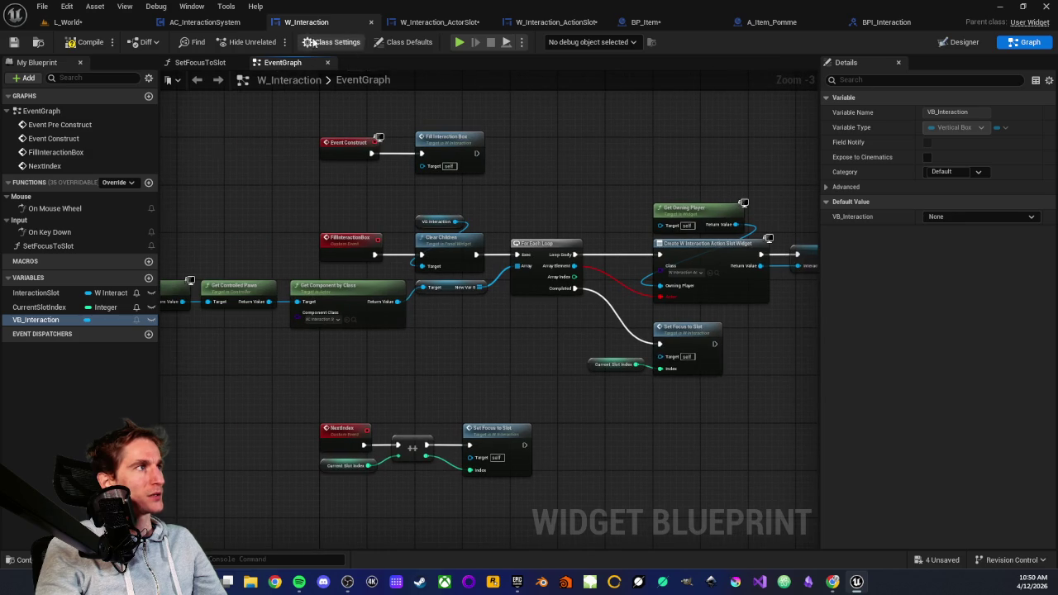
{"action": "scroll", "coordinate": [647, 233], "scroll_direction": "up", "scroll_amount": 1}
{"action": "scroll", "coordinate": [646, 233], "scroll_direction": "up", "scroll_amount": 1}
{"action": "left_click_drag", "start_coordinate": [603, 226], "coordinate": [614, 241]}
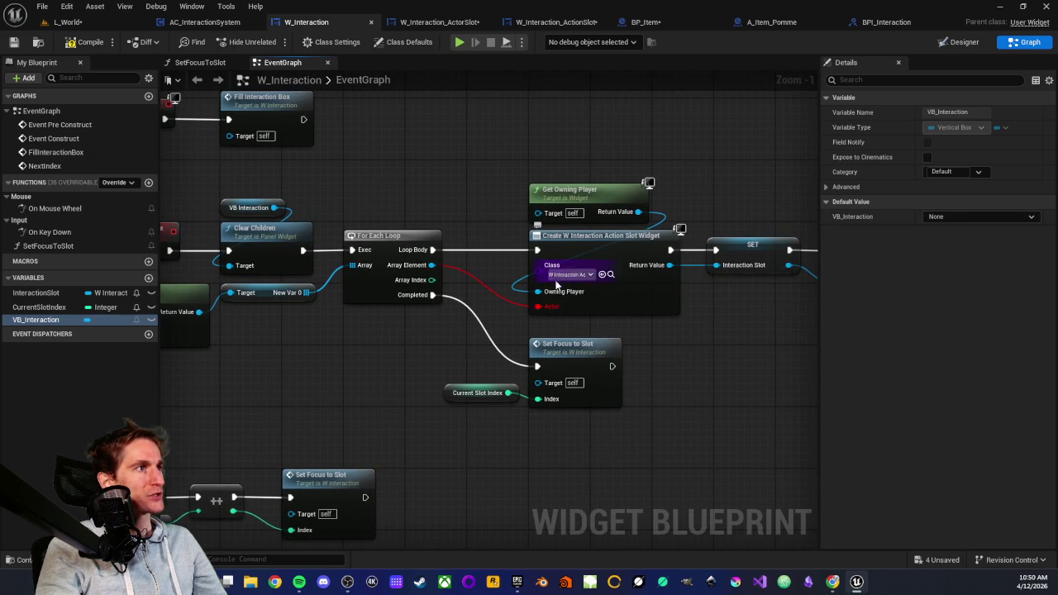
{"action": "mouse_move", "coordinate": [356, 349]}
{"action": "left_mouse_down"}
{"action": "mouse_move", "coordinate": [619, 350]}
{"action": "mouse_move", "coordinate": [534, 346]}
{"action": "left_mouse_up"}
{"action": "mouse_move", "coordinate": [575, 315]}
{"action": "left_mouse_down"}
{"action": "mouse_move", "coordinate": [579, 326]}
{"action": "mouse_move", "coordinate": [532, 279]}
{"action": "left_mouse_up"}
{"action": "scroll", "coordinate": [532, 278], "scroll_direction": "up", "scroll_amount": 1}
{"action": "left_click", "coordinate": [607, 240]}
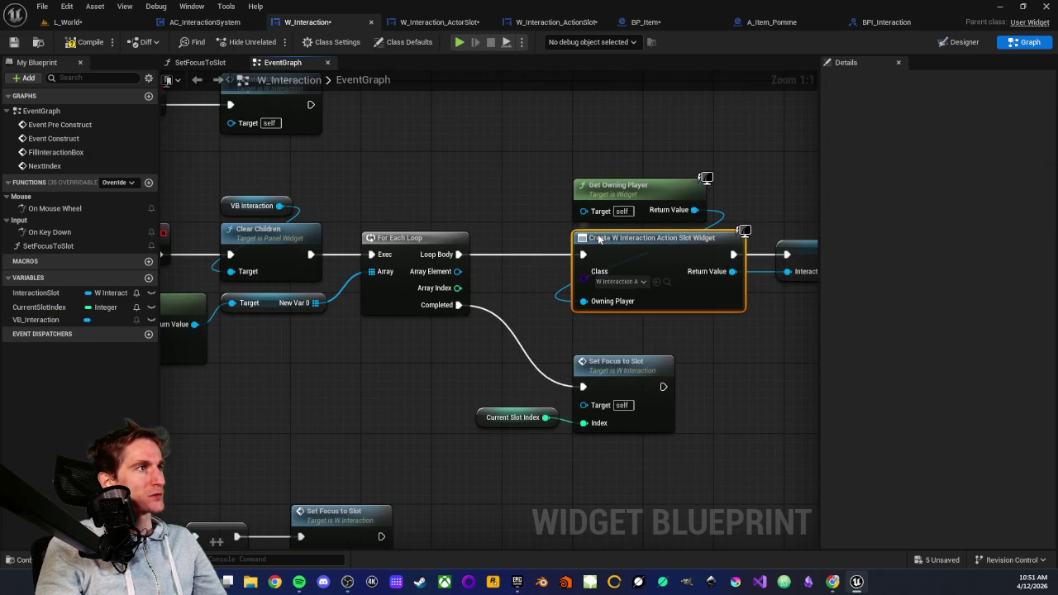
Step: Refresh the Create W Interaction Action Slot Widget node so its pins update
{"action": "right_click", "coordinate": [602, 239]}
{"action": "left_click", "coordinate": [635, 317]}
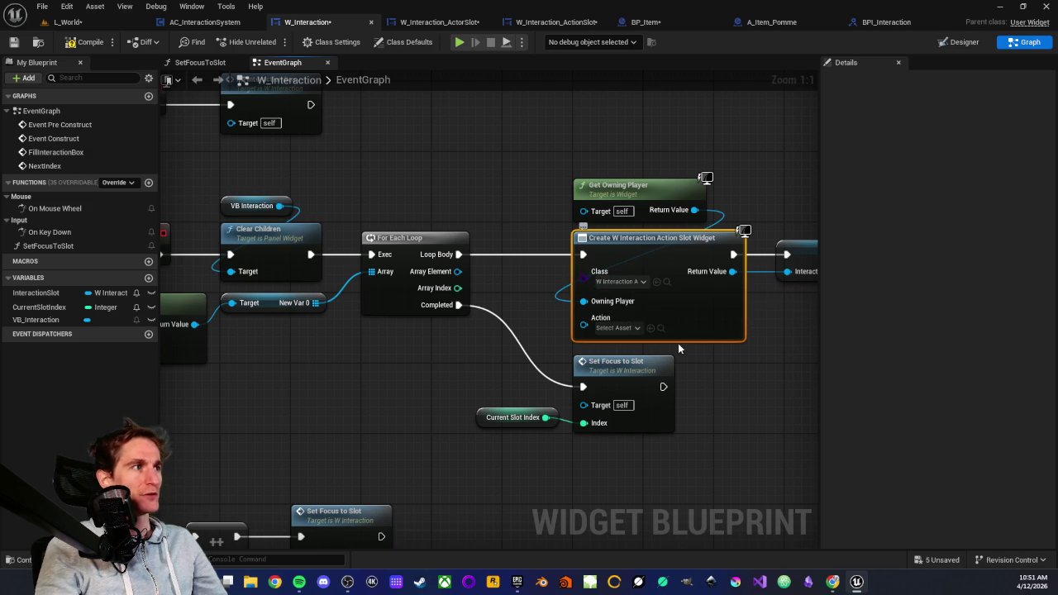
{"action": "left_click_drag", "start_coordinate": [732, 359], "coordinate": [641, 345]}
{"action": "left_click", "coordinate": [643, 340]}
Step: Look over the SET, Add Child, event, For Each Loop and Set Focus nodes
{"action": "scroll", "coordinate": [688, 339], "scroll_direction": "down", "scroll_amount": 1}
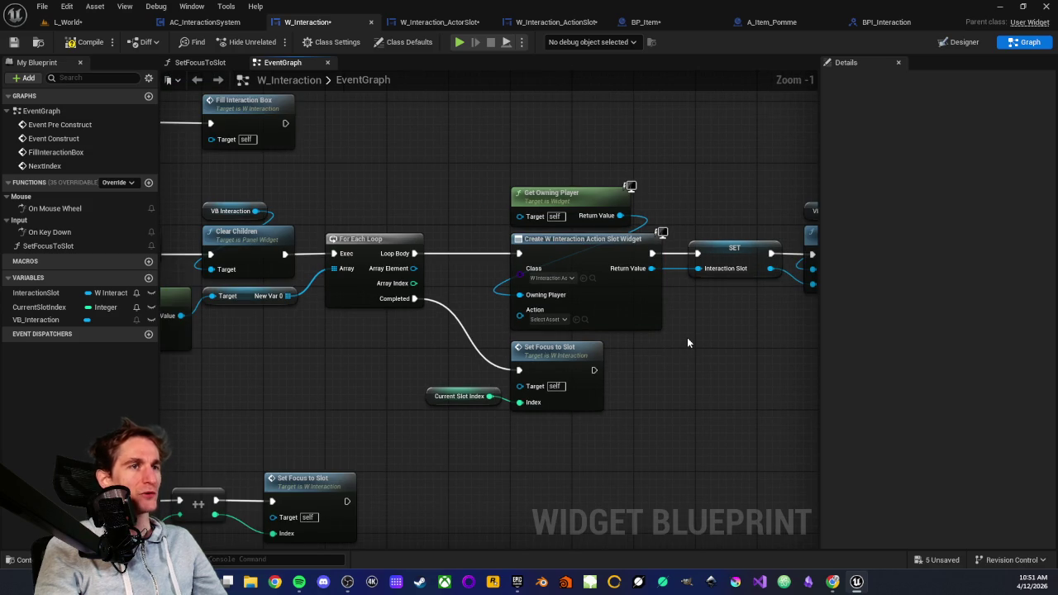
{"action": "scroll", "coordinate": [687, 337], "scroll_direction": "up", "scroll_amount": 1}
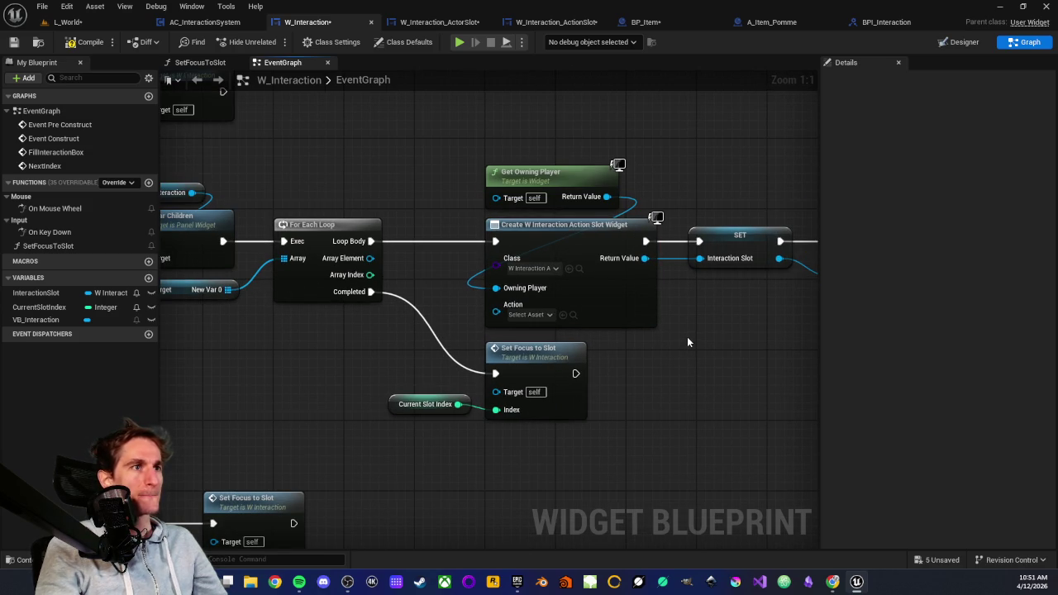
{"action": "mouse_move", "coordinate": [675, 332]}
{"action": "left_mouse_down"}
{"action": "mouse_move", "coordinate": [627, 319]}
{"action": "mouse_move", "coordinate": [621, 306]}
{"action": "mouse_move", "coordinate": [637, 290]}
{"action": "left_mouse_up"}
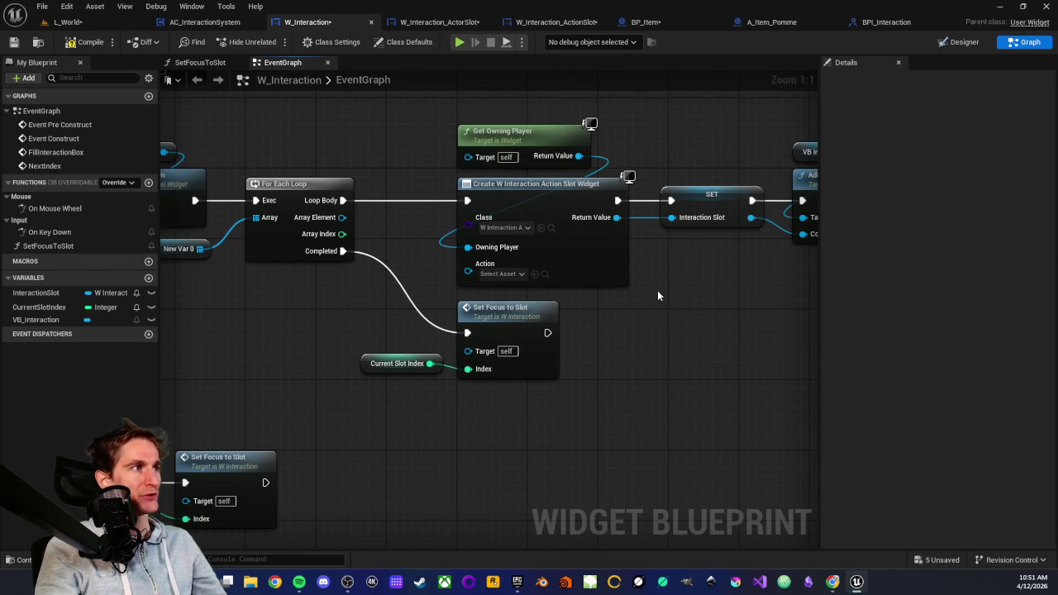
{"action": "left_click_drag", "start_coordinate": [663, 293], "coordinate": [508, 317]}
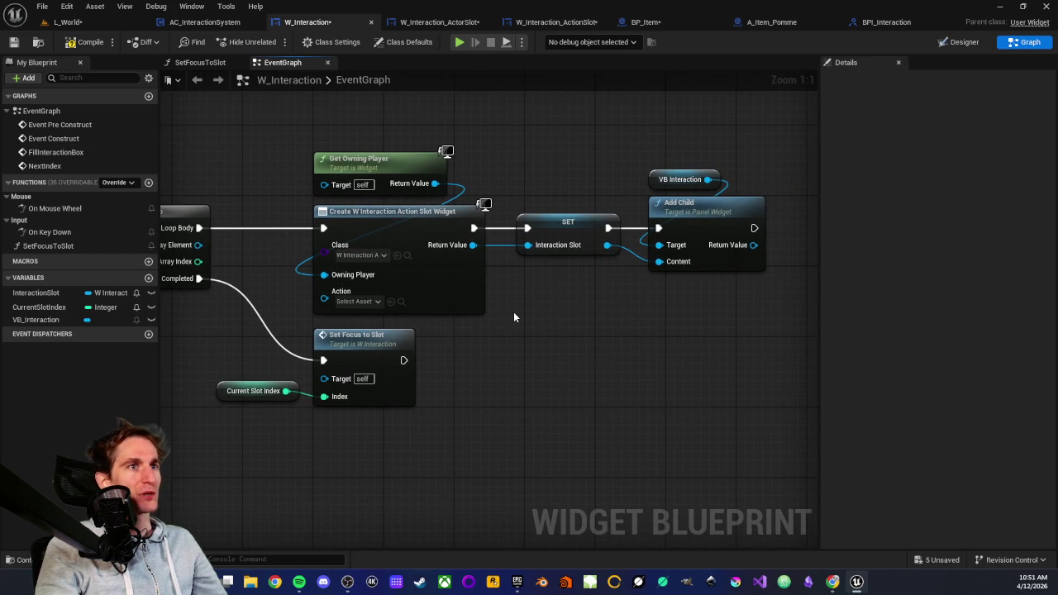
{"action": "scroll", "coordinate": [498, 323], "scroll_direction": "down", "scroll_amount": 2}
{"action": "scroll", "coordinate": [484, 336], "scroll_direction": "up", "scroll_amount": 2}
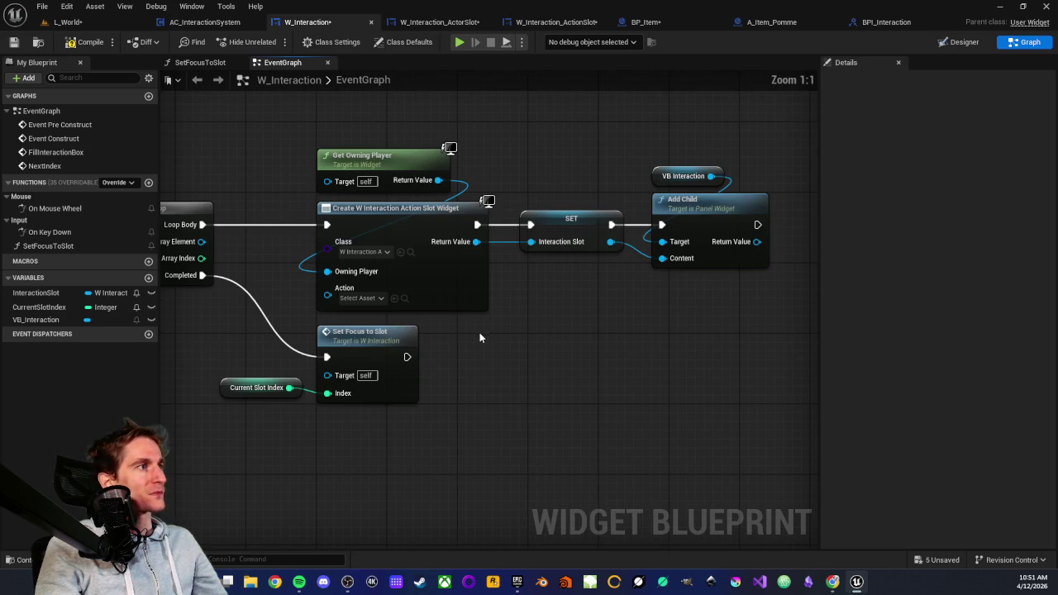
{"action": "scroll", "coordinate": [489, 335], "scroll_direction": "down", "scroll_amount": 1}
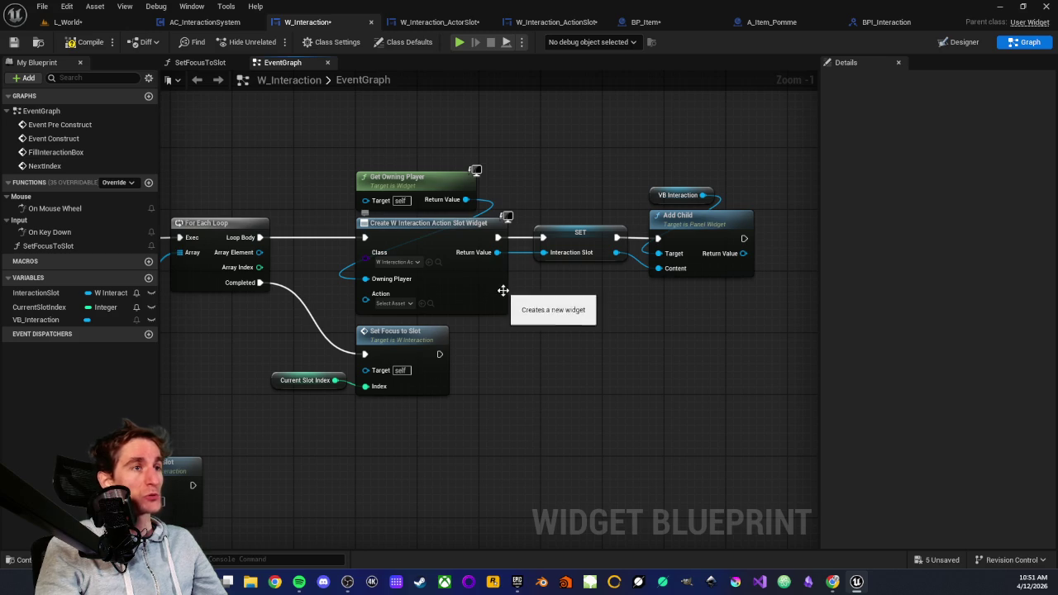
{"action": "scroll", "coordinate": [495, 364], "scroll_direction": "up", "scroll_amount": 1}
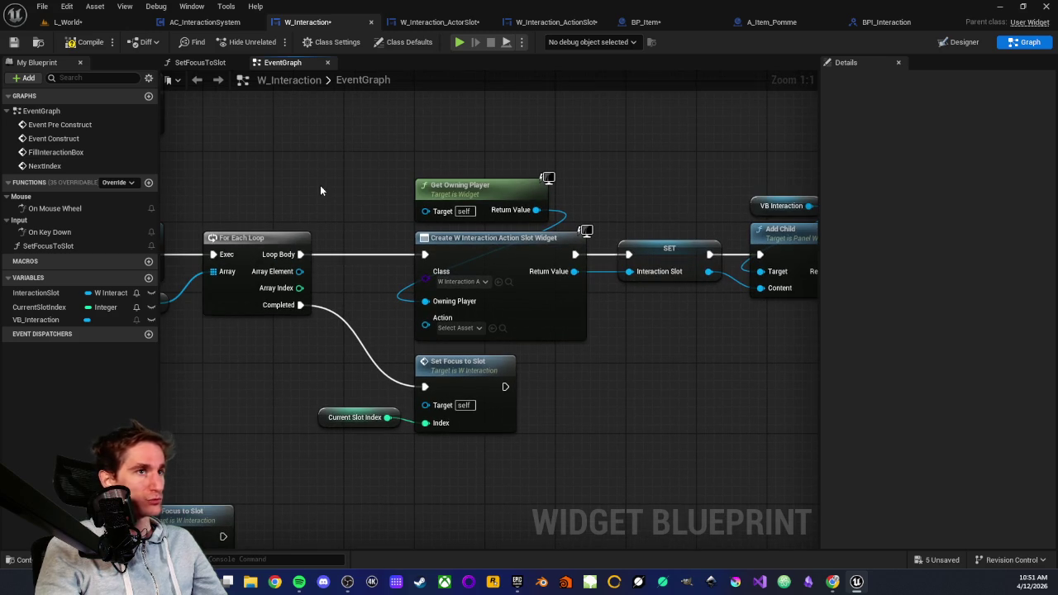
{"action": "scroll", "coordinate": [333, 189], "scroll_direction": "down", "scroll_amount": 2}
{"action": "mouse_move", "coordinate": [280, 323]}
{"action": "left_mouse_down"}
{"action": "mouse_move", "coordinate": [604, 347]}
{"action": "mouse_move", "coordinate": [513, 327]}
{"action": "left_mouse_up"}
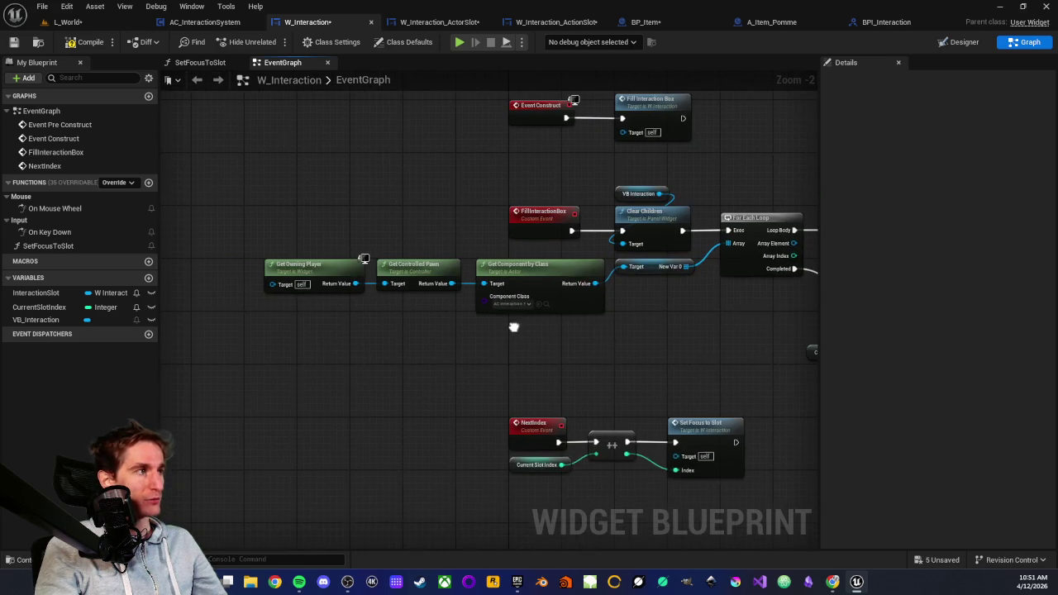
{"action": "left_click_drag", "start_coordinate": [593, 346], "coordinate": [429, 345]}
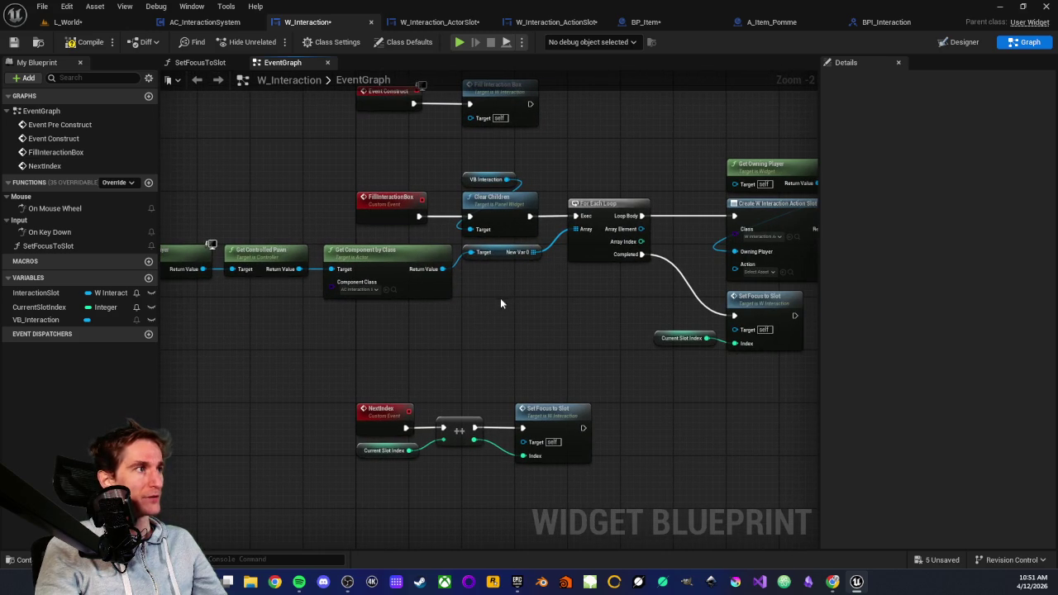
{"action": "left_click_drag", "start_coordinate": [510, 300], "coordinate": [439, 313]}
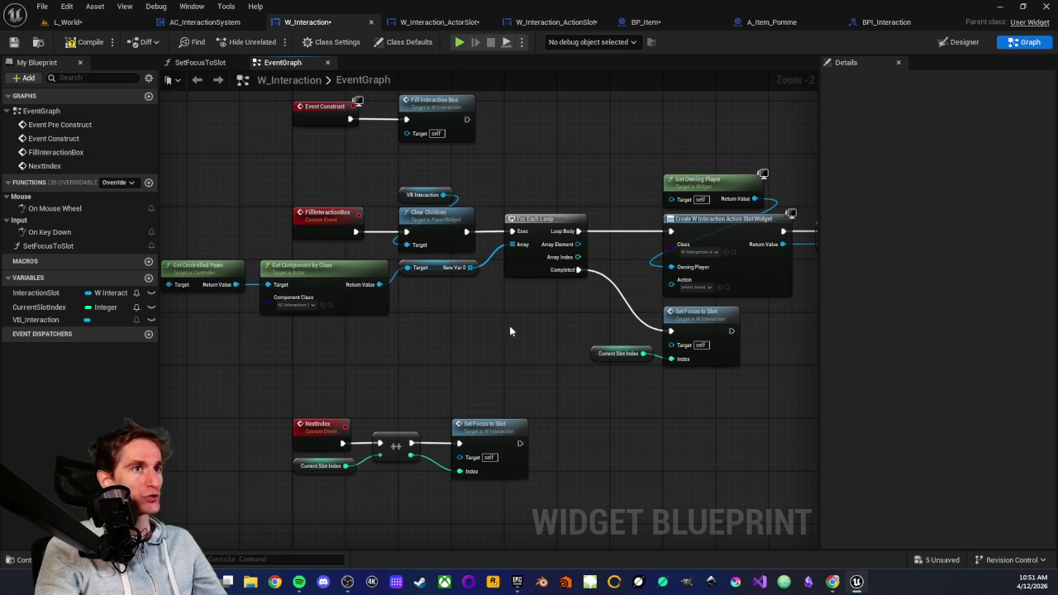
{"action": "left_click_drag", "start_coordinate": [508, 330], "coordinate": [461, 338]}
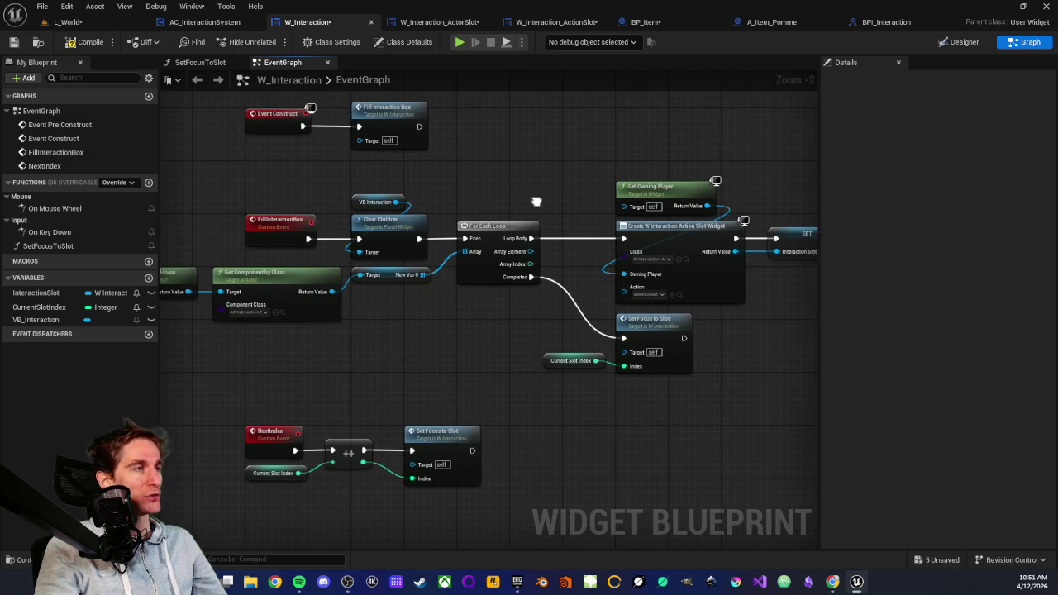
Step: Review the Get Owning Player chain, then bring up the widget-creating node's Class choices
{"action": "left_click_drag", "start_coordinate": [536, 201], "coordinate": [418, 224]}
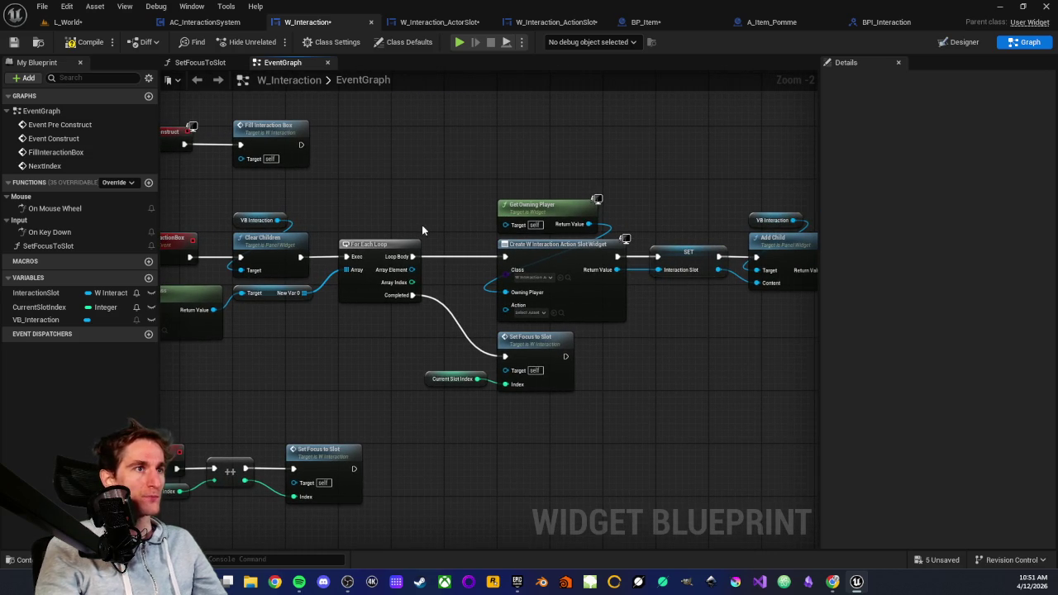
{"action": "scroll", "coordinate": [425, 221], "scroll_direction": "up", "scroll_amount": 2}
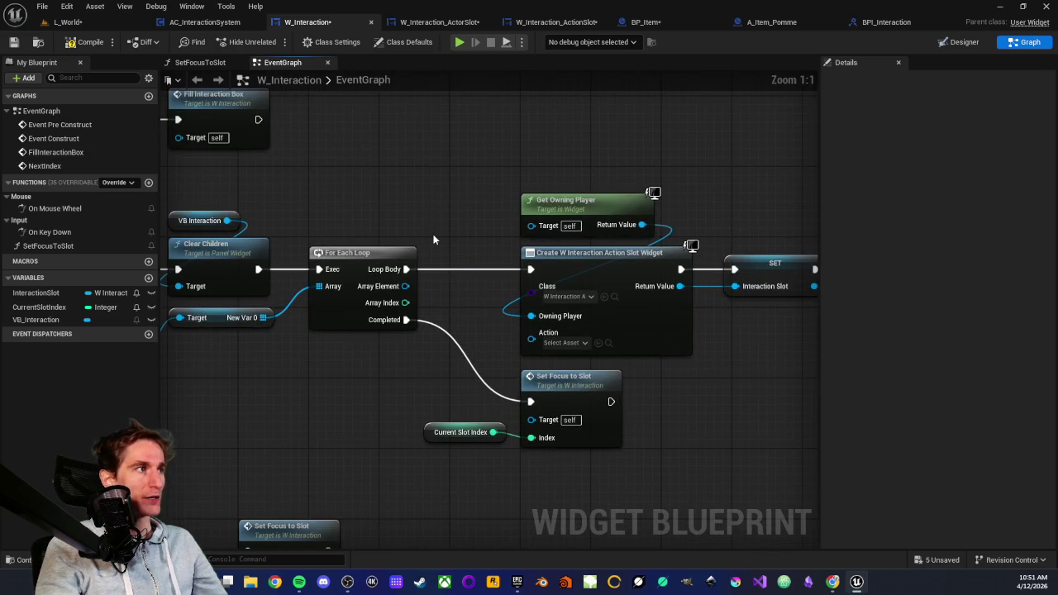
{"action": "left_click_drag", "start_coordinate": [435, 238], "coordinate": [373, 228]}
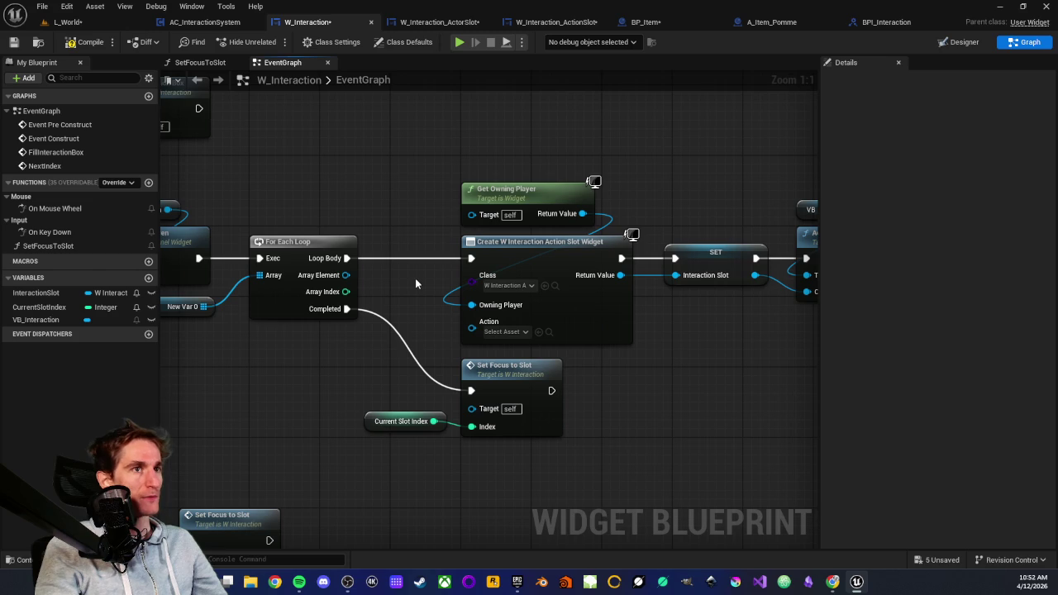
{"action": "left_click_drag", "start_coordinate": [409, 298], "coordinate": [447, 267]}
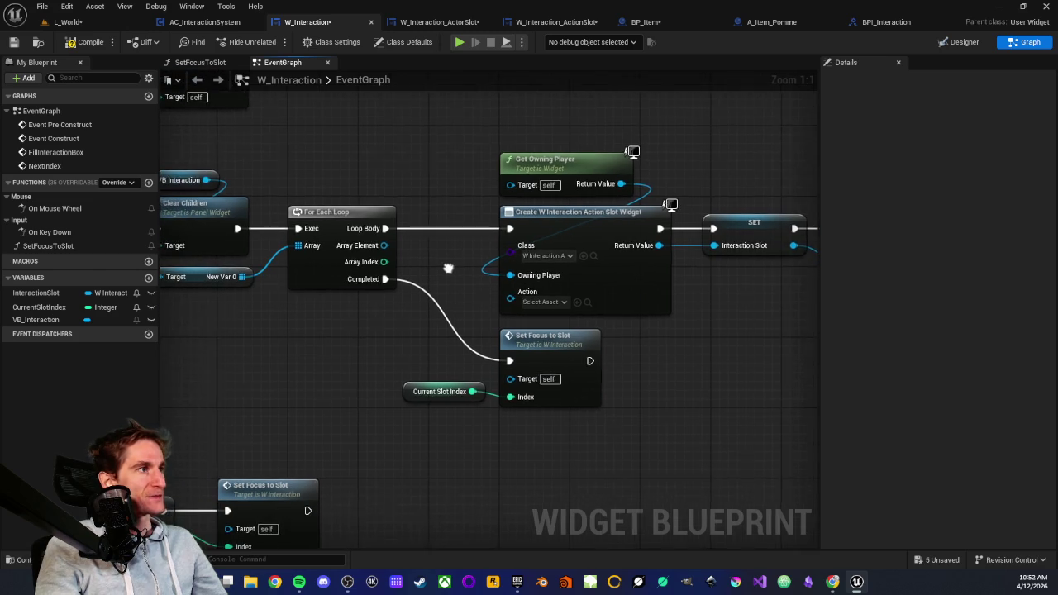
{"action": "scroll", "coordinate": [395, 330], "scroll_direction": "down", "scroll_amount": 2}
{"action": "mouse_move", "coordinate": [395, 329]}
{"action": "left_mouse_down"}
{"action": "mouse_move", "coordinate": [605, 350]}
{"action": "mouse_move", "coordinate": [690, 339]}
{"action": "left_mouse_up"}
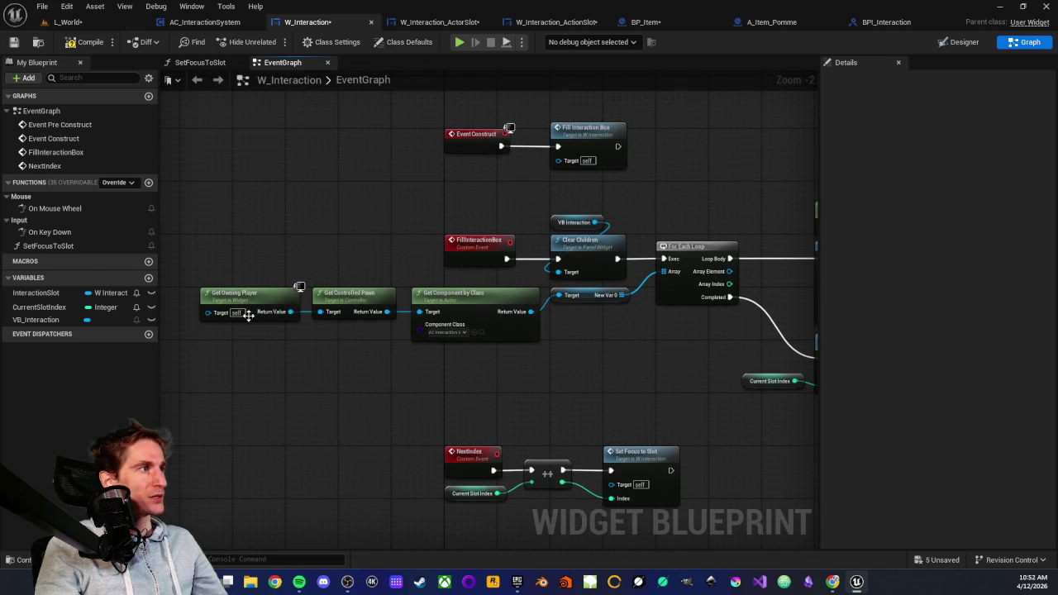
{"action": "scroll", "coordinate": [248, 315], "scroll_direction": "up", "scroll_amount": 2}
{"action": "left_click_drag", "start_coordinate": [628, 328], "coordinate": [535, 377]}
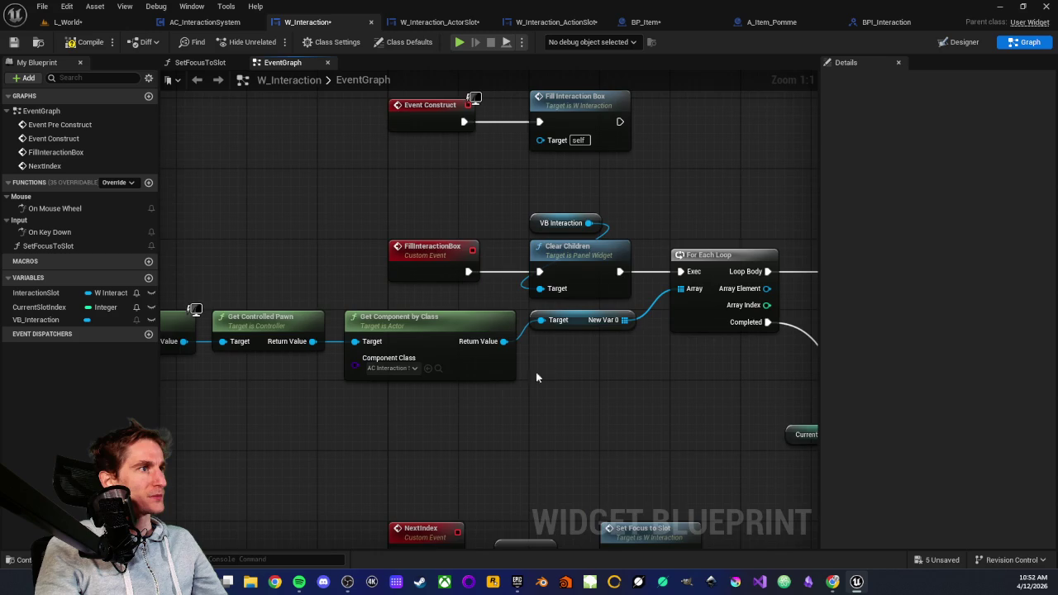
{"action": "scroll", "coordinate": [571, 342], "scroll_direction": "down", "scroll_amount": 1}
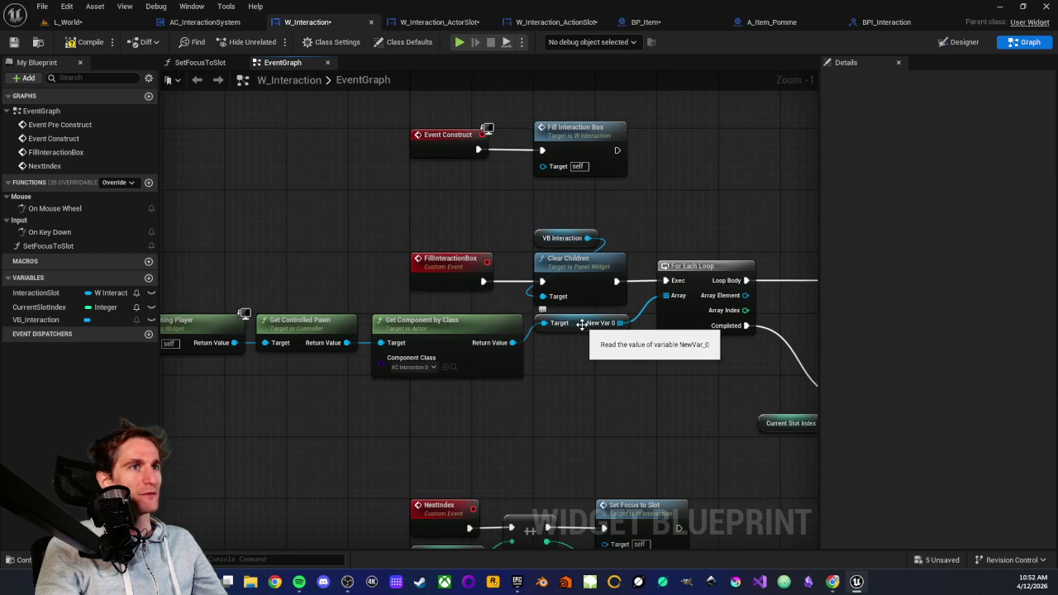
{"action": "scroll", "coordinate": [691, 371], "scroll_direction": "up", "scroll_amount": 1}
{"action": "mouse_move", "coordinate": [691, 371]}
{"action": "left_mouse_down"}
{"action": "mouse_move", "coordinate": [548, 293]}
{"action": "mouse_move", "coordinate": [522, 292]}
{"action": "mouse_move", "coordinate": [592, 271]}
{"action": "left_mouse_up"}
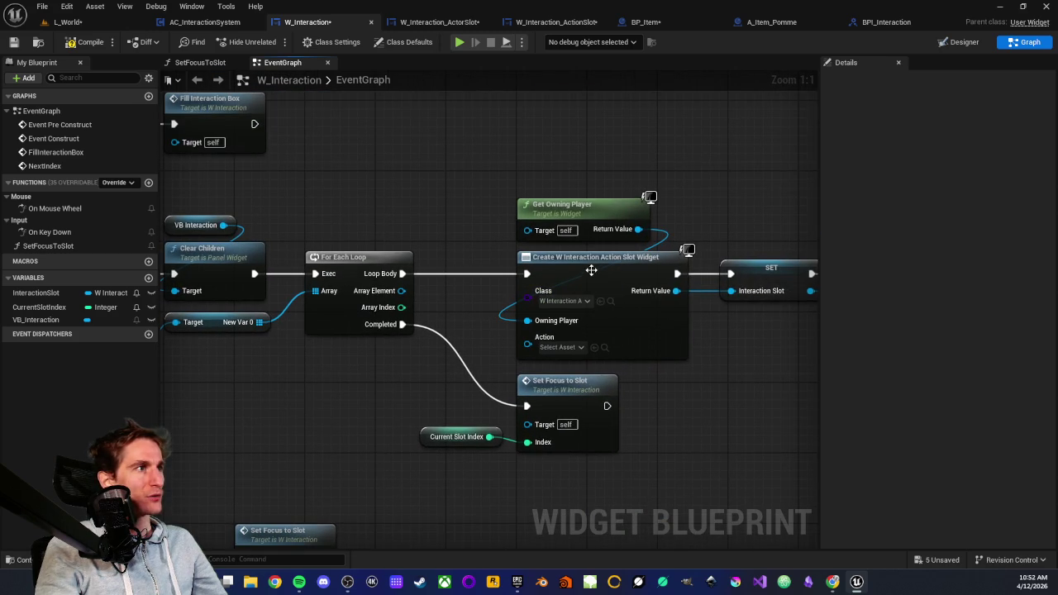
{"action": "left_click", "coordinate": [565, 301]}
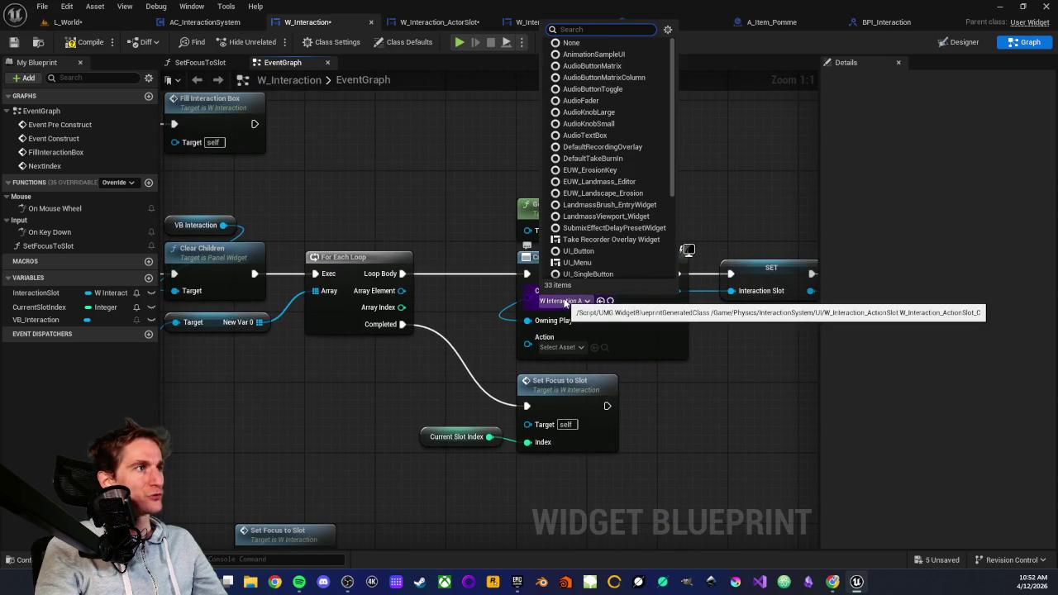
Step: Set the node's class to W_Interaction_ActorSlot, refresh it, and wire Array Element to Actor
{"action": "scroll", "coordinate": [585, 194], "scroll_direction": "down", "scroll_amount": 2}
{"action": "scroll", "coordinate": [585, 195], "scroll_direction": "down", "scroll_amount": 2}
{"action": "scroll", "coordinate": [587, 173], "scroll_direction": "down", "scroll_amount": 2}
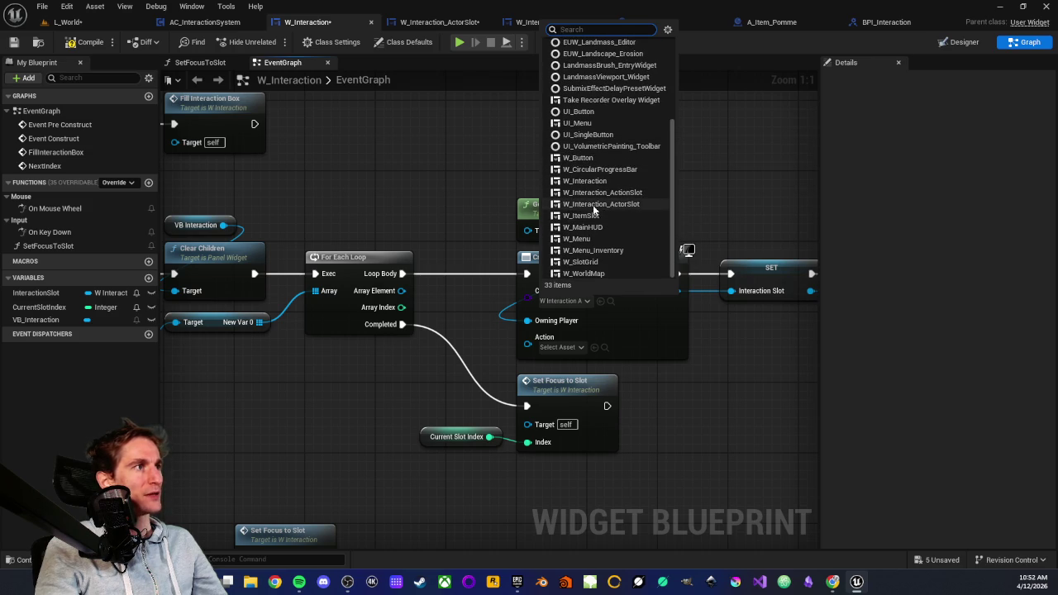
{"action": "left_click", "coordinate": [593, 205]}
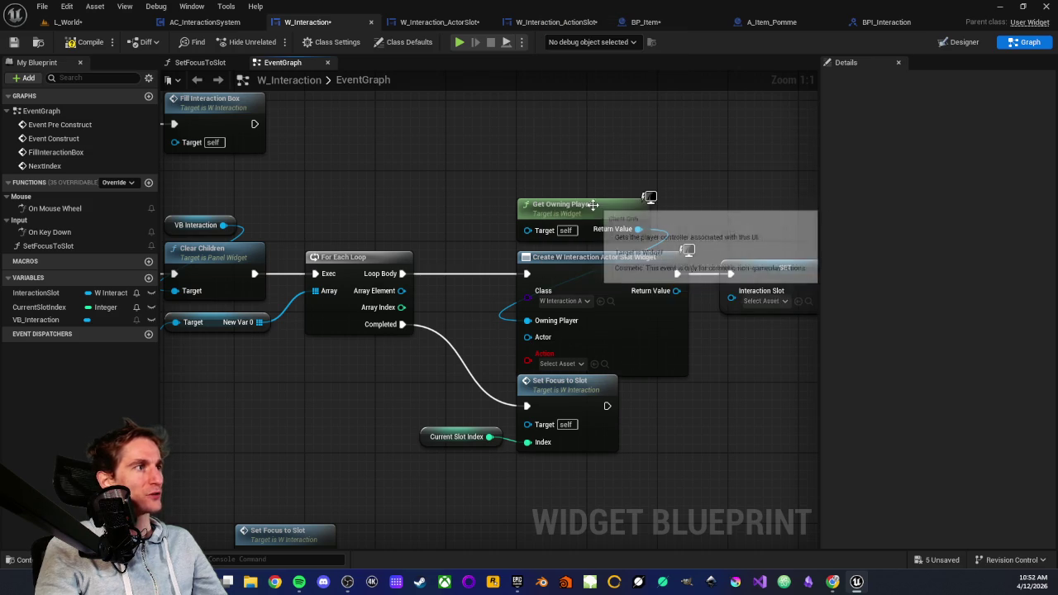
{"action": "right_click", "coordinate": [564, 263]}
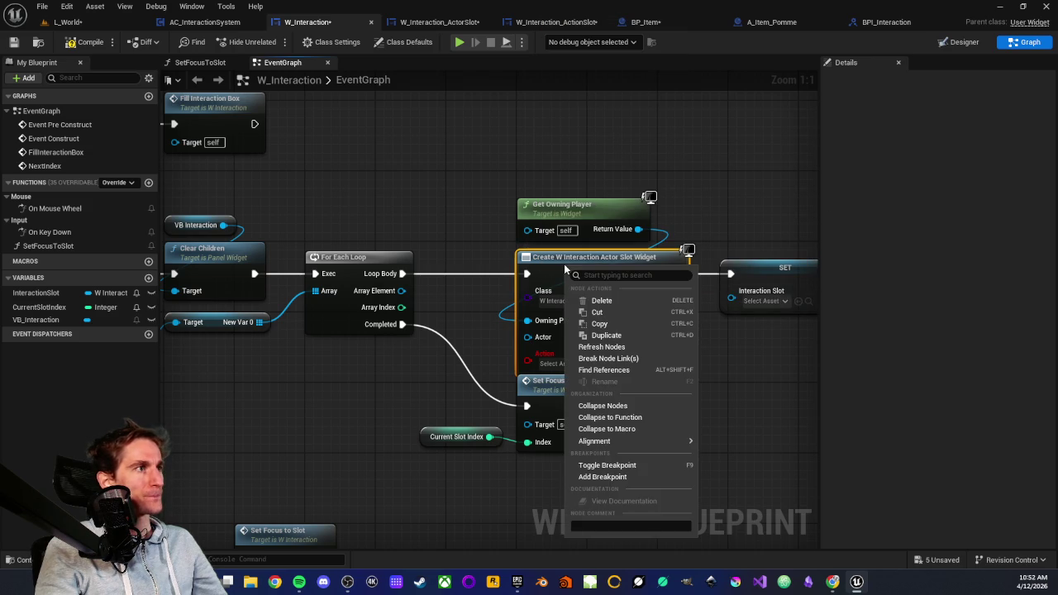
{"action": "left_click", "coordinate": [587, 343]}
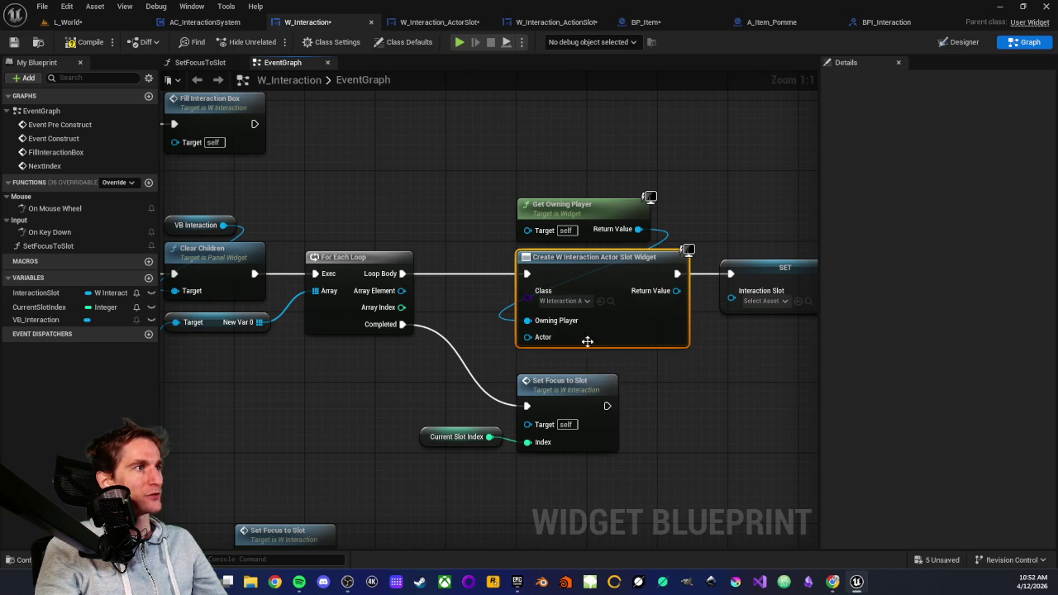
{"action": "left_click_drag", "start_coordinate": [401, 290], "coordinate": [527, 338]}
{"action": "left_click", "coordinate": [494, 355]}
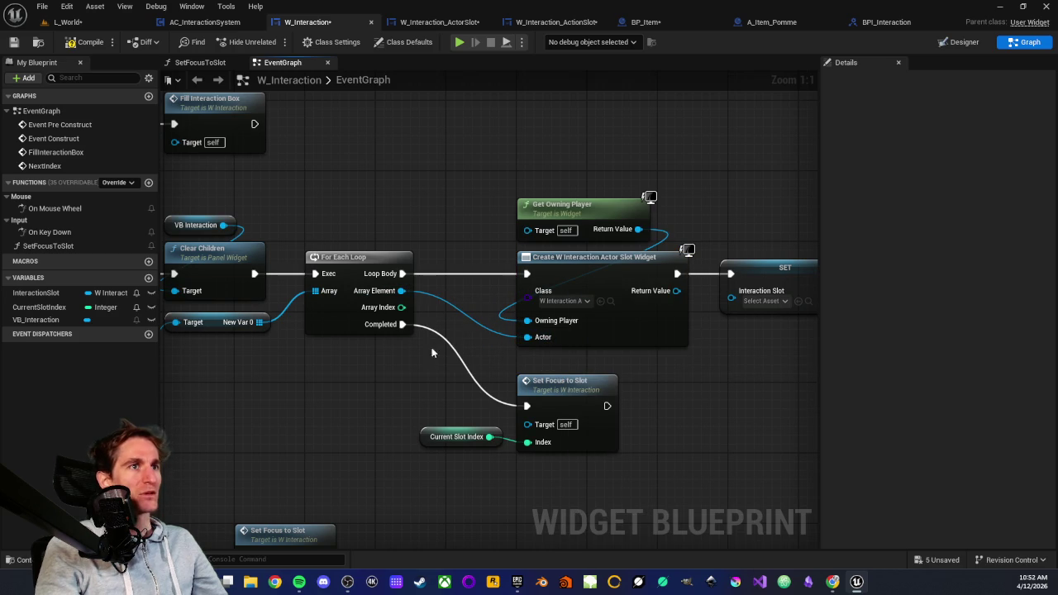
Step: Shift the VB Interaction and Add Child nodes further right
{"action": "scroll", "coordinate": [431, 347], "scroll_direction": "down", "scroll_amount": 2}
{"action": "left_click_drag", "start_coordinate": [456, 229], "coordinate": [611, 350]}
{"action": "left_click", "coordinate": [465, 258]}
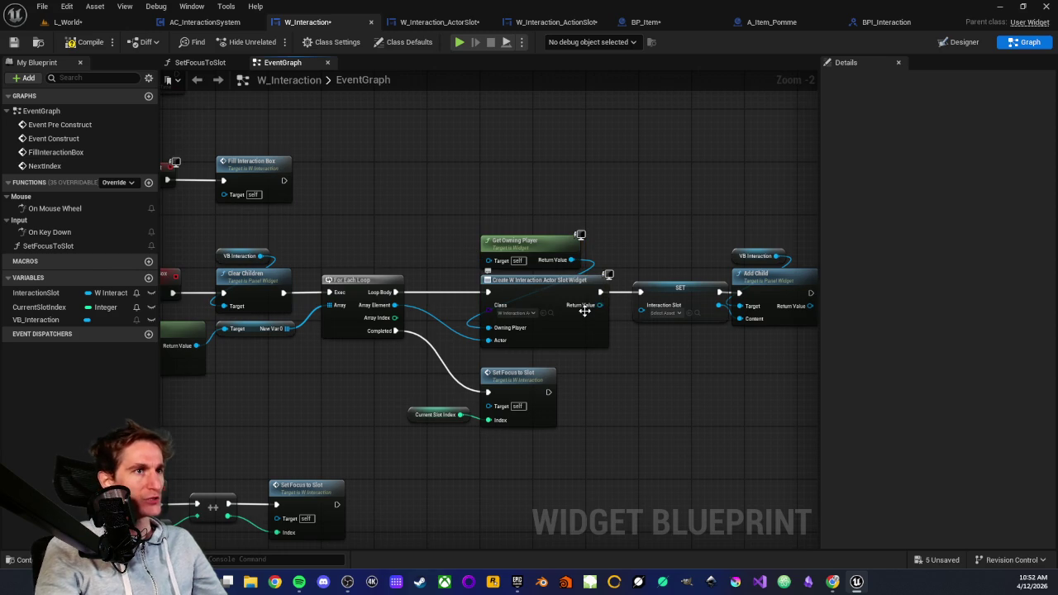
{"action": "left_click_drag", "start_coordinate": [630, 378], "coordinate": [500, 360]}
{"action": "scroll", "coordinate": [581, 340], "scroll_direction": "up", "scroll_amount": 1}
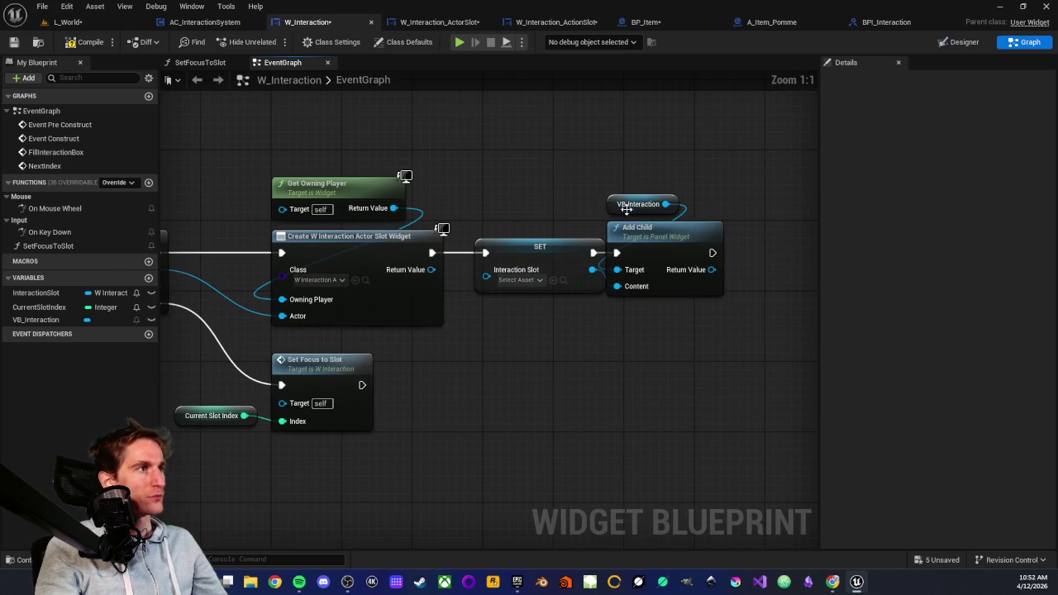
{"action": "left_click", "coordinate": [625, 206]}
{"action": "left_click", "coordinate": [637, 245], "text": "ctrl"}
{"action": "left_click_drag", "start_coordinate": [637, 246], "coordinate": [680, 236]}
{"action": "left_click", "coordinate": [560, 328]}
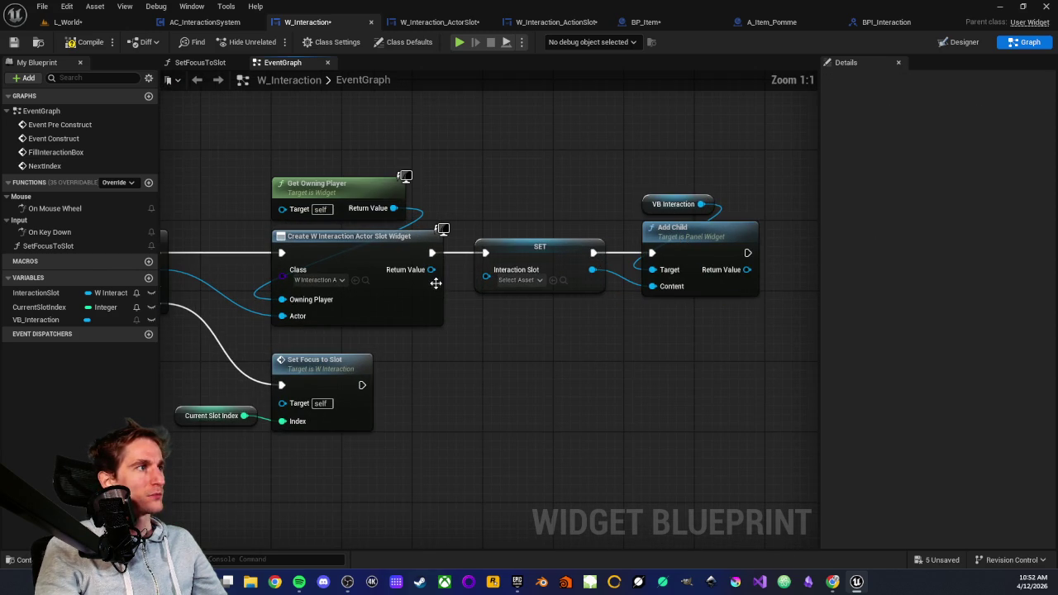
Step: Abandon the incompatible Interaction Slot link and delete the obsolete SET node
{"action": "left_click_drag", "start_coordinate": [433, 277], "coordinate": [489, 285]}
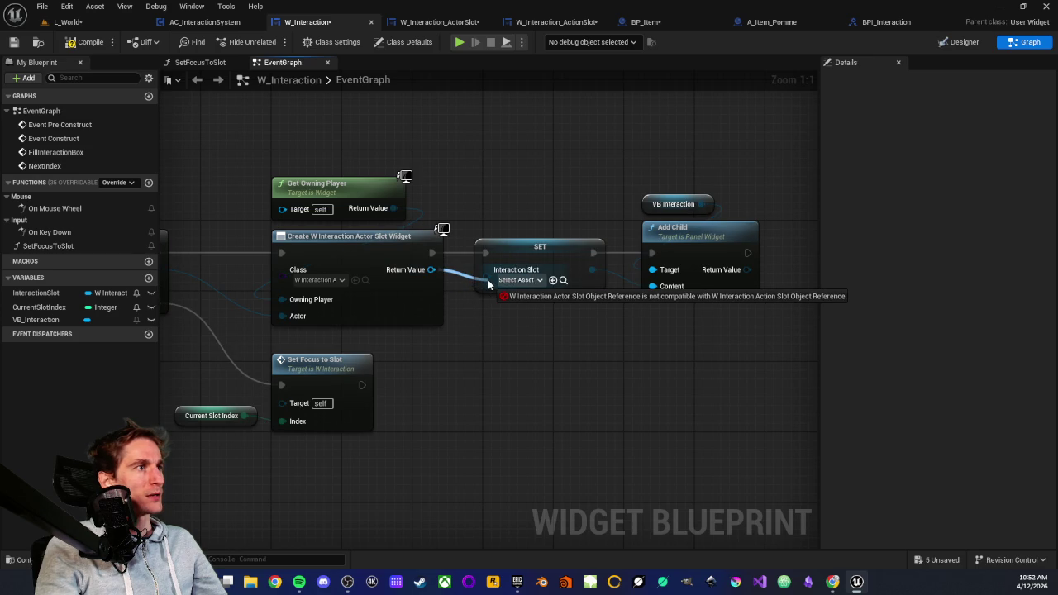
{"action": "left_click_drag", "start_coordinate": [489, 283], "coordinate": [493, 308]}
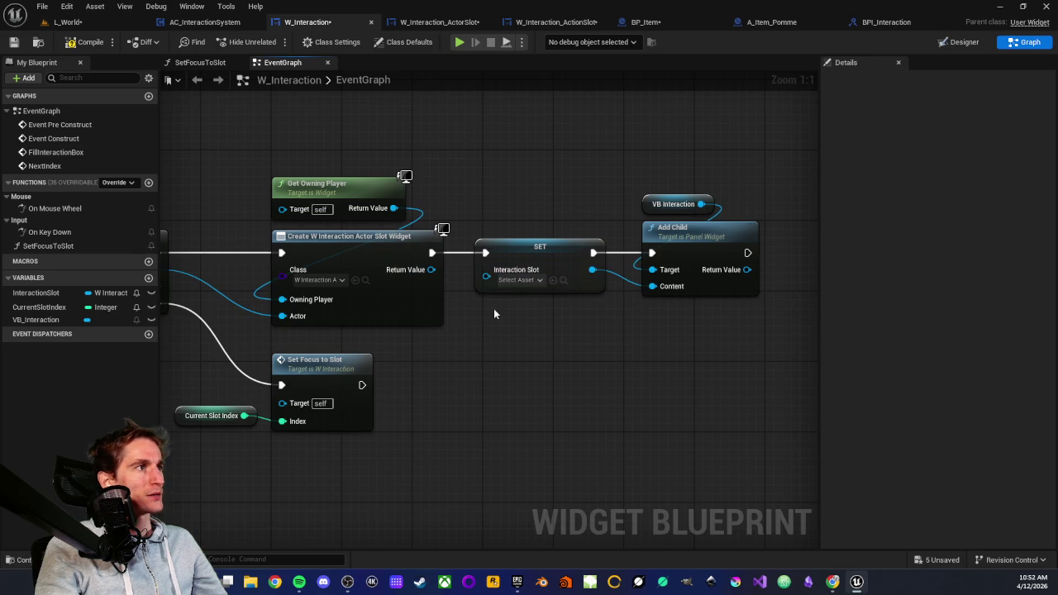
{"action": "left_click", "coordinate": [530, 259]}
{"action": "key", "text": "Delete"}
{"action": "scroll", "coordinate": [530, 259], "scroll_direction": "down", "scroll_amount": 2}
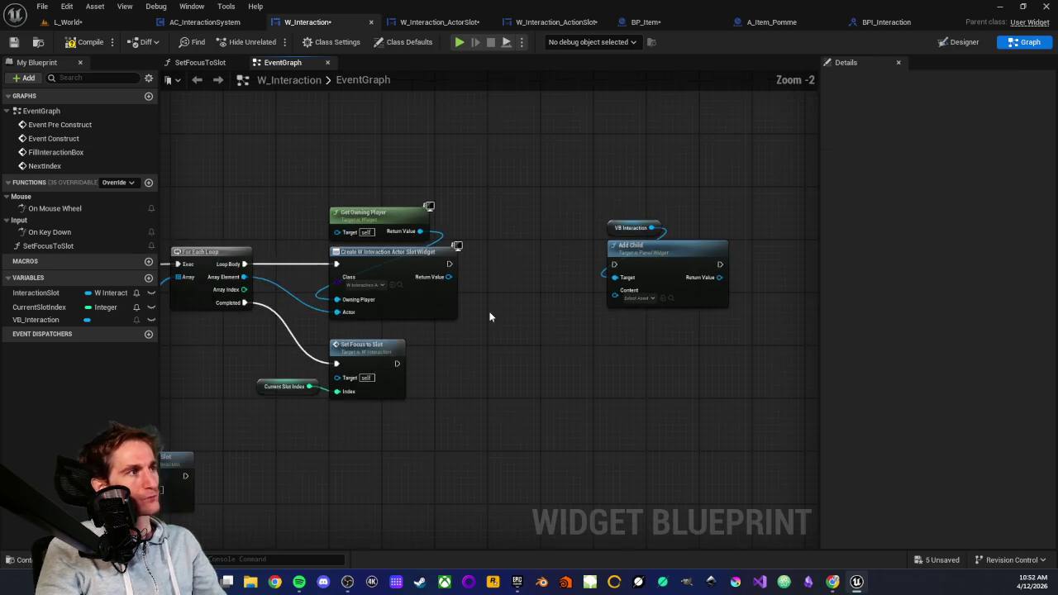
Step: Connect the new widget's Return Value and exec to Add Child, moving Add Child closer
{"action": "left_click_drag", "start_coordinate": [505, 241], "coordinate": [670, 254]}
{"action": "mouse_move", "coordinate": [504, 228]}
{"action": "left_mouse_down"}
{"action": "mouse_move", "coordinate": [677, 240]}
{"action": "mouse_move", "coordinate": [671, 229]}
{"action": "left_mouse_up"}
{"action": "left_click_drag", "start_coordinate": [662, 169], "coordinate": [752, 266]}
{"action": "mouse_move", "coordinate": [686, 217]}
{"action": "left_mouse_down"}
{"action": "mouse_move", "coordinate": [605, 219]}
{"action": "mouse_move", "coordinate": [638, 219]}
{"action": "left_mouse_up"}
{"action": "left_click", "coordinate": [559, 274]}
{"action": "scroll", "coordinate": [559, 275], "scroll_direction": "up", "scroll_amount": 2}
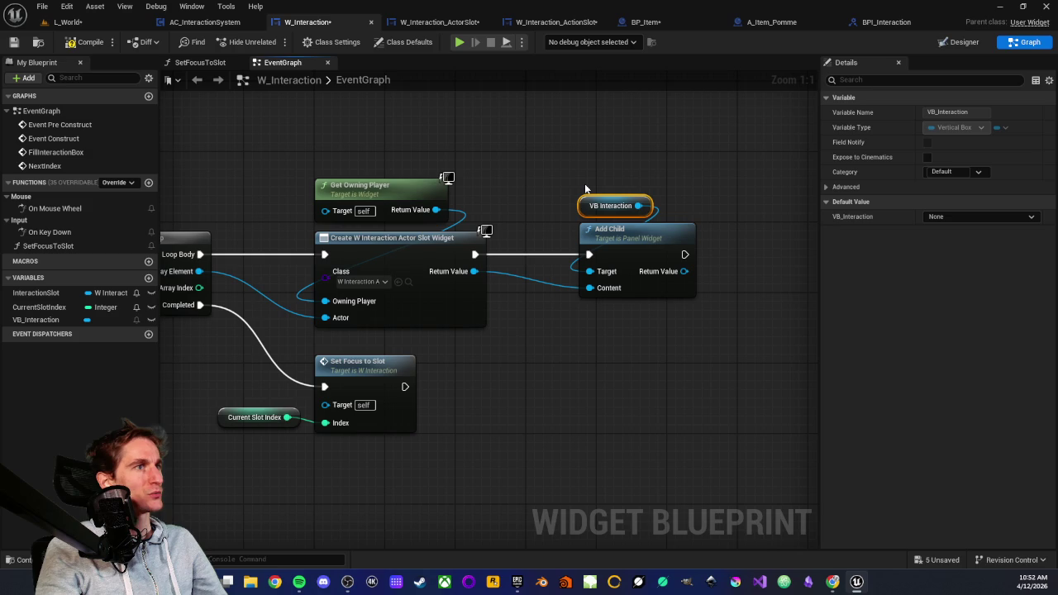
{"action": "left_click", "coordinate": [584, 186]}
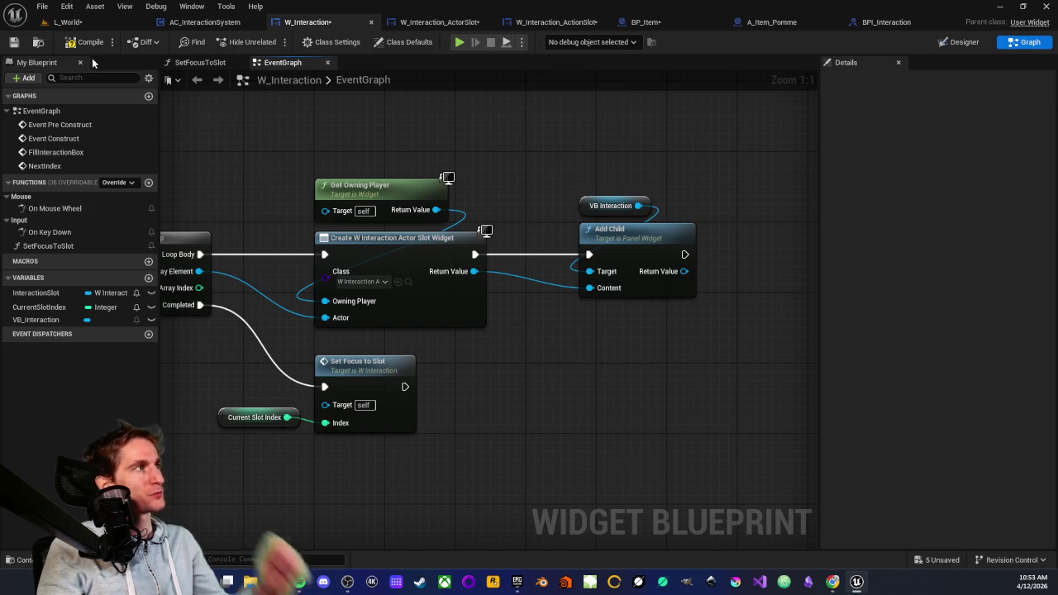
{"action": "left_click", "coordinate": [14, 41]}
{"action": "left_click_drag", "start_coordinate": [301, 170], "coordinate": [583, 165]}
{"action": "scroll", "coordinate": [444, 300], "scroll_direction": "down", "scroll_amount": 2}
{"action": "scroll", "coordinate": [526, 290], "scroll_direction": "up", "scroll_amount": 2}
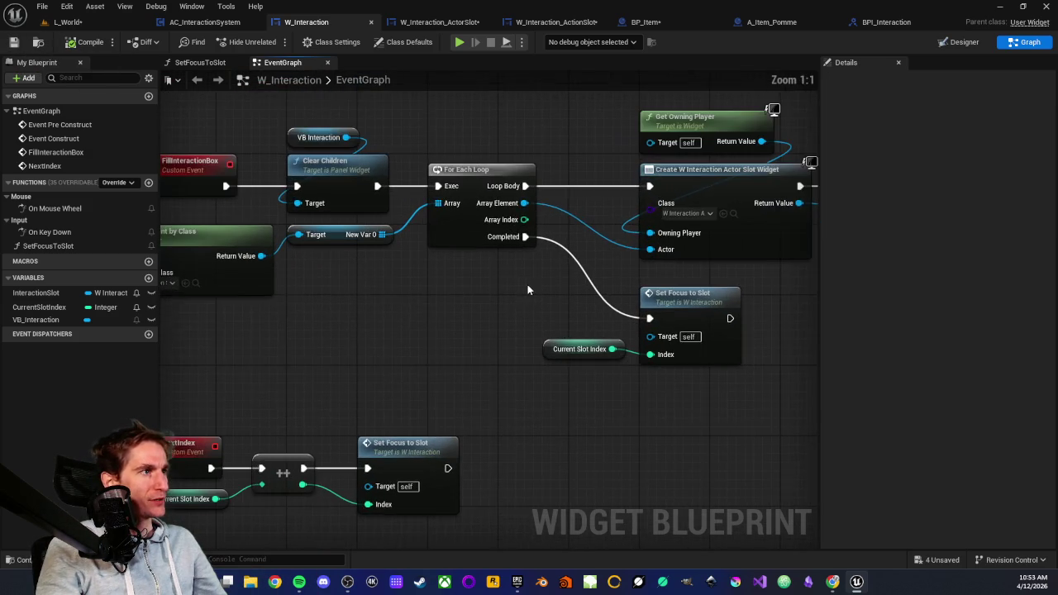
{"action": "scroll", "coordinate": [548, 270], "scroll_direction": "down", "scroll_amount": 1}
{"action": "mouse_move", "coordinate": [529, 266]}
{"action": "left_mouse_down"}
{"action": "mouse_move", "coordinate": [505, 260]}
{"action": "mouse_move", "coordinate": [696, 374]}
{"action": "left_mouse_up"}
{"action": "scroll", "coordinate": [393, 259], "scroll_direction": "up", "scroll_amount": 1}
{"action": "left_click_drag", "start_coordinate": [366, 243], "coordinate": [385, 255]}
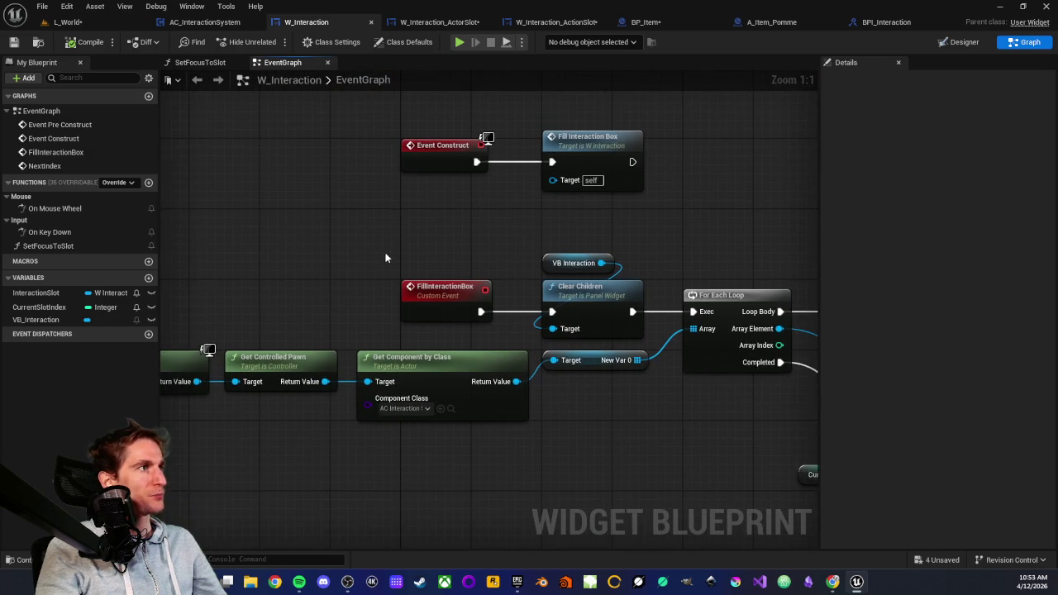
{"action": "scroll", "coordinate": [385, 255], "scroll_direction": "down", "scroll_amount": 1}
{"action": "left_click", "coordinate": [203, 23]}
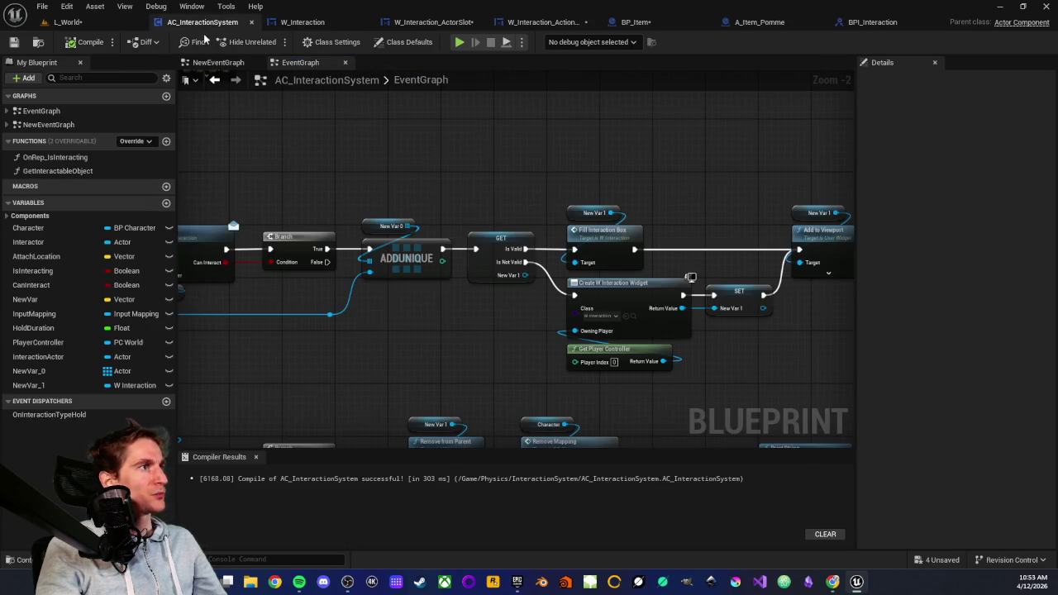
{"action": "scroll", "coordinate": [624, 278], "scroll_direction": "up", "scroll_amount": 2}
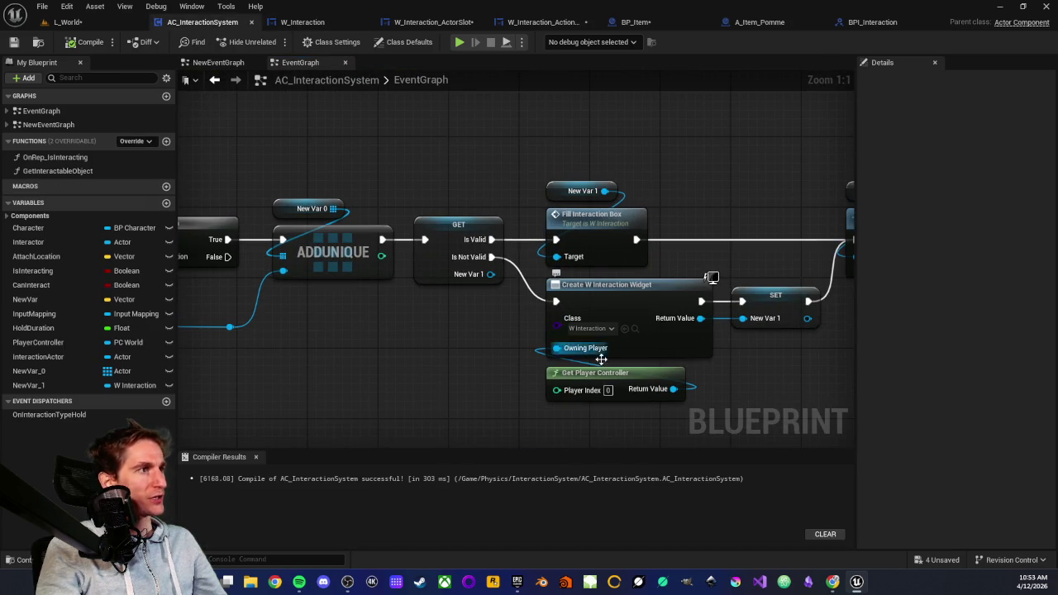
{"action": "left_click", "coordinate": [293, 23]}
{"action": "scroll", "coordinate": [390, 258], "scroll_direction": "up", "scroll_amount": 2}
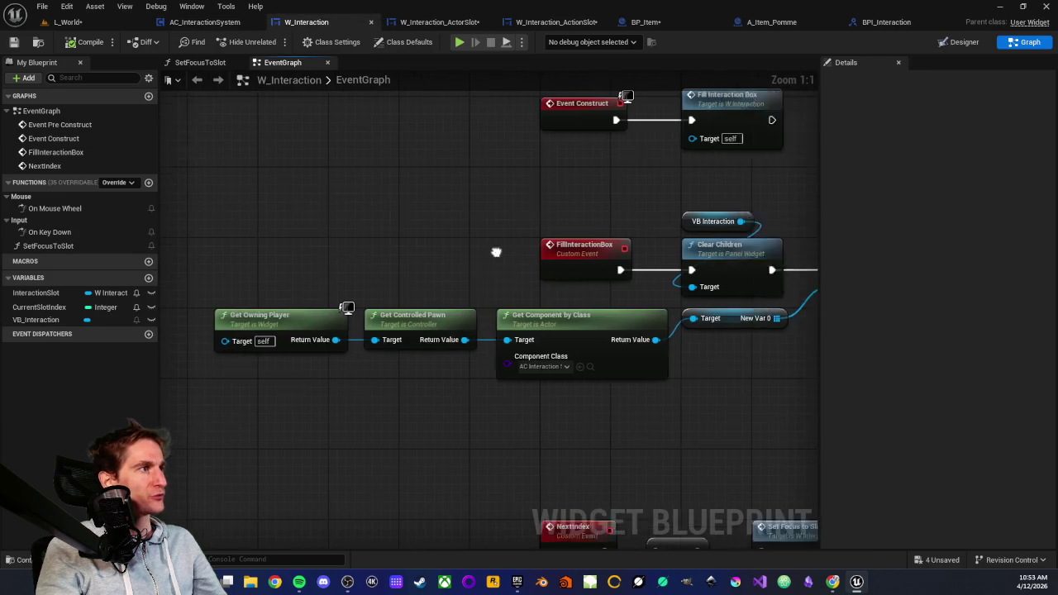
{"action": "mouse_move", "coordinate": [236, 307]}
{"action": "left_mouse_down"}
{"action": "mouse_move", "coordinate": [784, 431]}
{"action": "mouse_move", "coordinate": [703, 428]}
{"action": "mouse_move", "coordinate": [501, 368]}
{"action": "mouse_move", "coordinate": [485, 378]}
{"action": "left_mouse_up"}
{"action": "left_click_drag", "start_coordinate": [489, 211], "coordinate": [304, 223]}
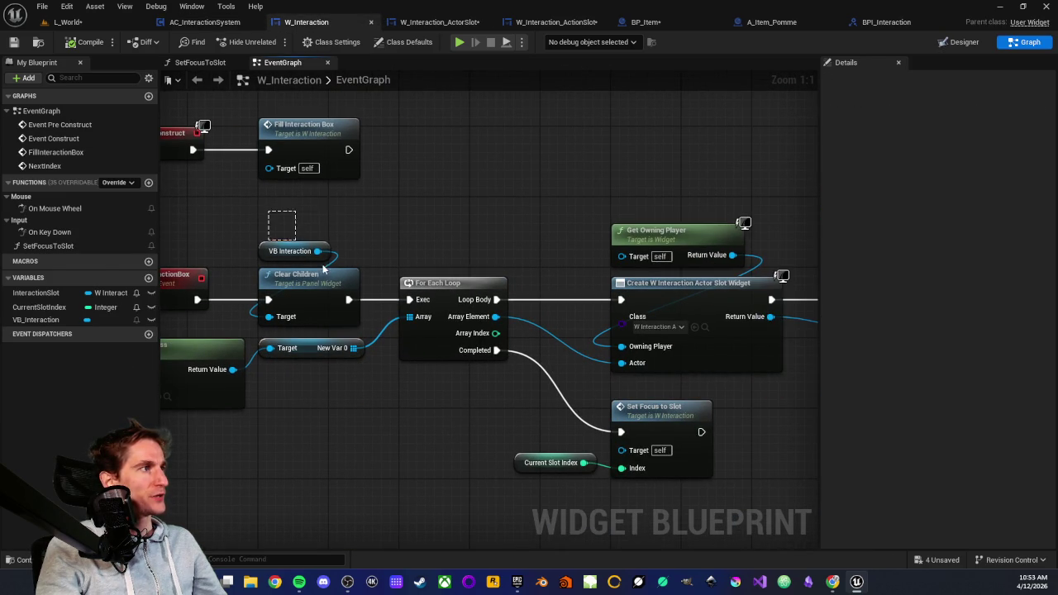
{"action": "left_click_drag", "start_coordinate": [451, 242], "coordinate": [319, 235]}
{"action": "left_click_drag", "start_coordinate": [451, 200], "coordinate": [594, 324]}
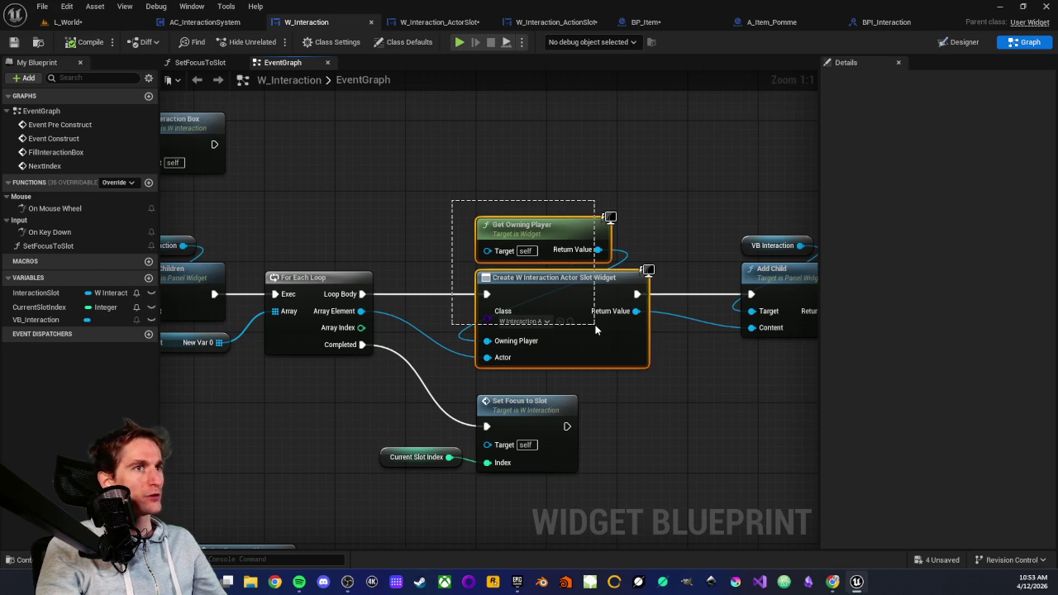
{"action": "left_click_drag", "start_coordinate": [656, 356], "coordinate": [471, 362]}
{"action": "left_click", "coordinate": [566, 396]}
{"action": "left_click_drag", "start_coordinate": [567, 400], "coordinate": [663, 334]}
{"action": "mouse_move", "coordinate": [363, 355]}
{"action": "left_mouse_down"}
{"action": "mouse_move", "coordinate": [486, 263]}
{"action": "mouse_move", "coordinate": [603, 307]}
{"action": "left_mouse_up"}
{"action": "mouse_move", "coordinate": [640, 405]}
{"action": "left_mouse_down"}
{"action": "mouse_move", "coordinate": [683, 358]}
{"action": "mouse_move", "coordinate": [342, 295]}
{"action": "mouse_move", "coordinate": [288, 259]}
{"action": "left_mouse_up"}
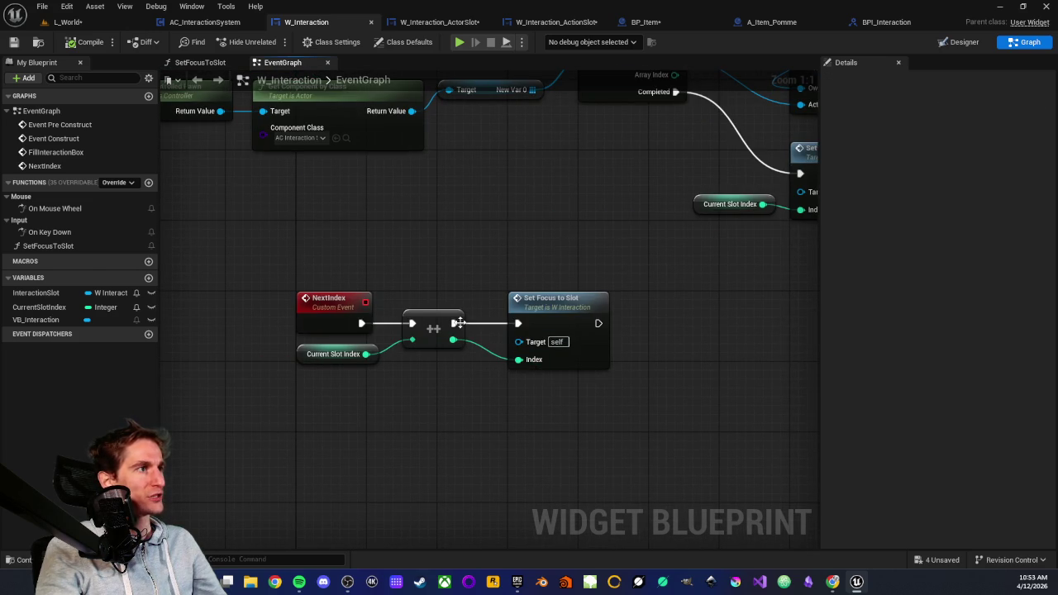
{"action": "mouse_move", "coordinate": [603, 402]}
{"action": "left_mouse_down"}
{"action": "mouse_move", "coordinate": [575, 276]}
{"action": "mouse_move", "coordinate": [508, 259]}
{"action": "mouse_move", "coordinate": [404, 356]}
{"action": "left_mouse_up"}
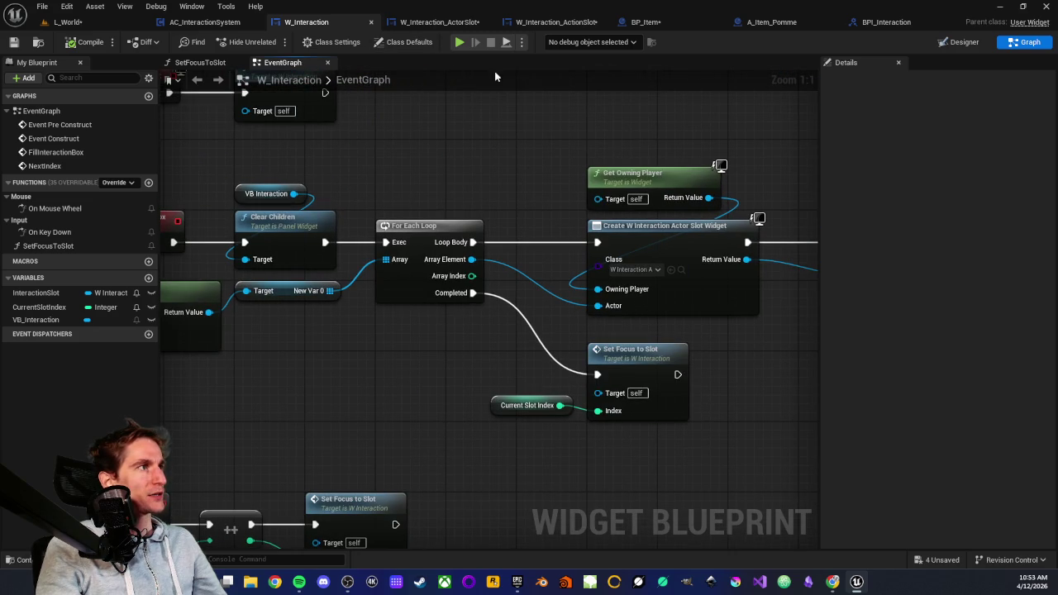
{"action": "left_click", "coordinate": [439, 22]}
Step: Locate Fill Slot in the ActorSlot graph and break its exec link from Event Construct
{"action": "left_click_drag", "start_coordinate": [491, 231], "coordinate": [627, 243]}
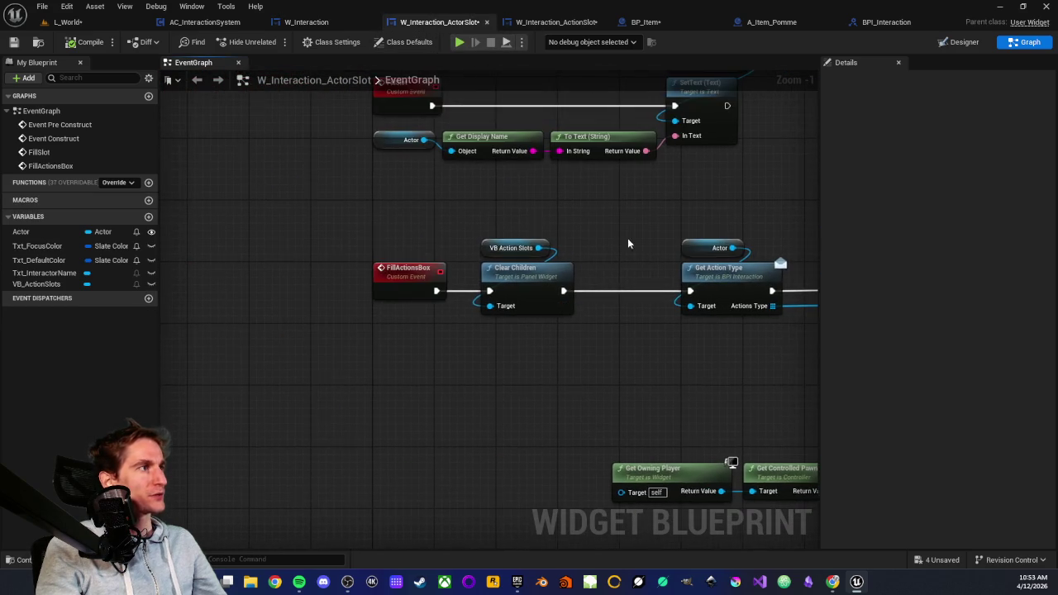
{"action": "mouse_move", "coordinate": [350, 239]}
{"action": "left_mouse_down"}
{"action": "mouse_move", "coordinate": [328, 358]}
{"action": "mouse_move", "coordinate": [335, 438]}
{"action": "left_mouse_up"}
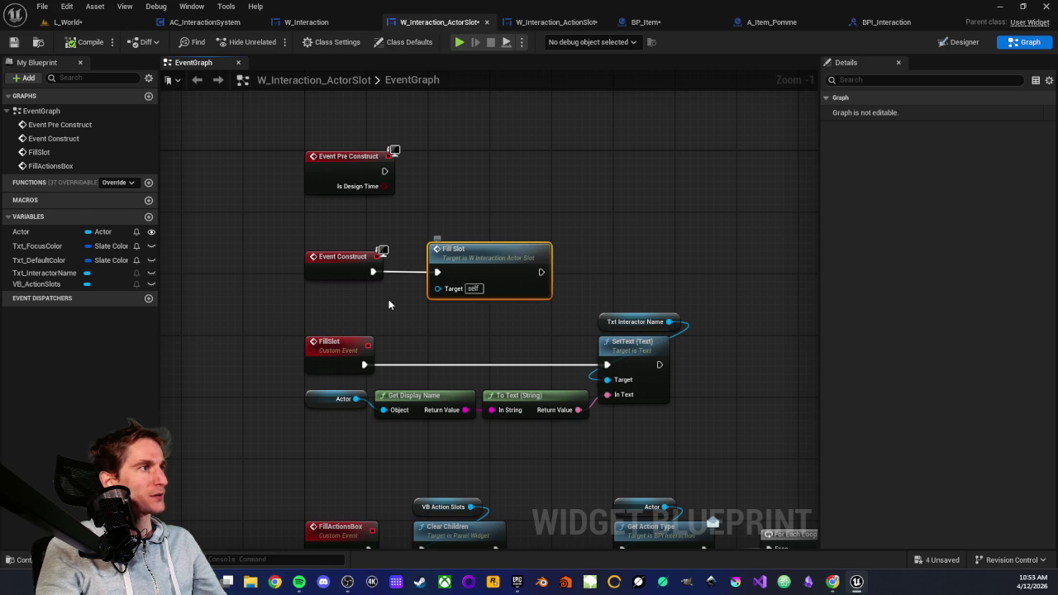
{"action": "scroll", "coordinate": [381, 316], "scroll_direction": "up", "scroll_amount": 1}
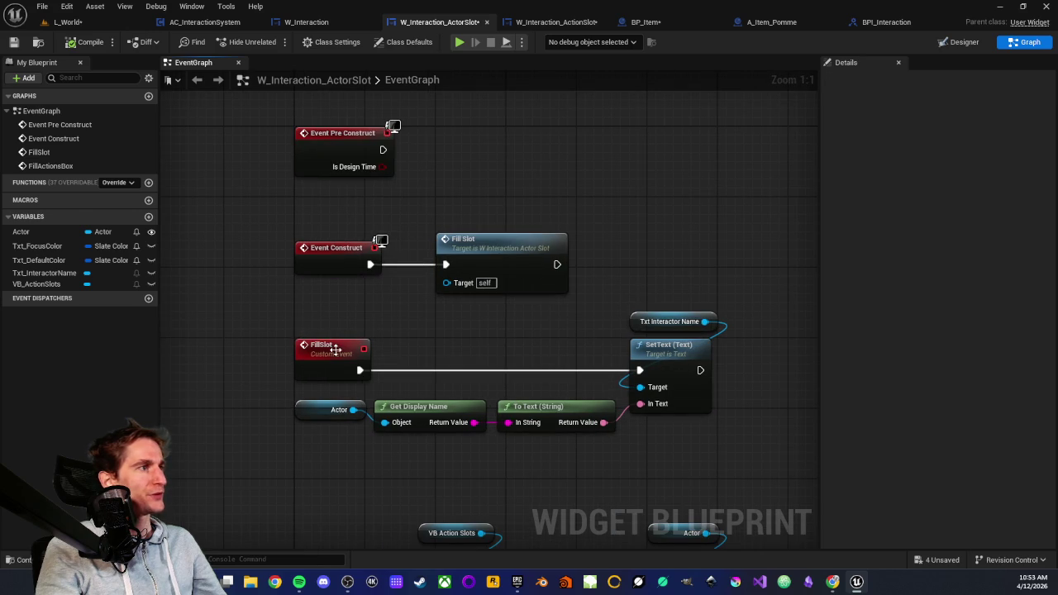
{"action": "mouse_move", "coordinate": [375, 335]}
{"action": "left_mouse_down"}
{"action": "mouse_move", "coordinate": [431, 275]}
{"action": "mouse_move", "coordinate": [457, 174]}
{"action": "mouse_move", "coordinate": [450, 210]}
{"action": "left_mouse_up"}
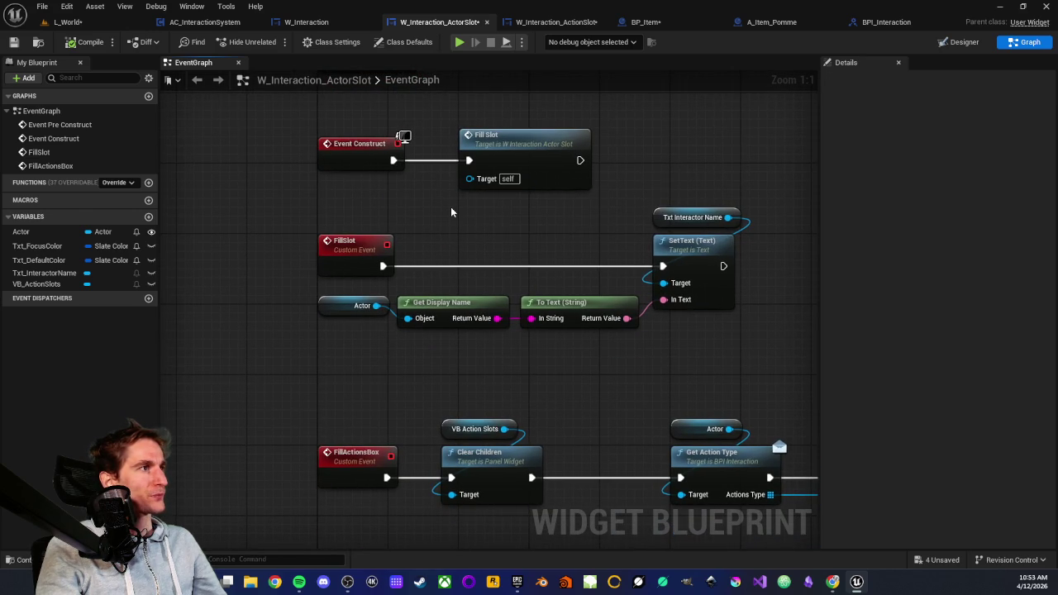
{"action": "mouse_move", "coordinate": [496, 112]}
{"action": "left_mouse_down"}
{"action": "mouse_move", "coordinate": [527, 209]}
{"action": "mouse_move", "coordinate": [551, 209]}
{"action": "left_mouse_up"}
{"action": "left_click", "coordinate": [442, 216]}
{"action": "left_click_drag", "start_coordinate": [437, 213], "coordinate": [433, 233]}
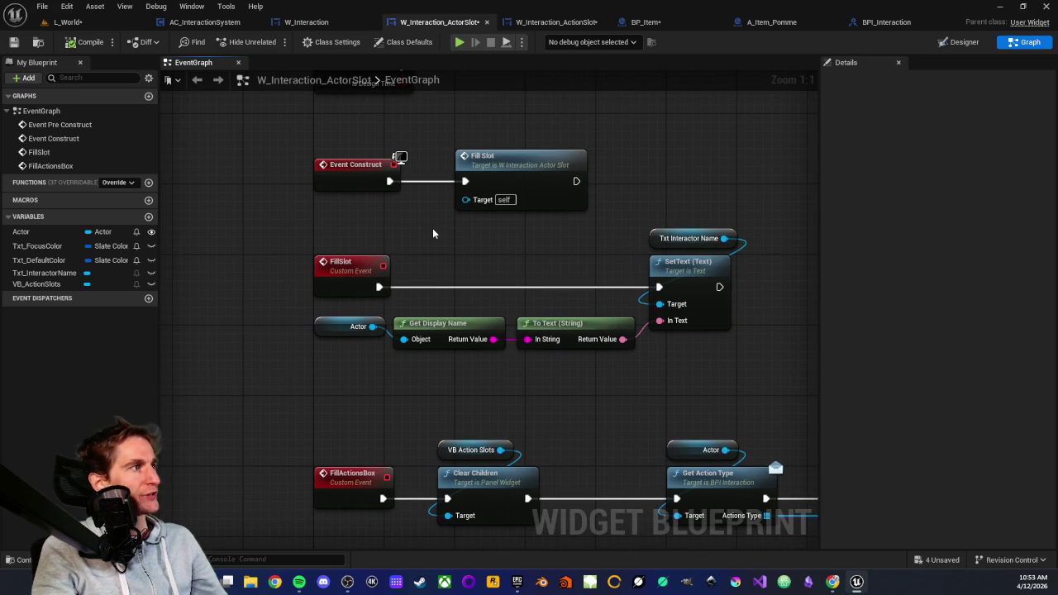
{"action": "mouse_move", "coordinate": [347, 265]}
{"action": "left_mouse_down"}
{"action": "mouse_move", "coordinate": [299, 285]}
{"action": "mouse_move", "coordinate": [283, 310]}
{"action": "left_mouse_up"}
{"action": "left_click_drag", "start_coordinate": [438, 165], "coordinate": [449, 251]}
{"action": "left_click", "coordinate": [471, 300]}
{"action": "mouse_move", "coordinate": [471, 300]}
{"action": "left_mouse_down"}
{"action": "mouse_move", "coordinate": [391, 307]}
{"action": "mouse_move", "coordinate": [449, 305]}
{"action": "mouse_move", "coordinate": [536, 237]}
{"action": "mouse_move", "coordinate": [520, 261]}
{"action": "mouse_move", "coordinate": [503, 205]}
{"action": "left_mouse_up"}
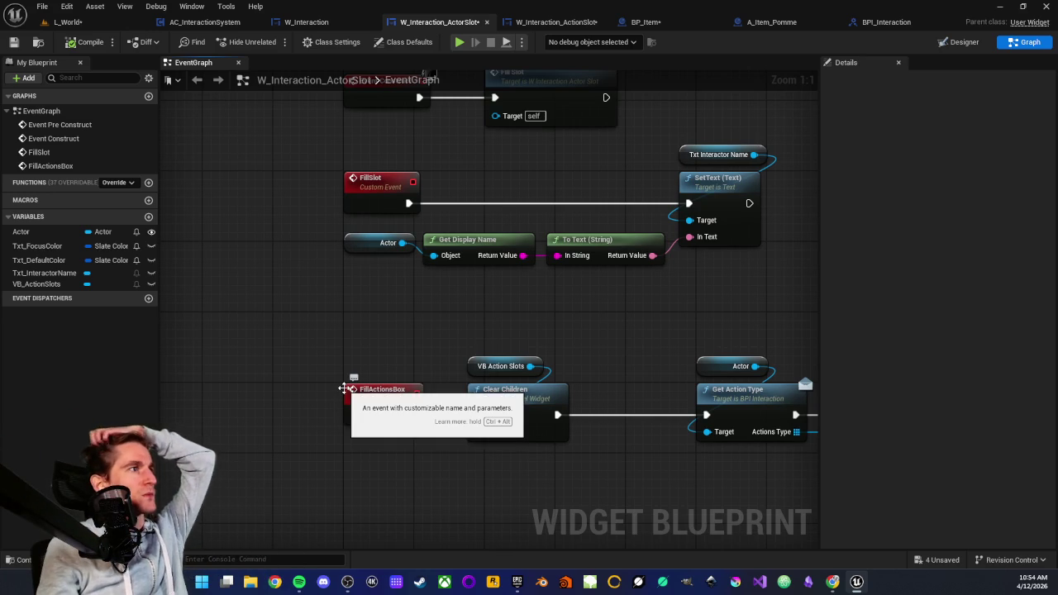
{"action": "left_click_drag", "start_coordinate": [413, 307], "coordinate": [385, 358]}
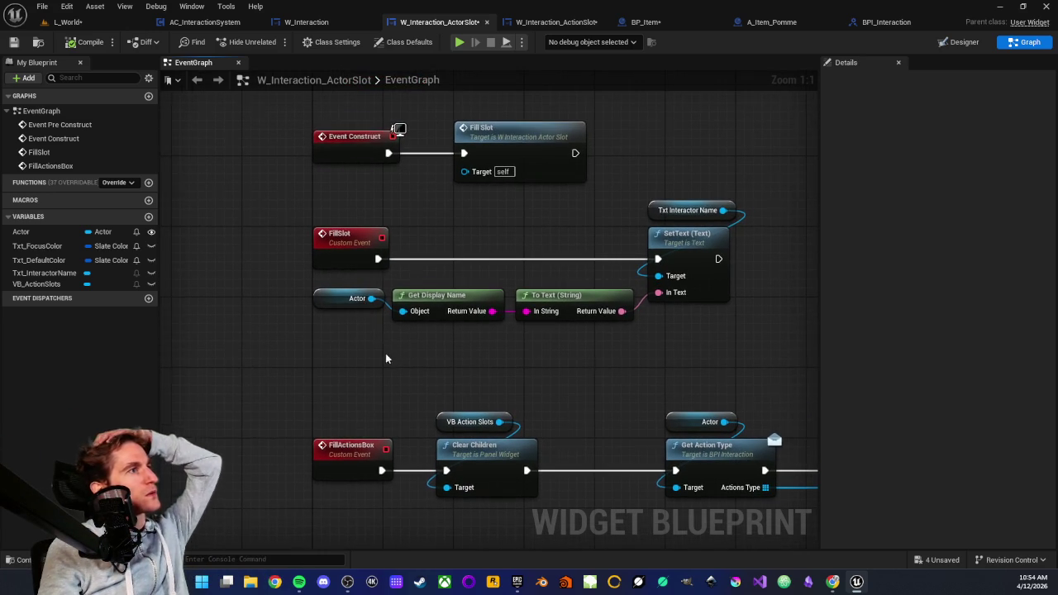
{"action": "scroll", "coordinate": [465, 207], "scroll_direction": "down", "scroll_amount": 3}
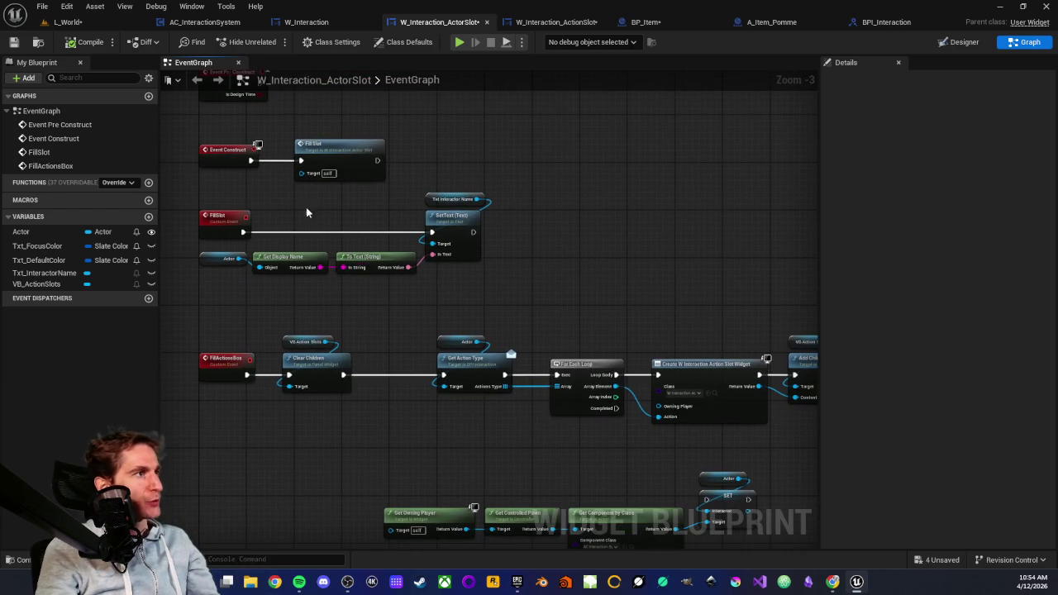
{"action": "left_click", "coordinate": [300, 160], "text": "alt"}
Step: Move Fill Slot down beside the action loop and shift the Get Owning Player–SET group lower
{"action": "mouse_move", "coordinate": [323, 154]}
{"action": "left_mouse_down"}
{"action": "mouse_move", "coordinate": [398, 268]}
{"action": "mouse_move", "coordinate": [667, 451]}
{"action": "left_mouse_up"}
{"action": "left_click_drag", "start_coordinate": [280, 317], "coordinate": [673, 392]}
{"action": "left_click", "coordinate": [613, 314]}
{"action": "left_click_drag", "start_coordinate": [301, 295], "coordinate": [717, 414]}
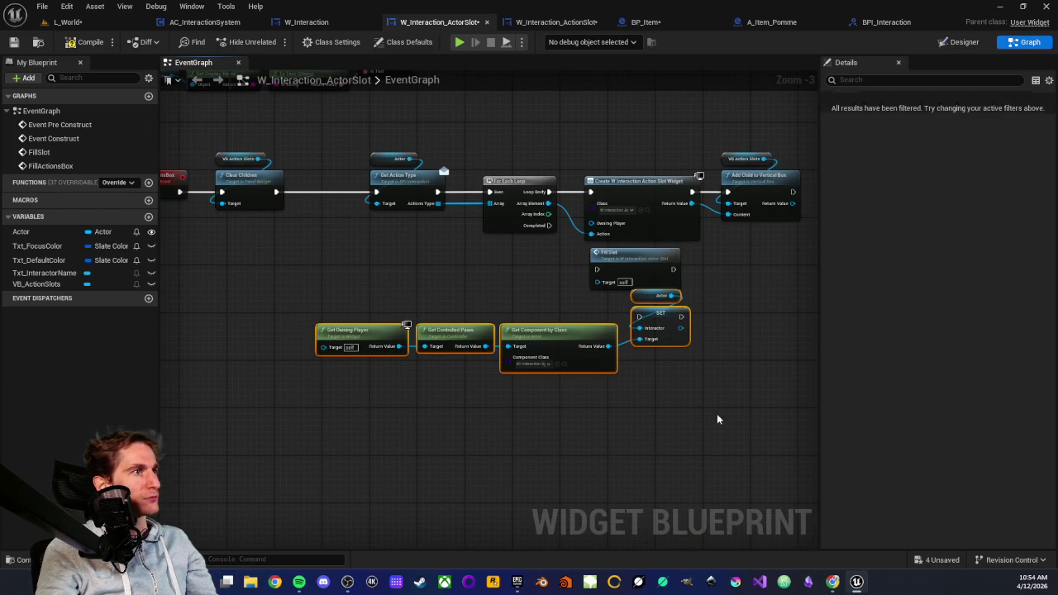
{"action": "left_click_drag", "start_coordinate": [648, 302], "coordinate": [642, 403]}
{"action": "left_click", "coordinate": [508, 283]}
Step: Place Fill Slot under Create Widget and wire the For Each Loop's Completed pin to it
{"action": "scroll", "coordinate": [507, 284], "scroll_direction": "up", "scroll_amount": 3}
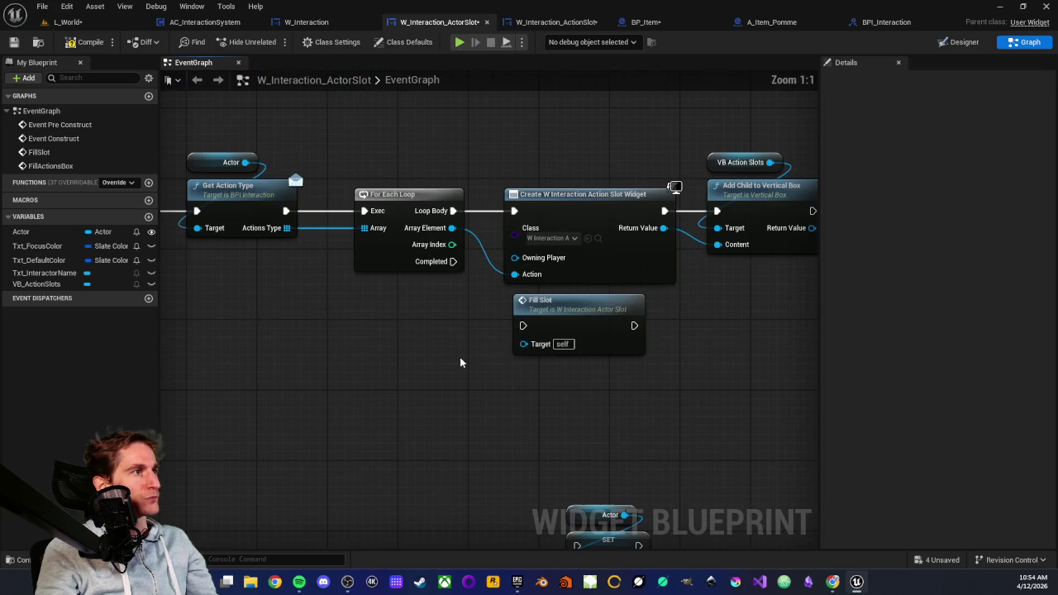
{"action": "left_click_drag", "start_coordinate": [537, 302], "coordinate": [526, 319]}
{"action": "left_click_drag", "start_coordinate": [453, 261], "coordinate": [514, 343]}
{"action": "mouse_move", "coordinate": [418, 357]}
{"action": "left_mouse_down"}
{"action": "mouse_move", "coordinate": [460, 389]}
{"action": "mouse_move", "coordinate": [340, 356]}
{"action": "mouse_move", "coordinate": [395, 239]}
{"action": "left_mouse_up"}
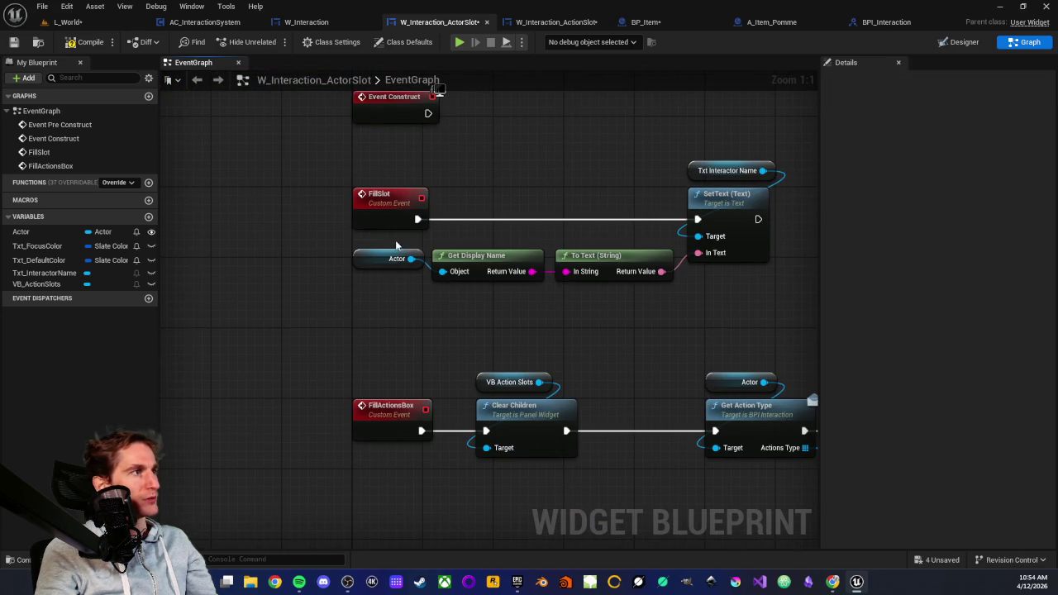
{"action": "left_click", "coordinate": [385, 199]}
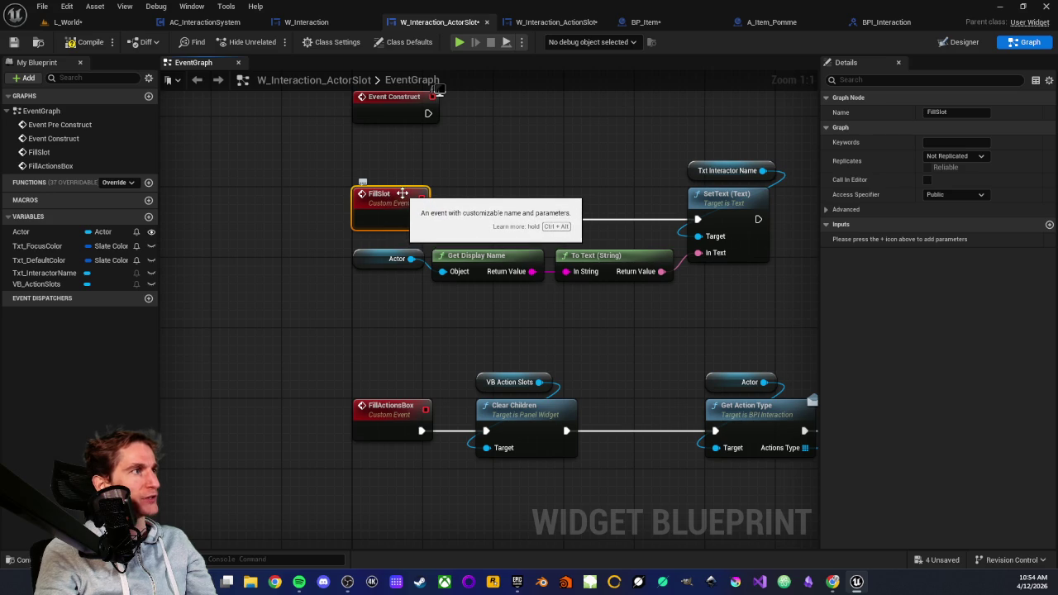
{"action": "left_click_drag", "start_coordinate": [496, 179], "coordinate": [412, 237]}
{"action": "left_click", "coordinate": [413, 234]}
{"action": "scroll", "coordinate": [413, 234], "scroll_direction": "down", "scroll_amount": 2}
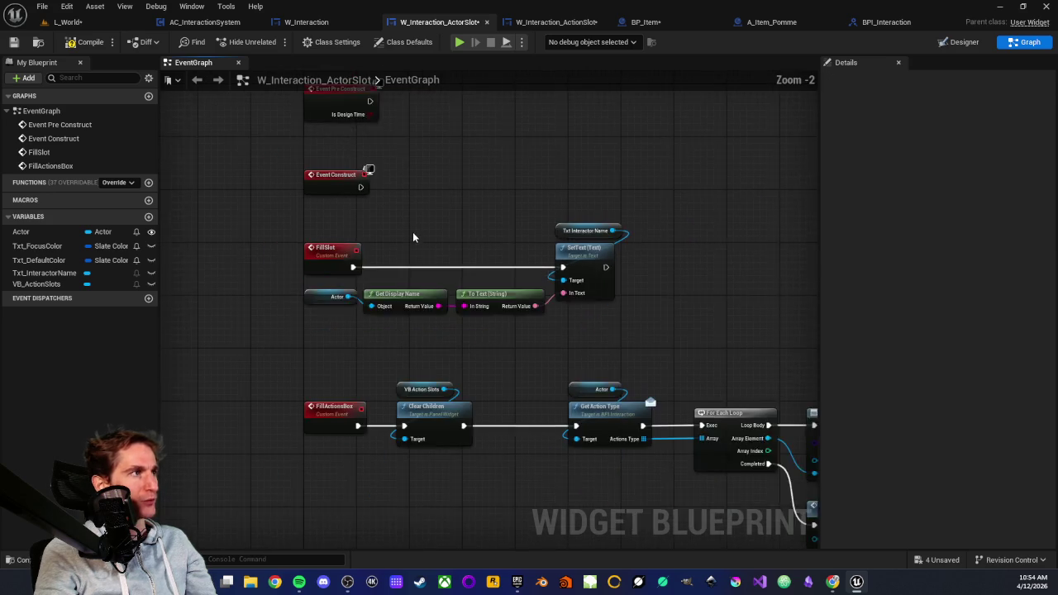
{"action": "scroll", "coordinate": [360, 253], "scroll_direction": "up", "scroll_amount": 1}
Step: Add a Fill Actions Box call after Event Construct, found via 'Fill act', aligned beside it
{"action": "left_click_drag", "start_coordinate": [334, 233], "coordinate": [400, 232]}
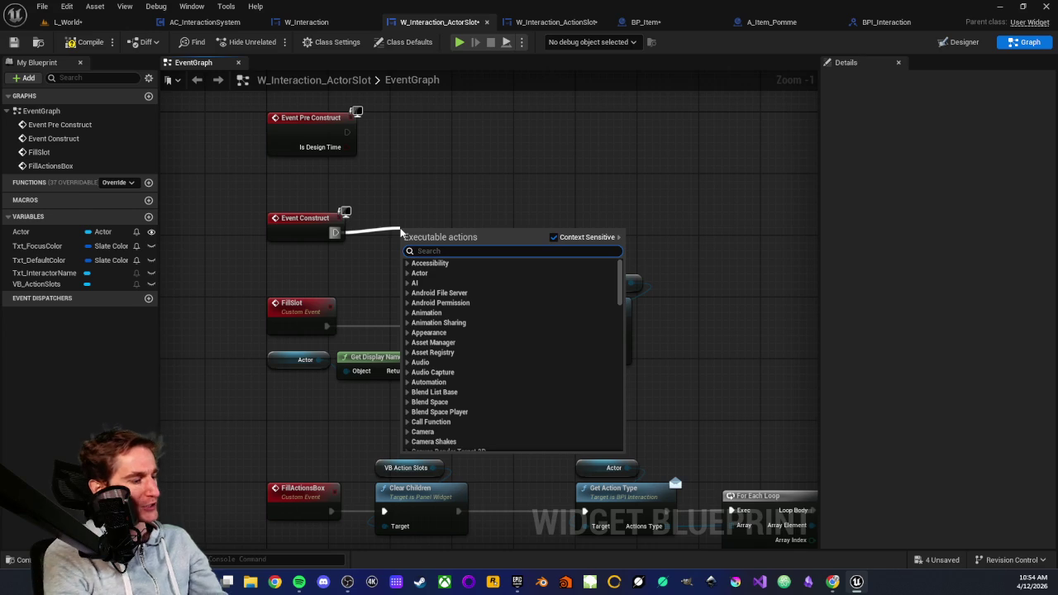
{"action": "type", "text": "Fill act"}
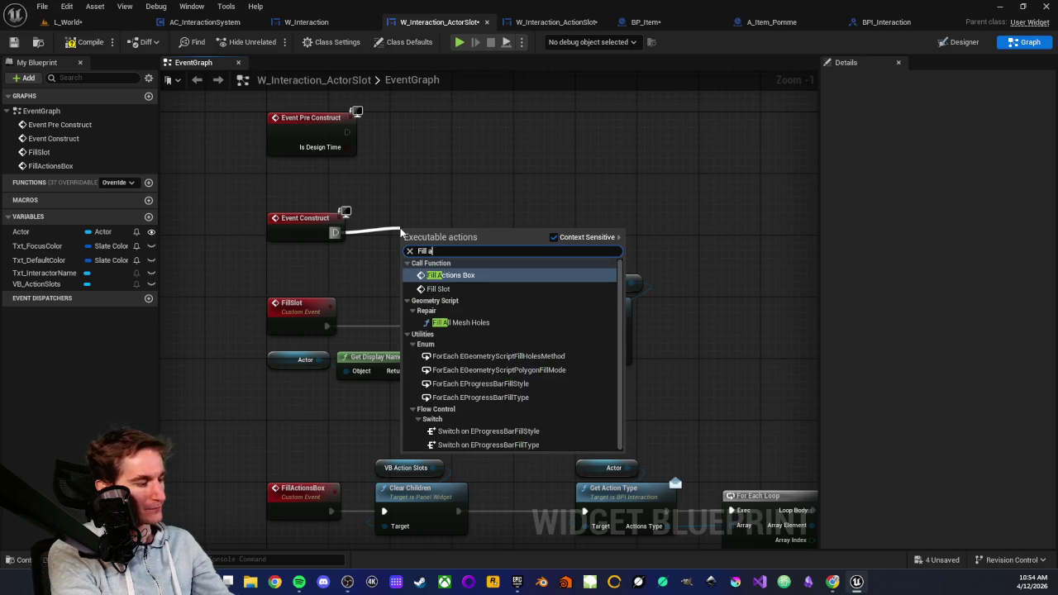
{"action": "left_click", "coordinate": [452, 276]}
{"action": "left_click_drag", "start_coordinate": [452, 279], "coordinate": [444, 256]}
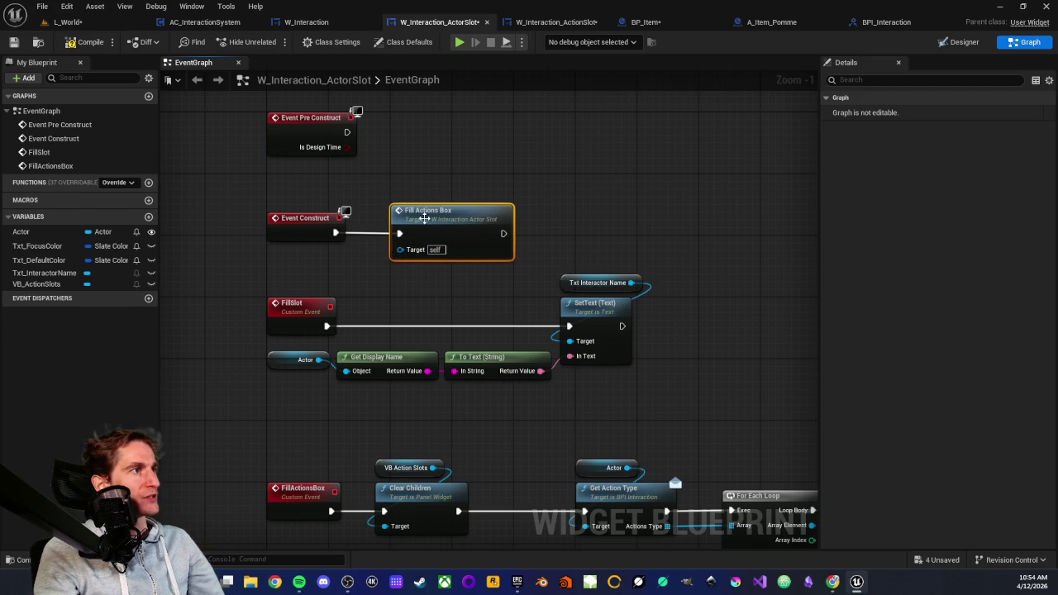
{"action": "left_click", "coordinate": [416, 186]}
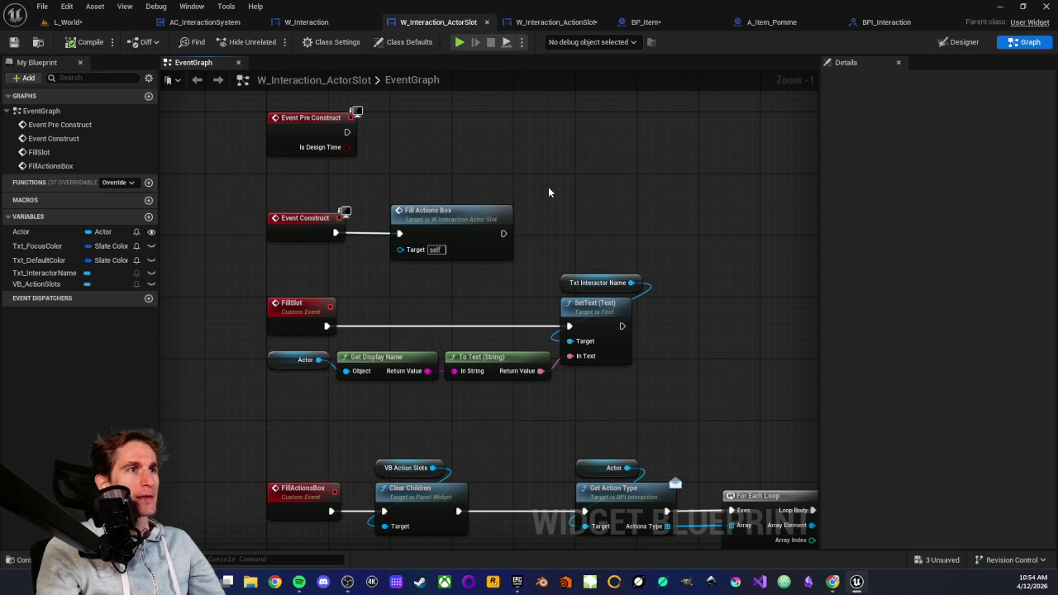
Step: Review the ActorSlot graph's Create Widget, Add Child, Get Action Type and SetText nodes
{"action": "scroll", "coordinate": [552, 194], "scroll_direction": "down", "scroll_amount": 1}
{"action": "left_click_drag", "start_coordinate": [552, 193], "coordinate": [248, 107]}
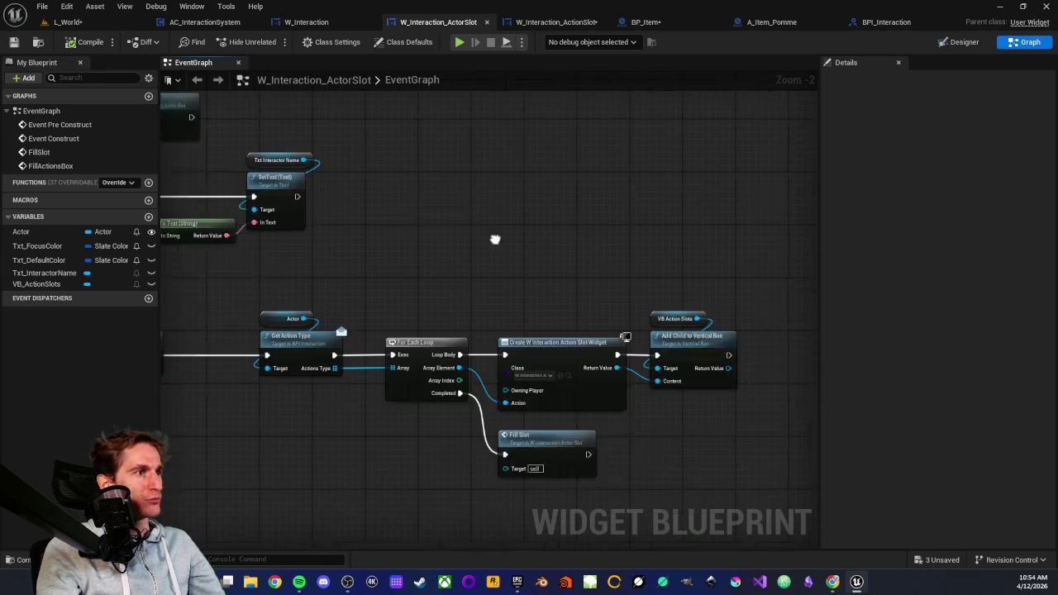
{"action": "scroll", "coordinate": [509, 290], "scroll_direction": "up", "scroll_amount": 1}
{"action": "mouse_move", "coordinate": [414, 258]}
{"action": "left_mouse_down"}
{"action": "mouse_move", "coordinate": [586, 234]}
{"action": "mouse_move", "coordinate": [543, 267]}
{"action": "left_mouse_up"}
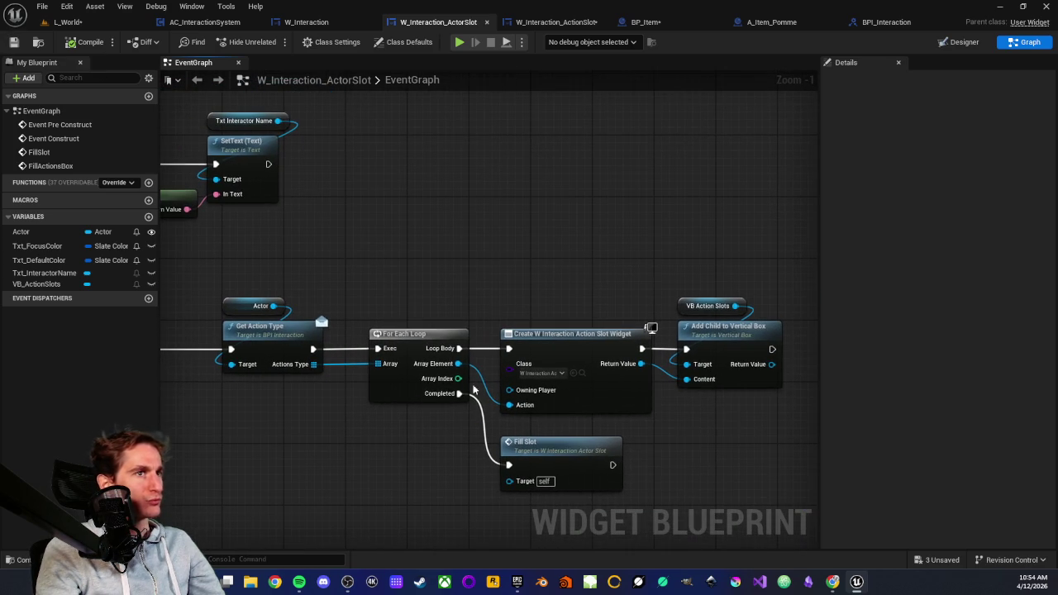
{"action": "left_click_drag", "start_coordinate": [475, 265], "coordinate": [553, 319]}
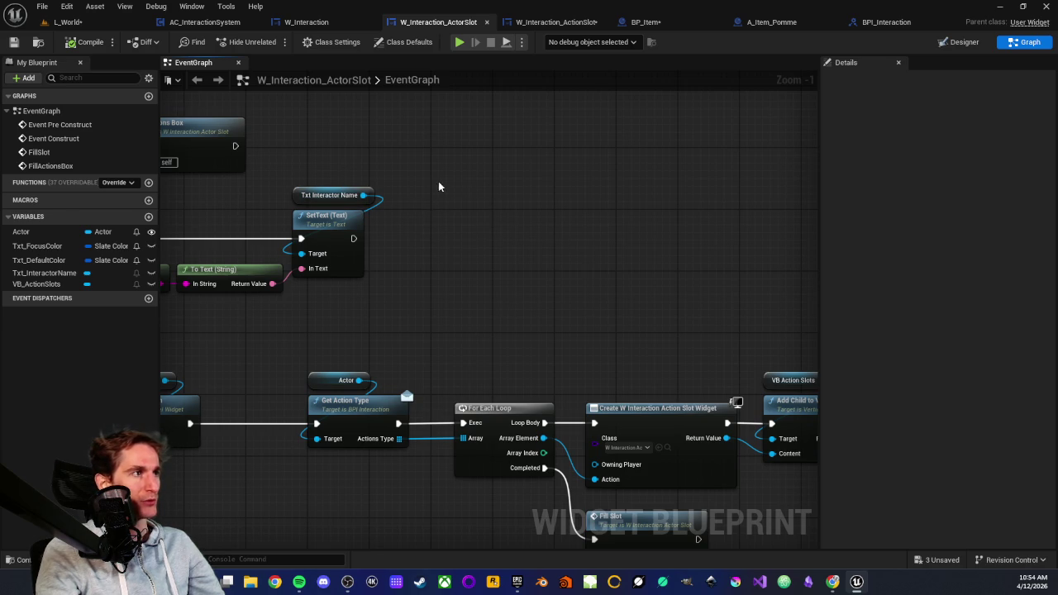
{"action": "left_click_drag", "start_coordinate": [502, 254], "coordinate": [401, 240]}
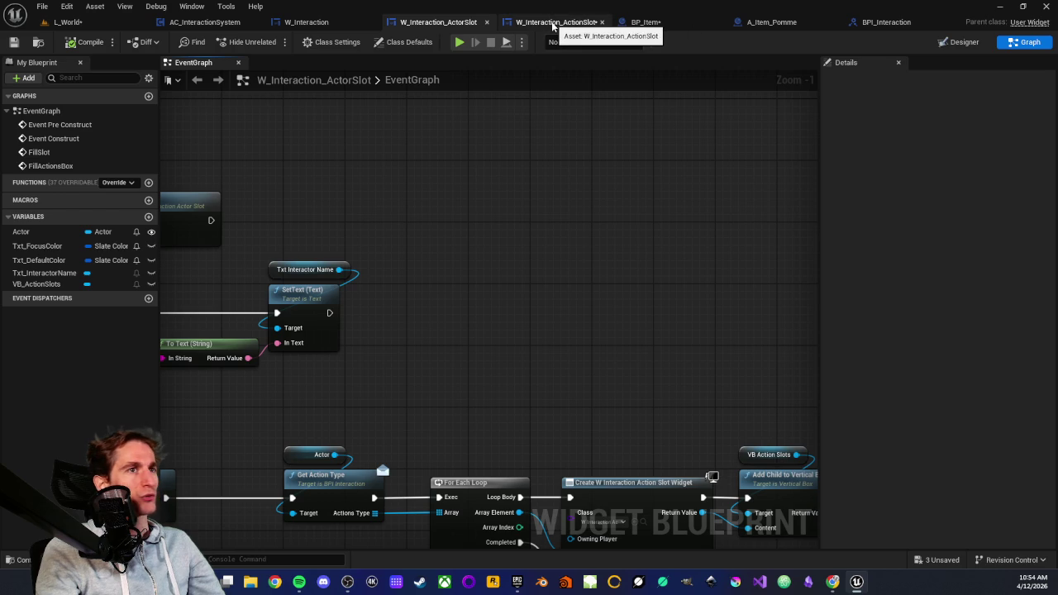
{"action": "scroll", "coordinate": [524, 233], "scroll_direction": "down", "scroll_amount": 3}
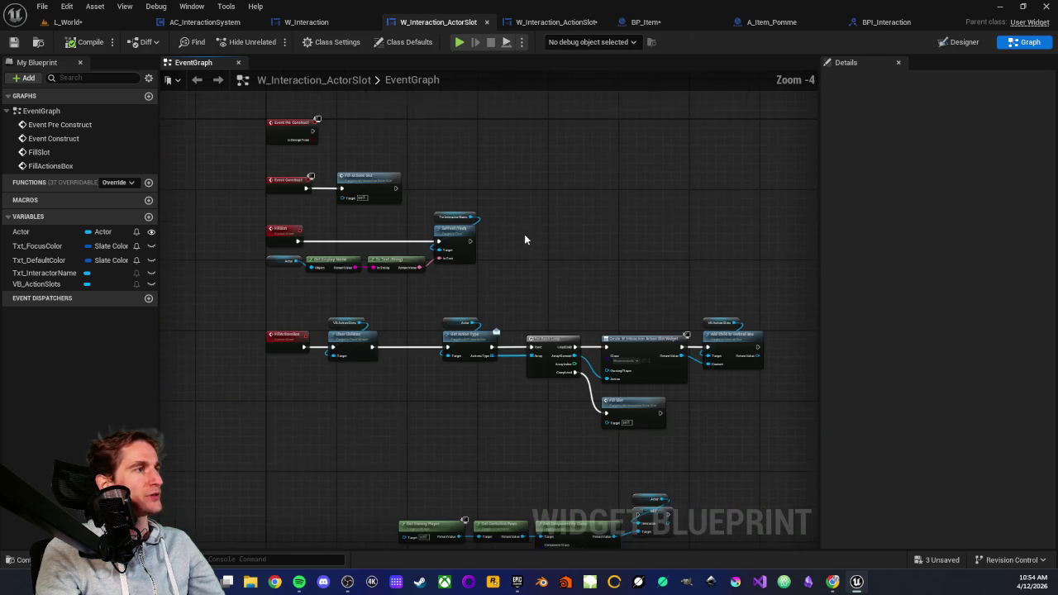
{"action": "scroll", "coordinate": [498, 258], "scroll_direction": "up", "scroll_amount": 2}
Step: Switch through the L_World tab to the AC_InteractionSystem blueprint's event graph
{"action": "scroll", "coordinate": [504, 272], "scroll_direction": "down", "scroll_amount": 1}
{"action": "mouse_move", "coordinate": [575, 311]}
{"action": "left_mouse_down"}
{"action": "mouse_move", "coordinate": [453, 201]}
{"action": "mouse_move", "coordinate": [467, 201]}
{"action": "mouse_move", "coordinate": [478, 312]}
{"action": "left_mouse_up"}
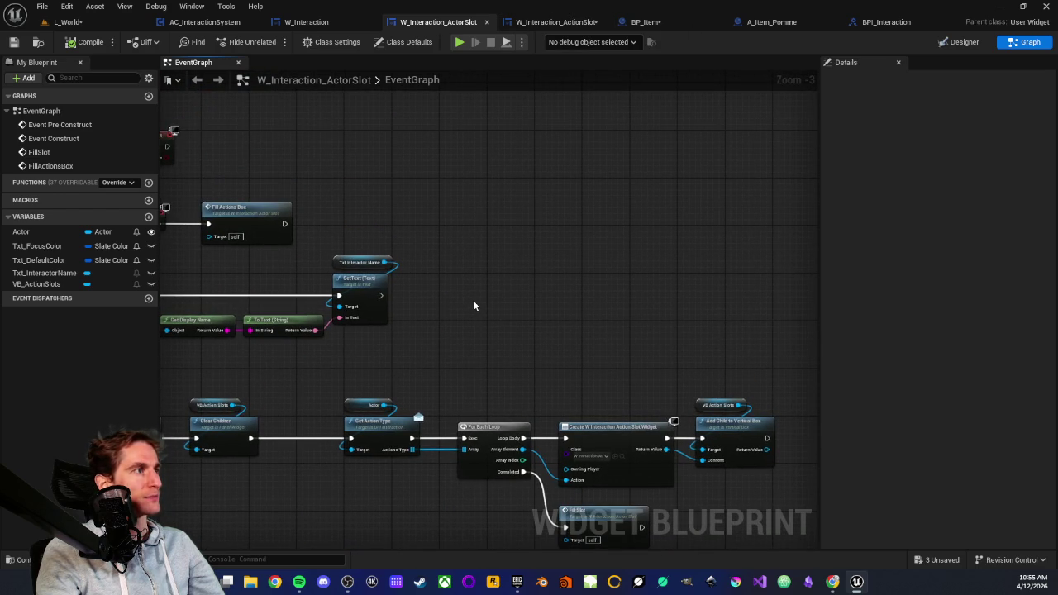
{"action": "left_click_drag", "start_coordinate": [459, 125], "coordinate": [430, 170]}
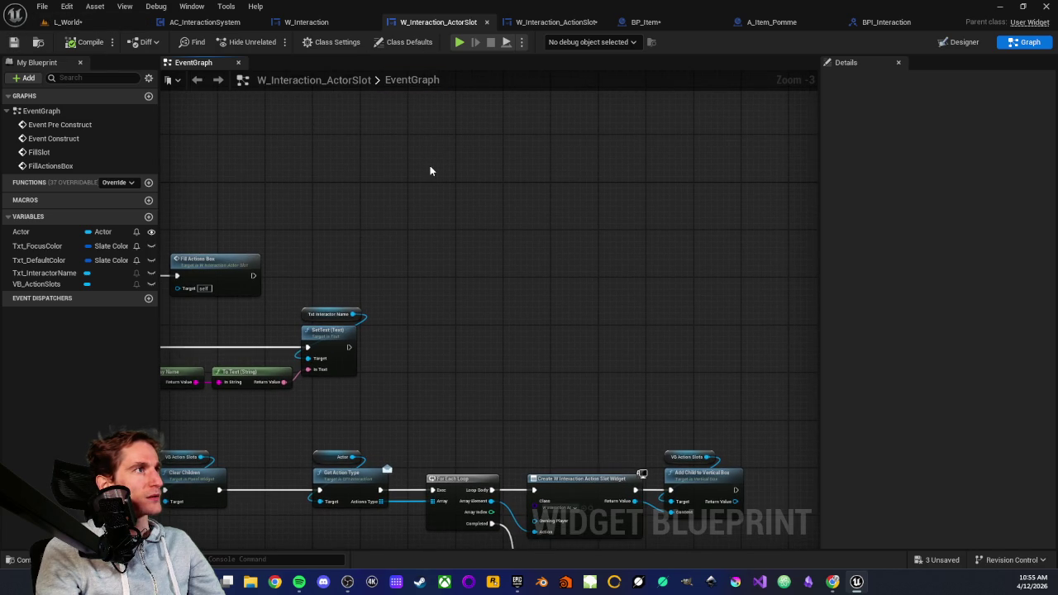
{"action": "left_click", "coordinate": [106, 23]}
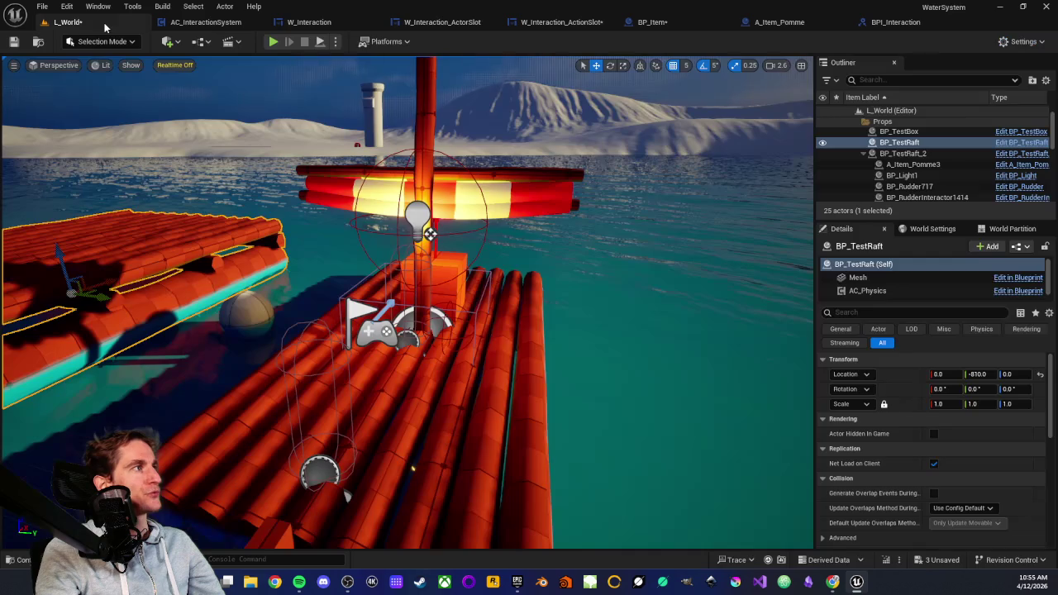
{"action": "left_click", "coordinate": [232, 25]}
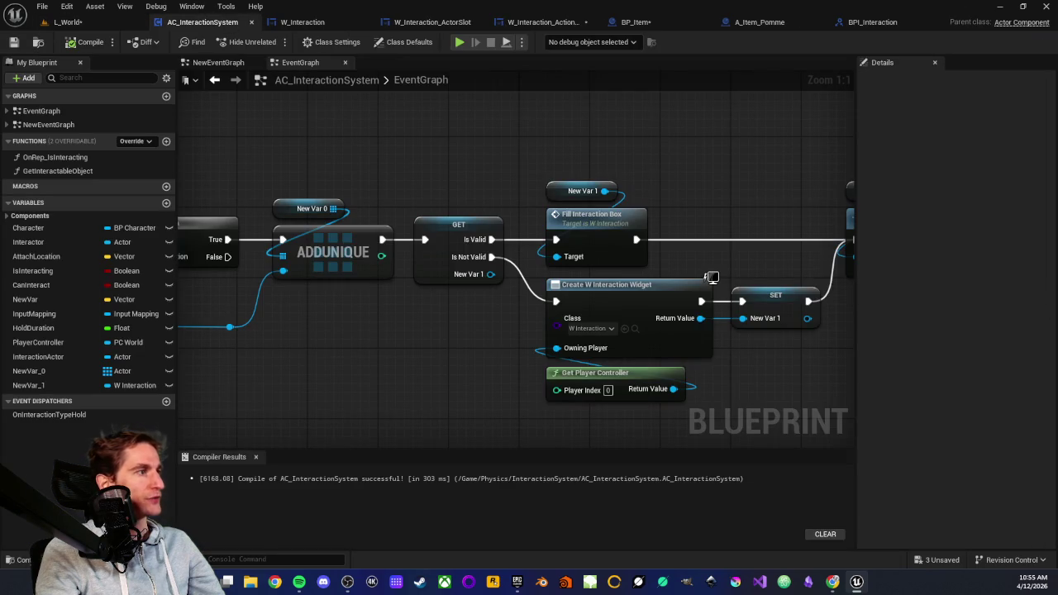
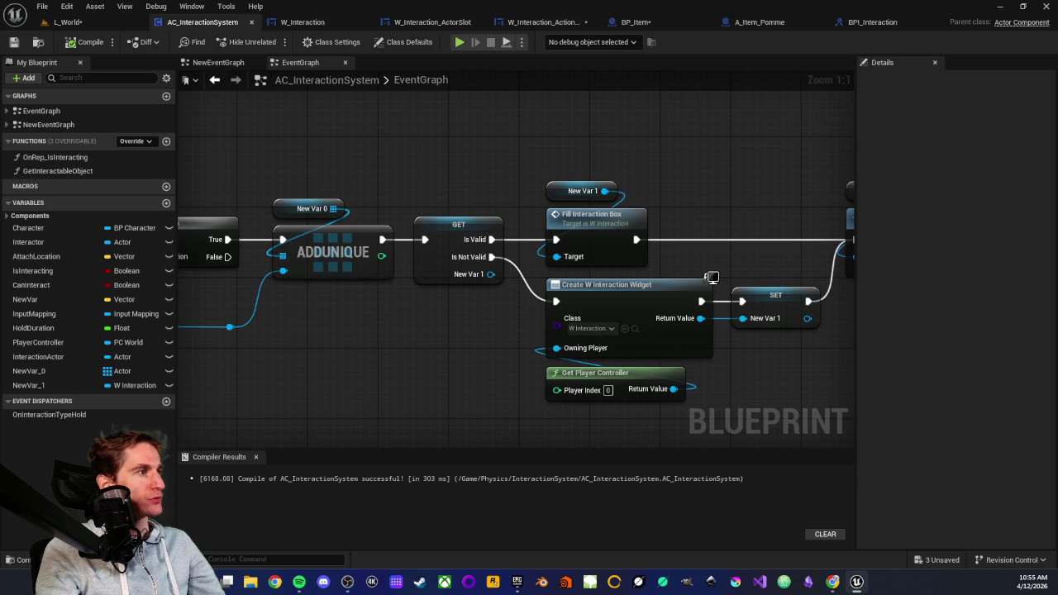
Step: Open the BP_Interactor blueprint from the InteractionSystem folder in the Content Drawer
{"action": "key", "text": "ctrl+space"}
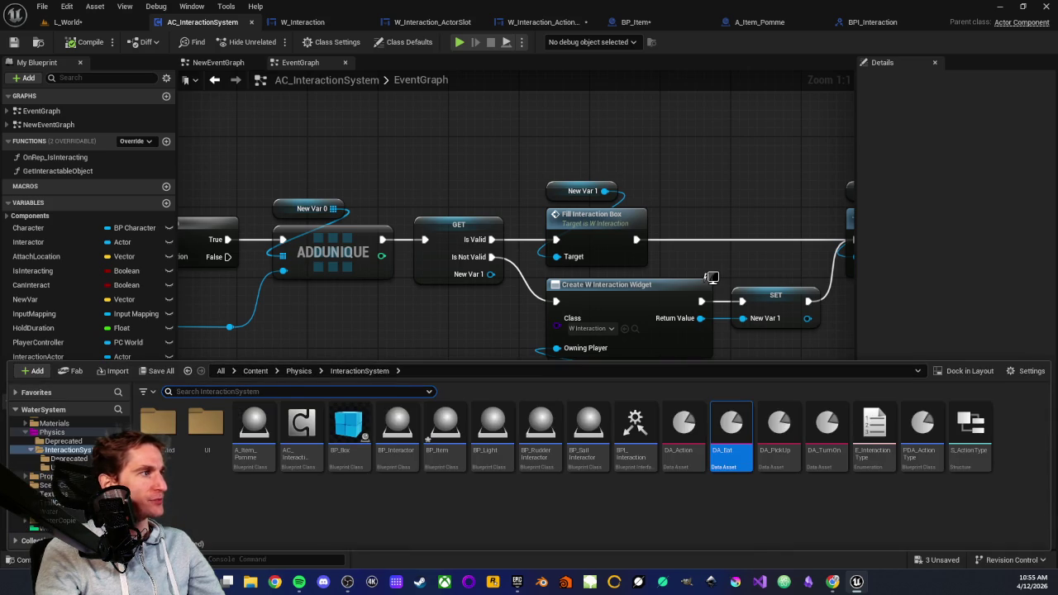
{"action": "scroll", "coordinate": [62, 490], "scroll_direction": "up", "scroll_amount": 2}
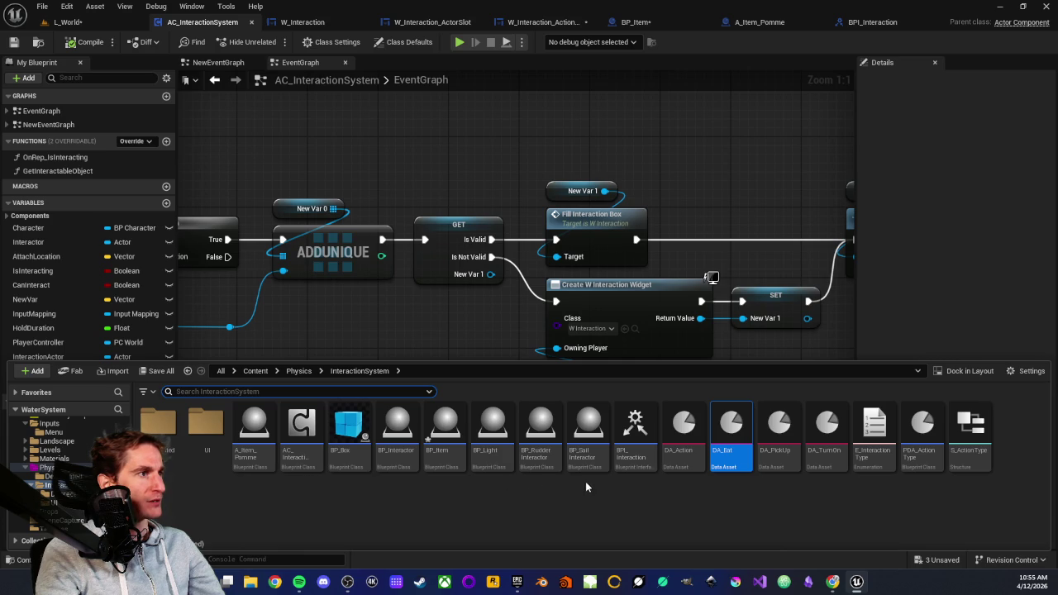
{"action": "double_click", "coordinate": [395, 438]}
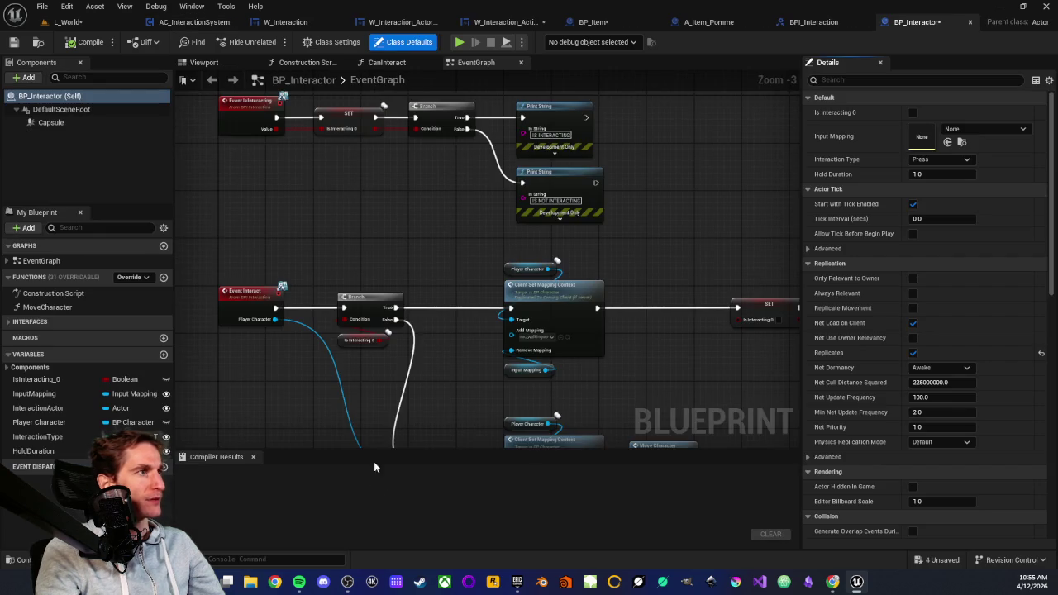
{"action": "left_click_drag", "start_coordinate": [399, 212], "coordinate": [443, 306]}
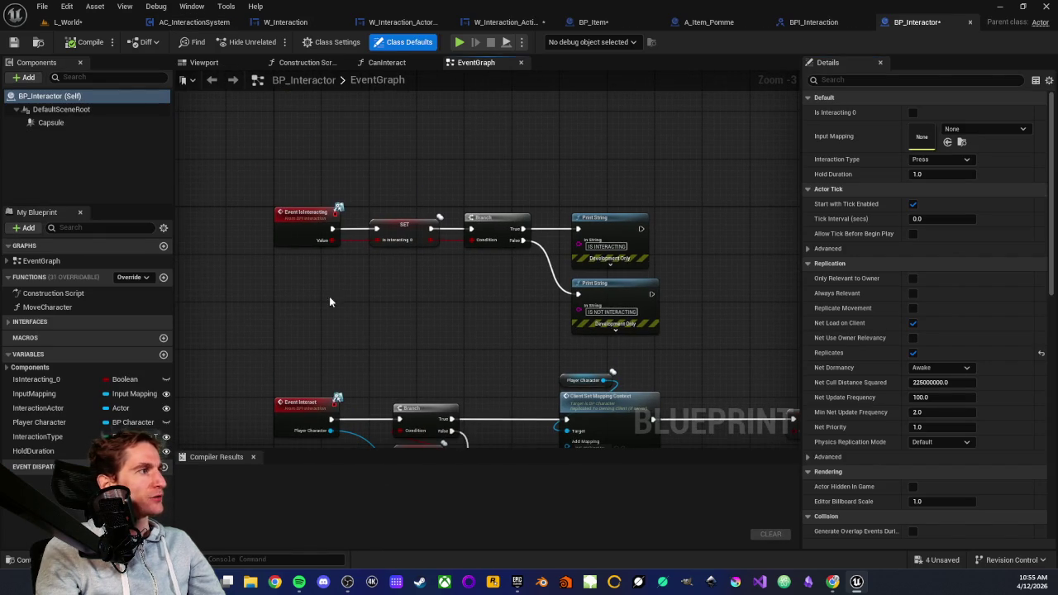
Step: Add a variable named ActionType with type PDA Action Type
{"action": "left_click", "coordinate": [164, 355]}
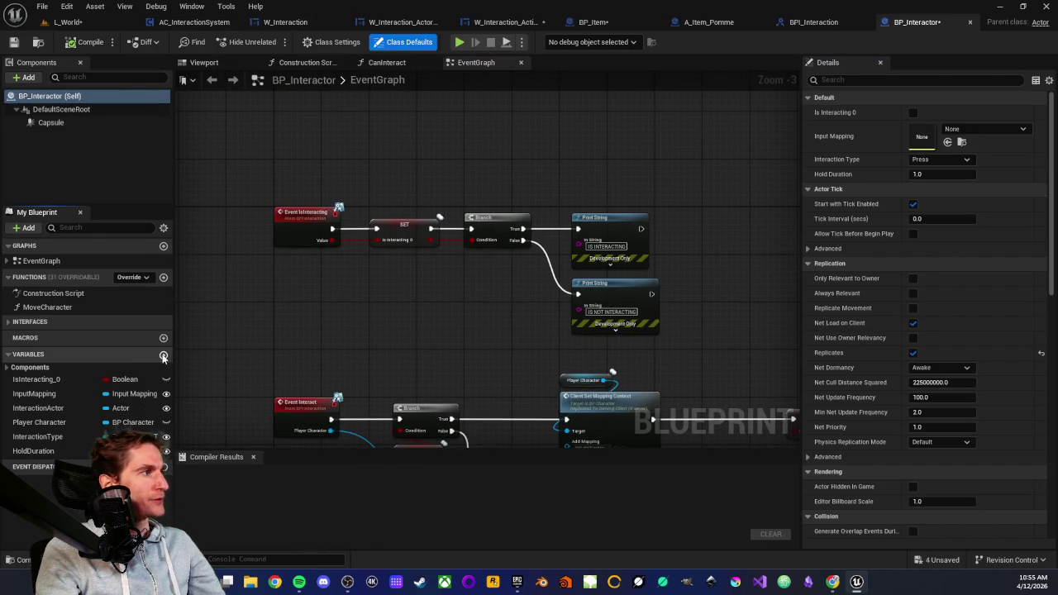
{"action": "type", "text": "ActionT"}
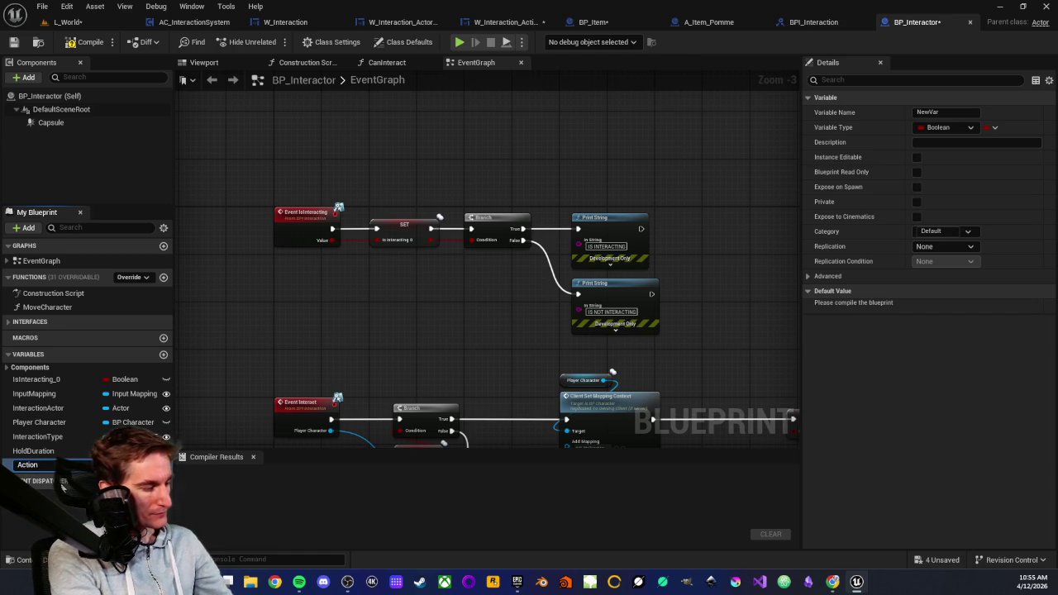
{"action": "type", "text": "ype"}
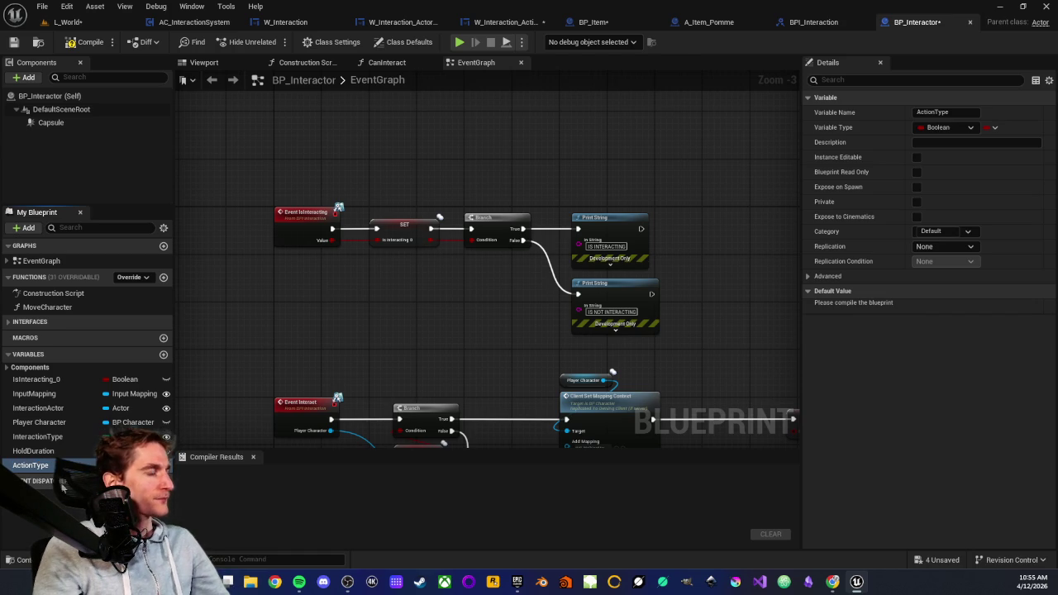
{"action": "left_click", "coordinate": [140, 465]}
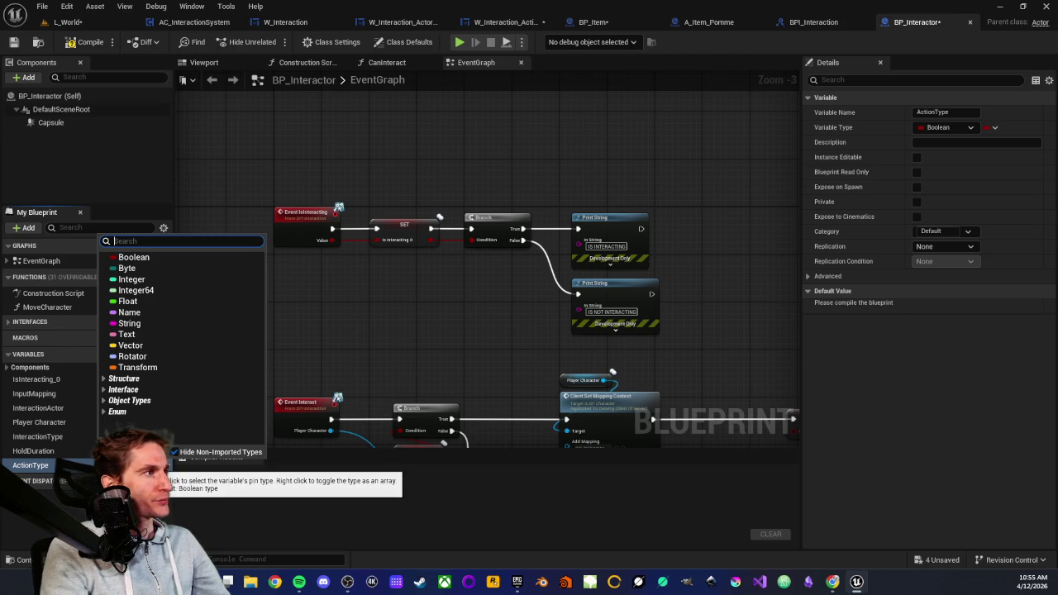
{"action": "type", "text": "pd"}
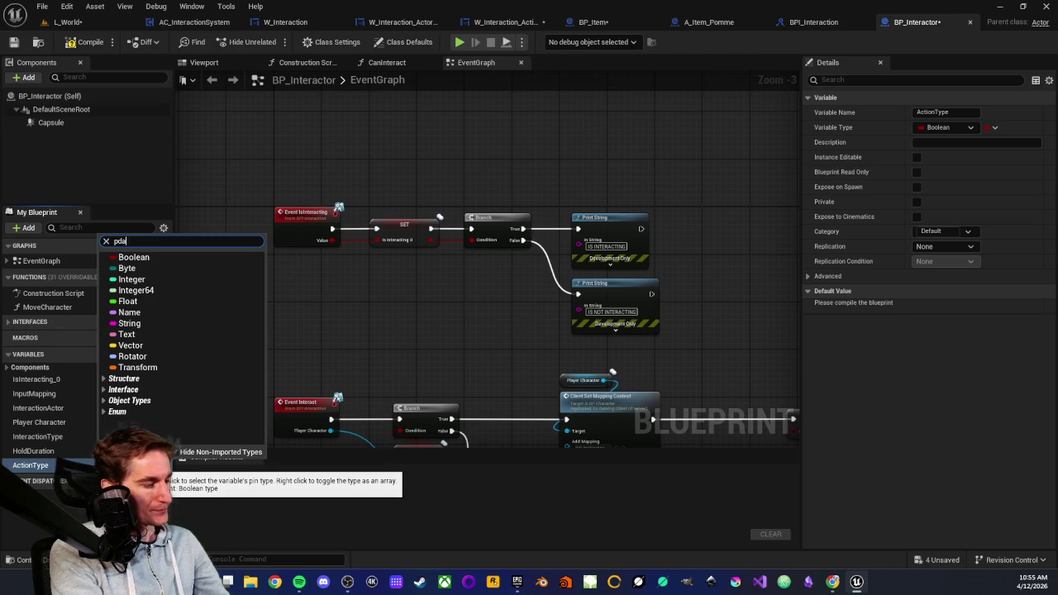
{"action": "type", "text": " a"}
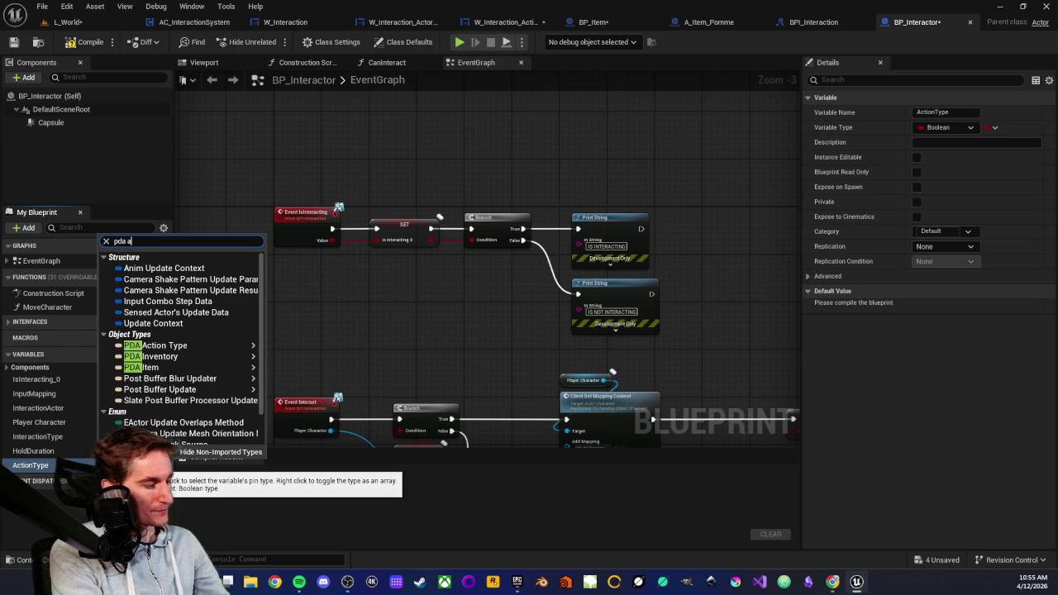
{"action": "type", "text": "ction type"}
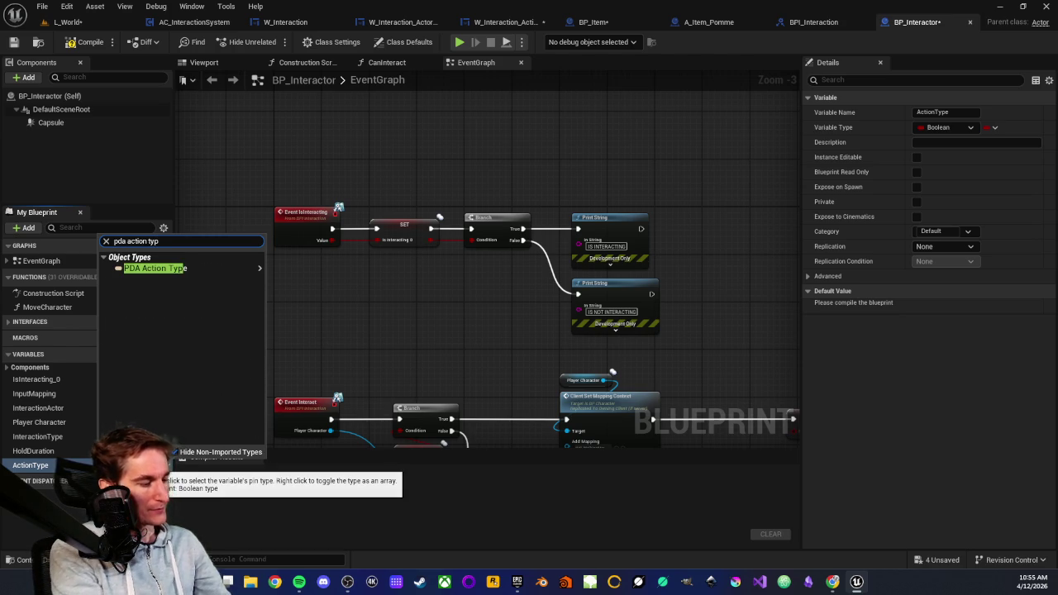
{"action": "key", "text": "Return"}
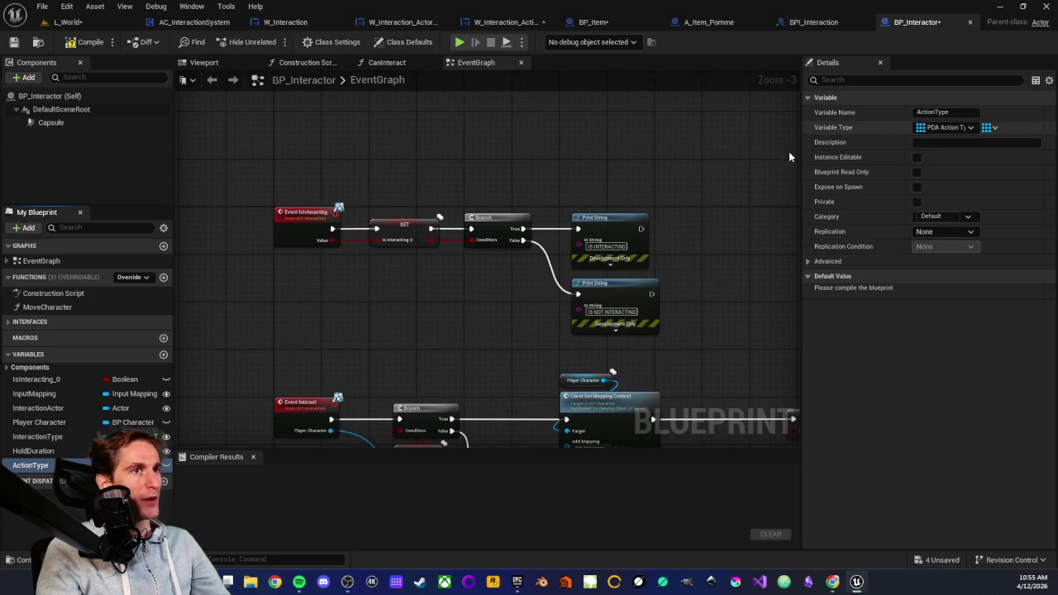
{"action": "scroll", "coordinate": [373, 323], "scroll_direction": "down", "scroll_amount": 1}
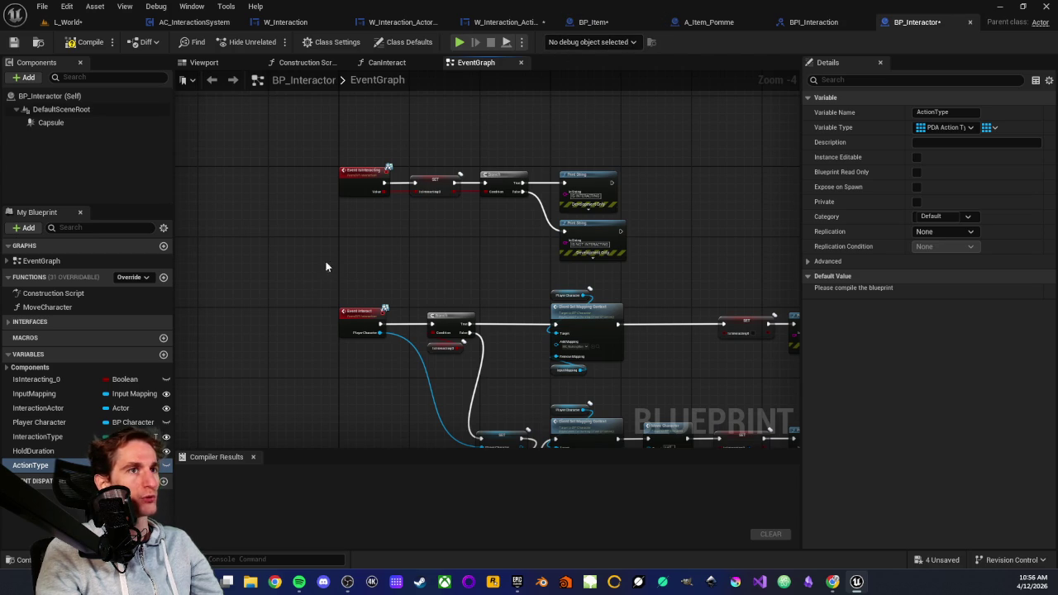
{"action": "left_click_drag", "start_coordinate": [312, 143], "coordinate": [578, 263]}
{"action": "left_click", "coordinate": [383, 299]}
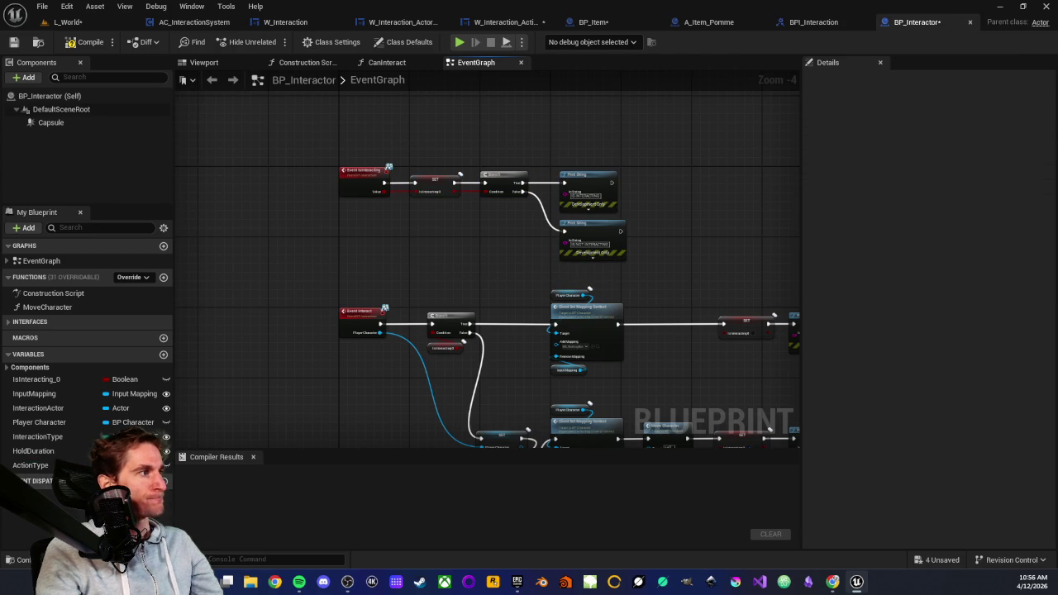
{"action": "left_click", "coordinate": [29, 466]}
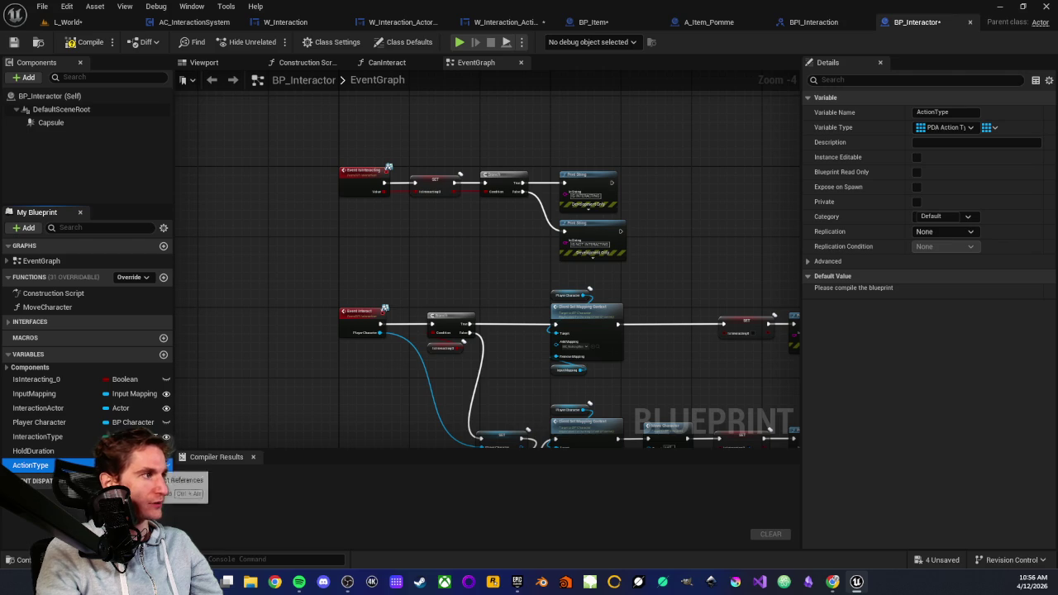
Step: Add a SelectedActionType variable to BP_Interactor as a single value, not an array
{"action": "left_click", "coordinate": [163, 355]}
{"action": "type", "text": "SelectedAc"}
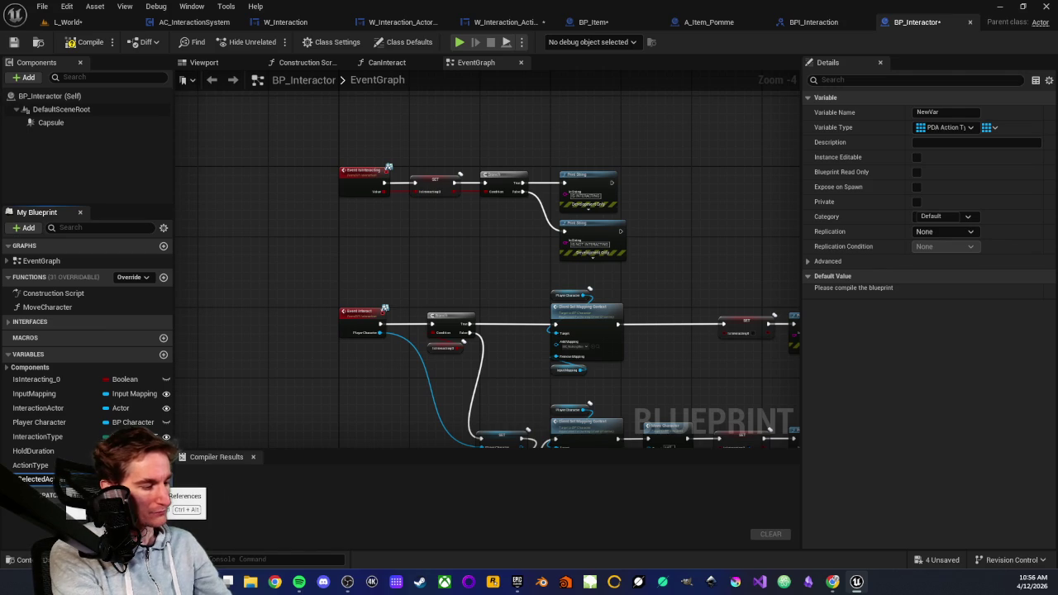
{"action": "key", "text": "Return"}
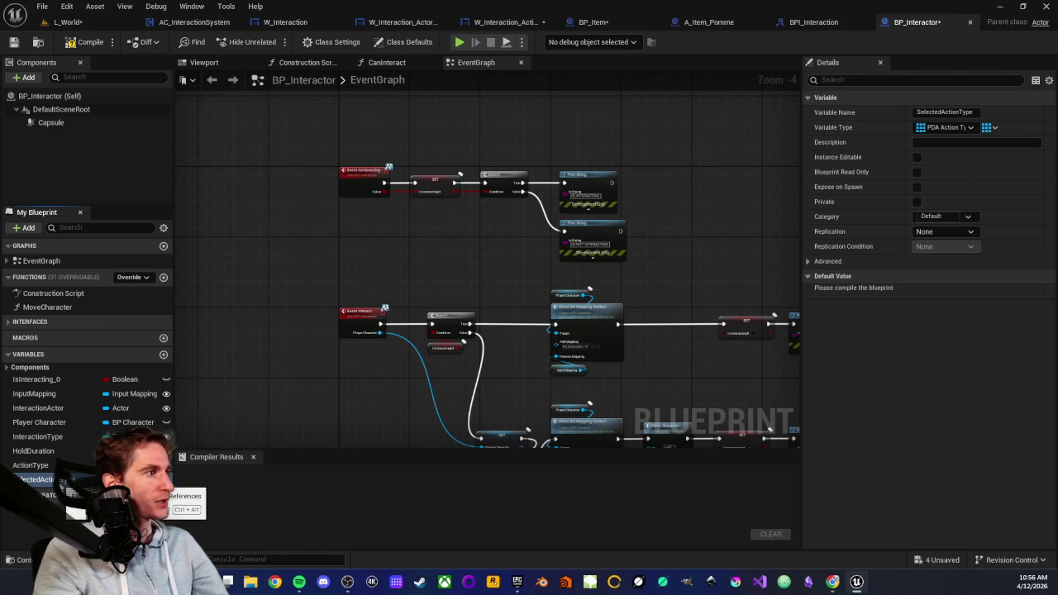
{"action": "left_click", "coordinate": [994, 128]}
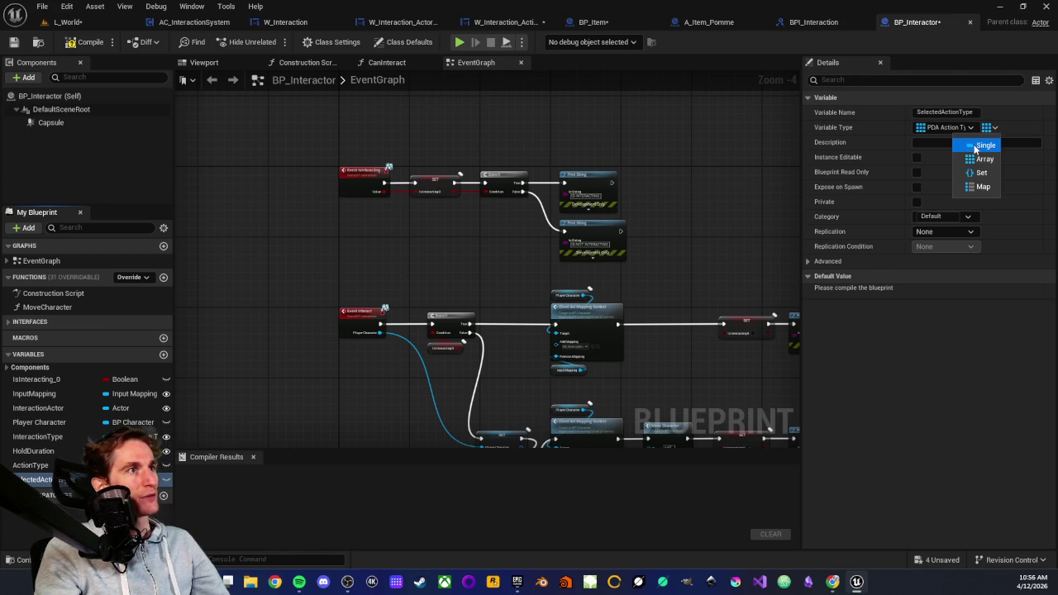
{"action": "left_click", "coordinate": [975, 143]}
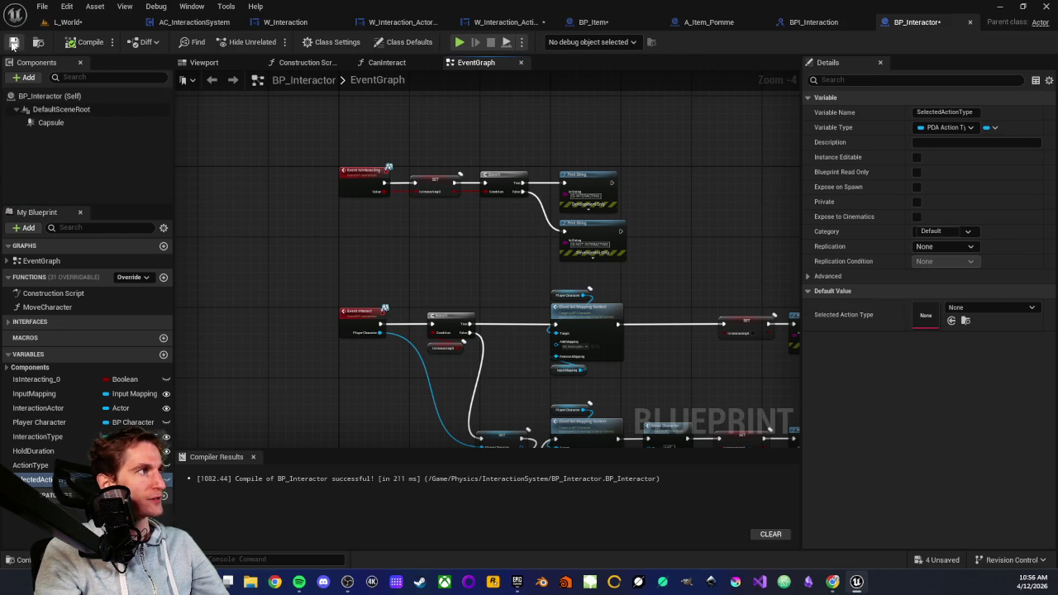
{"action": "left_click_drag", "start_coordinate": [261, 413], "coordinate": [276, 323]}
Step: Give the ActionType array a default element [0] of DA_Action, then save BP_Interactor
{"action": "left_click", "coordinate": [31, 466]}
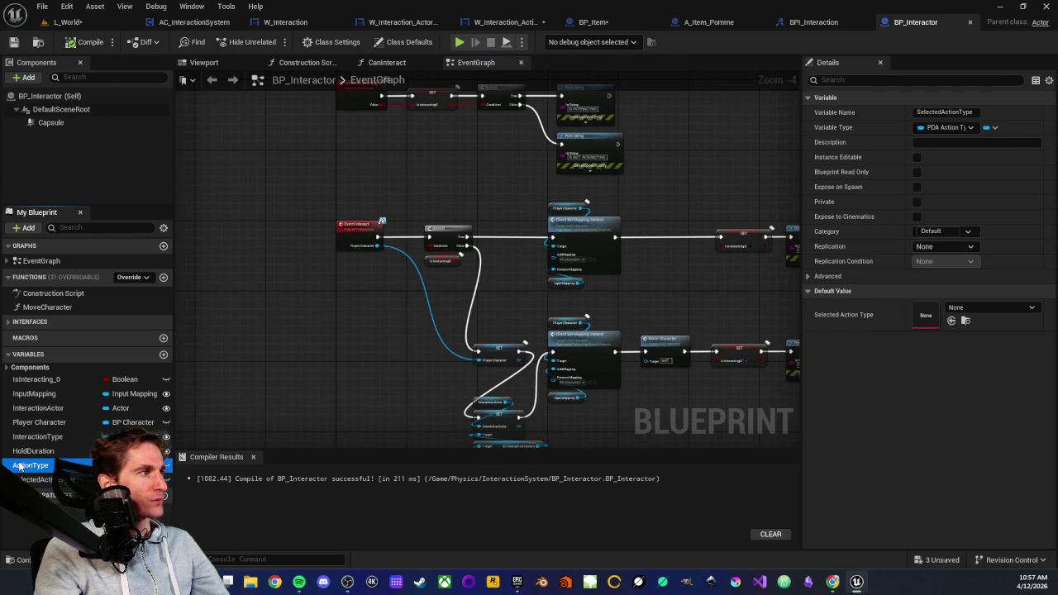
{"action": "left_click", "coordinate": [985, 291]}
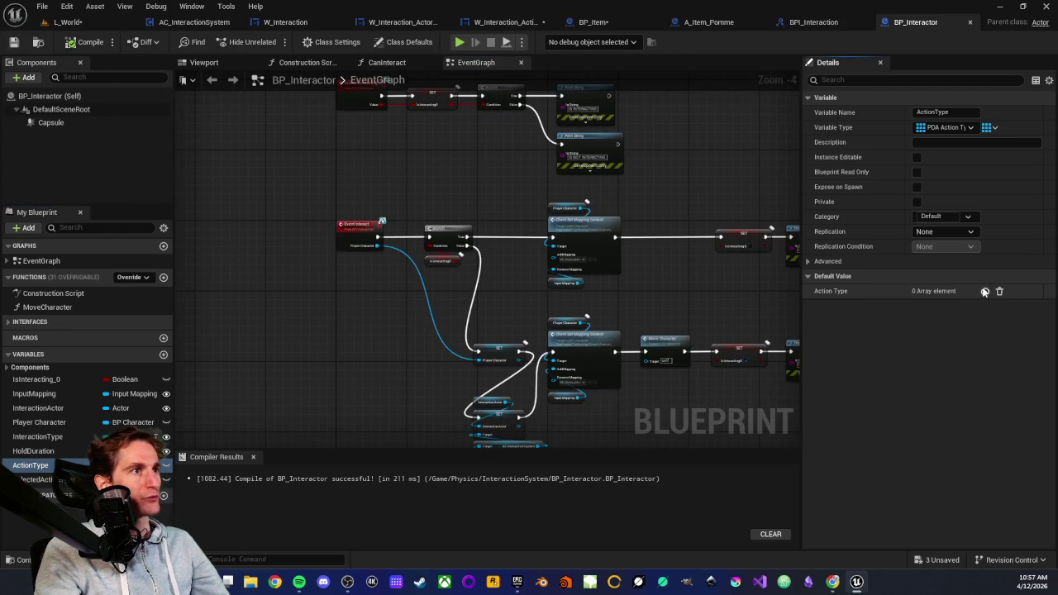
{"action": "left_click", "coordinate": [984, 291]}
{"action": "left_click", "coordinate": [967, 307]}
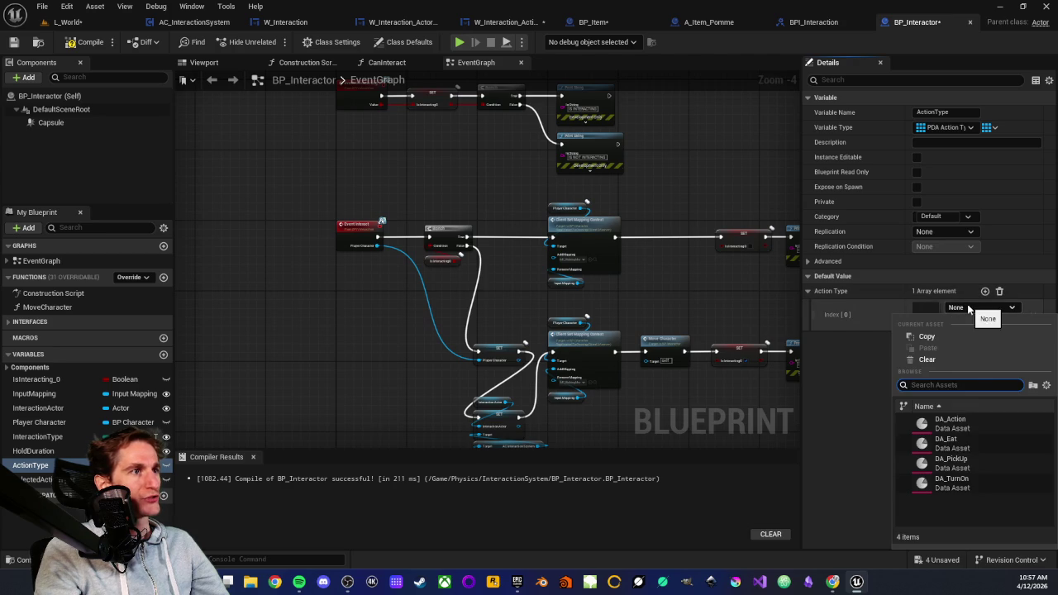
{"action": "left_click", "coordinate": [950, 423]}
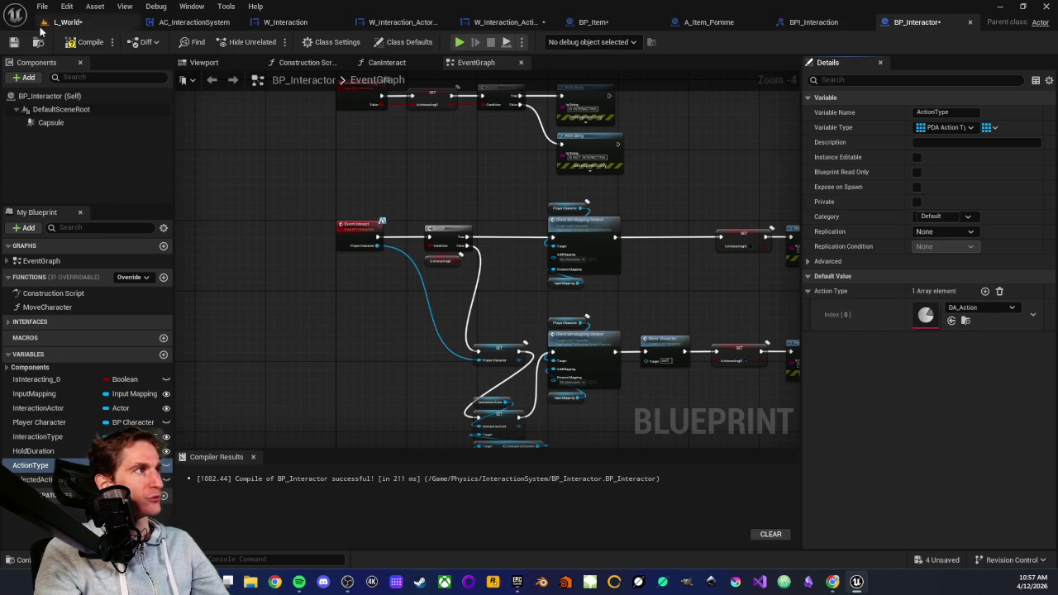
{"action": "left_click", "coordinate": [15, 42]}
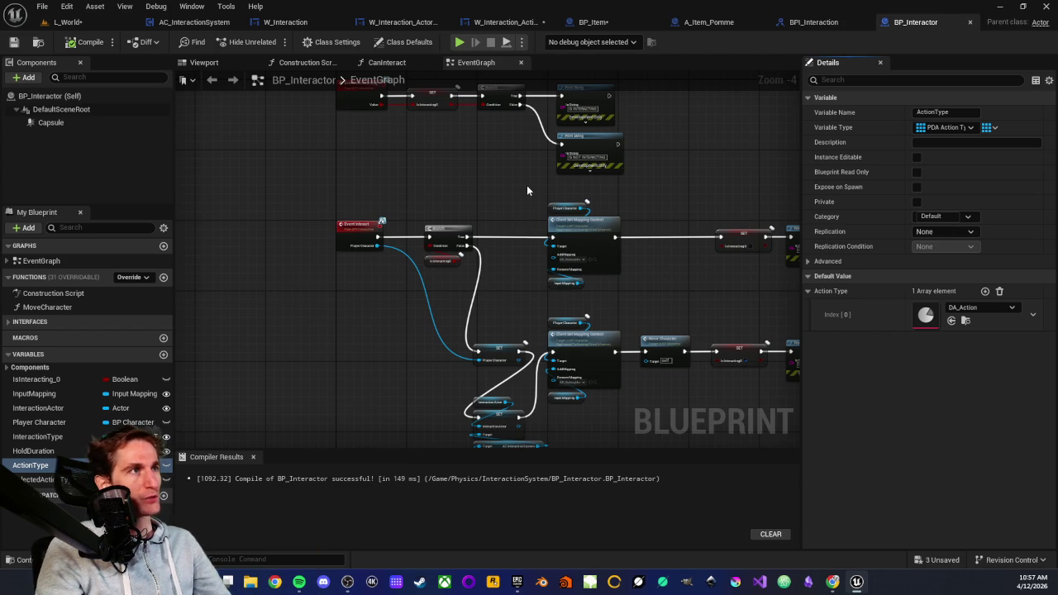
{"action": "left_click_drag", "start_coordinate": [531, 189], "coordinate": [643, 290]}
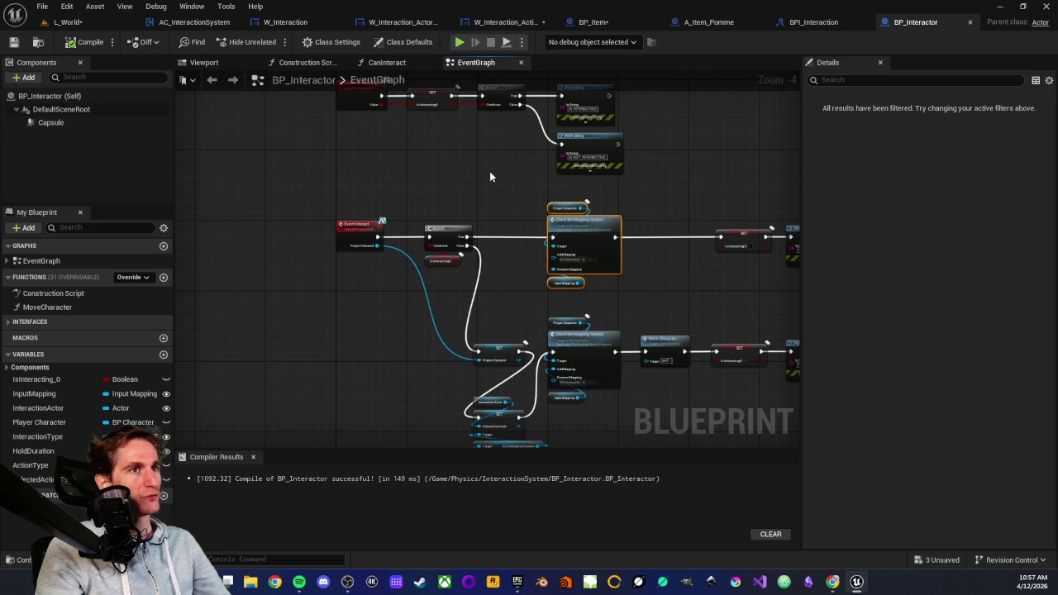
{"action": "left_click", "coordinate": [529, 202]}
{"action": "left_click_drag", "start_coordinate": [533, 189], "coordinate": [644, 297]}
{"action": "left_click", "coordinate": [506, 193]}
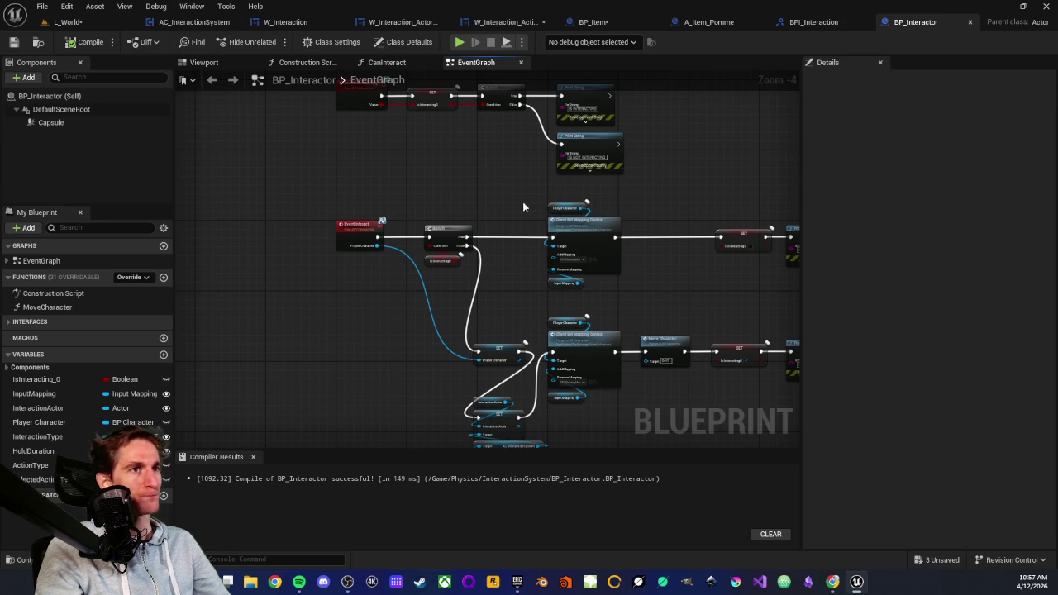
{"action": "left_click_drag", "start_coordinate": [524, 194], "coordinate": [635, 294]}
{"action": "left_click", "coordinate": [542, 217]}
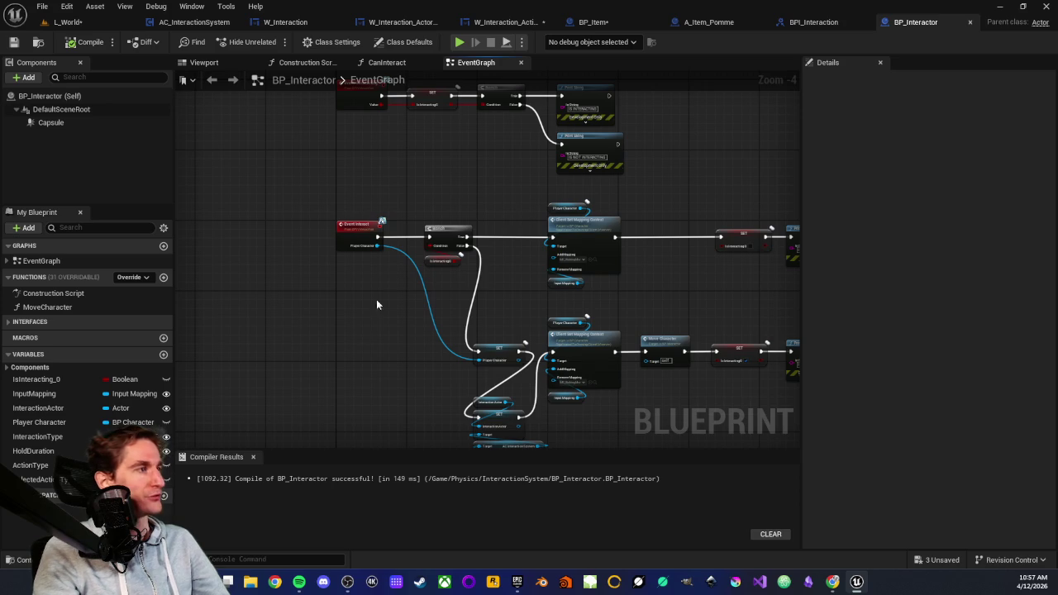
{"action": "mouse_move", "coordinate": [480, 171]}
{"action": "left_mouse_down"}
{"action": "mouse_move", "coordinate": [478, 199]}
{"action": "mouse_move", "coordinate": [474, 182]}
{"action": "mouse_move", "coordinate": [393, 293]}
{"action": "mouse_move", "coordinate": [373, 279]}
{"action": "mouse_move", "coordinate": [392, 308]}
{"action": "left_mouse_up"}
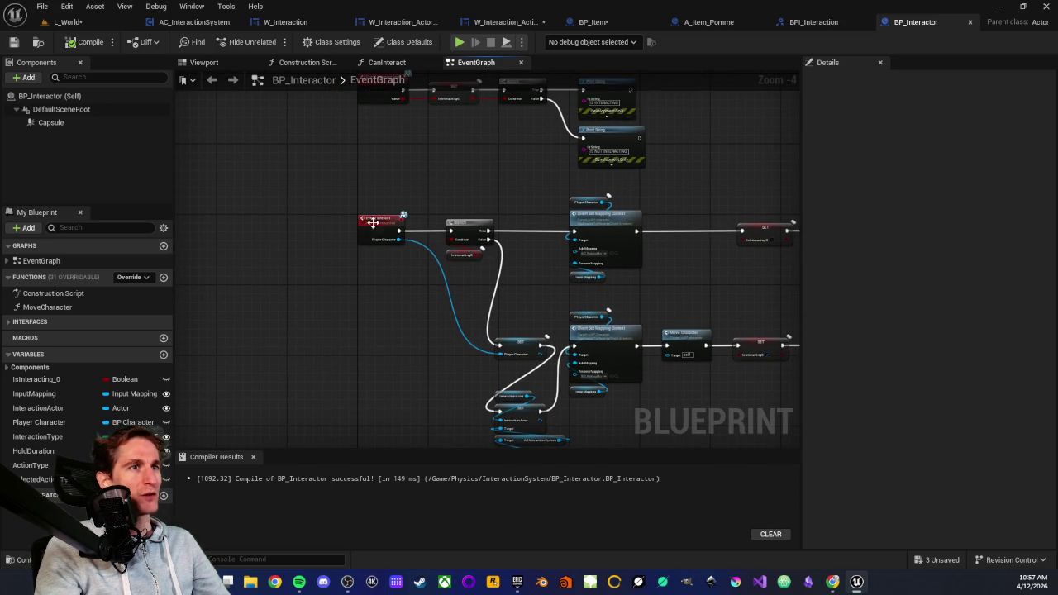
{"action": "left_click_drag", "start_coordinate": [417, 151], "coordinate": [385, 170]}
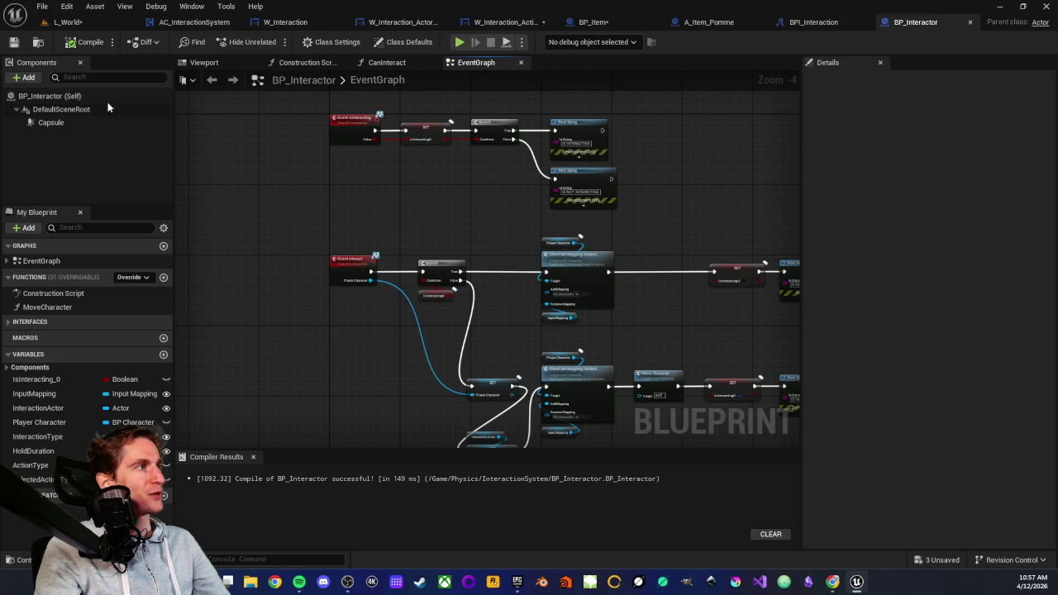
Step: Open the BP_Light blueprint from the InteractionSystem folder in the Content Drawer
{"action": "key", "text": "ctrl+space"}
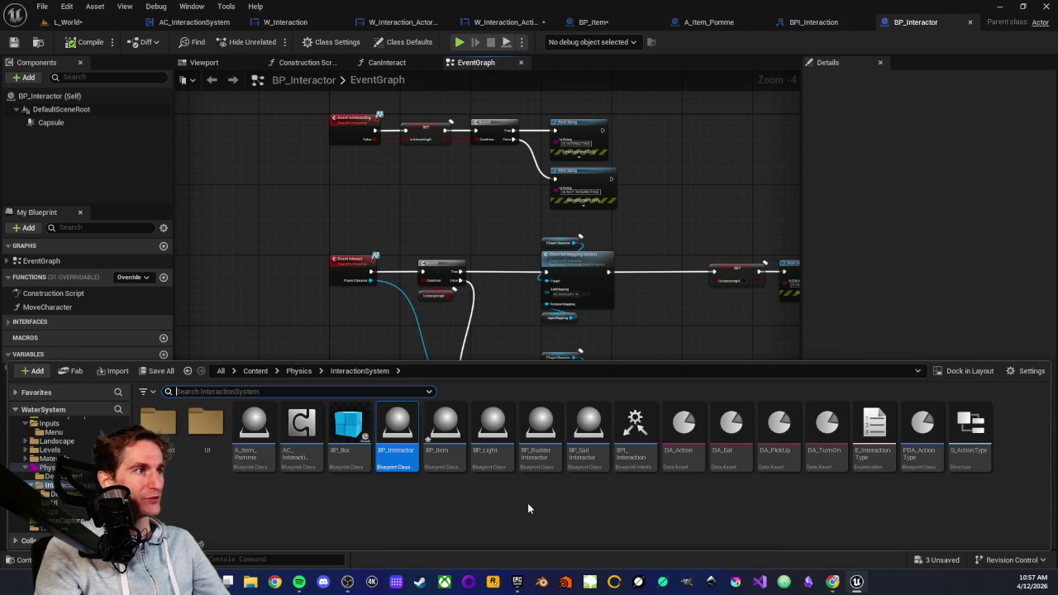
{"action": "scroll", "coordinate": [39, 486], "scroll_direction": "up", "scroll_amount": 5}
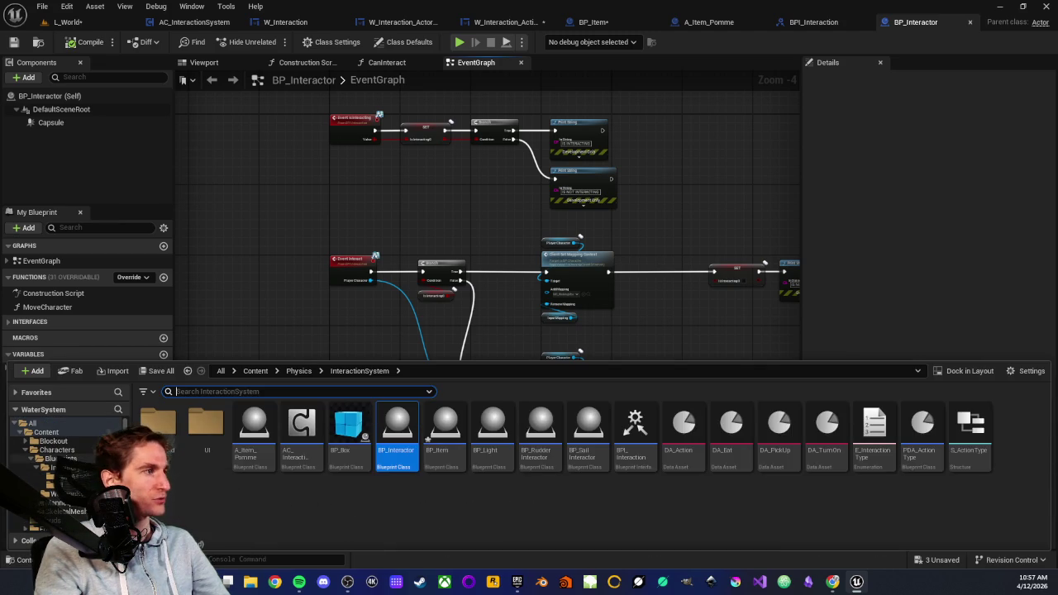
{"action": "left_click", "coordinate": [54, 467]}
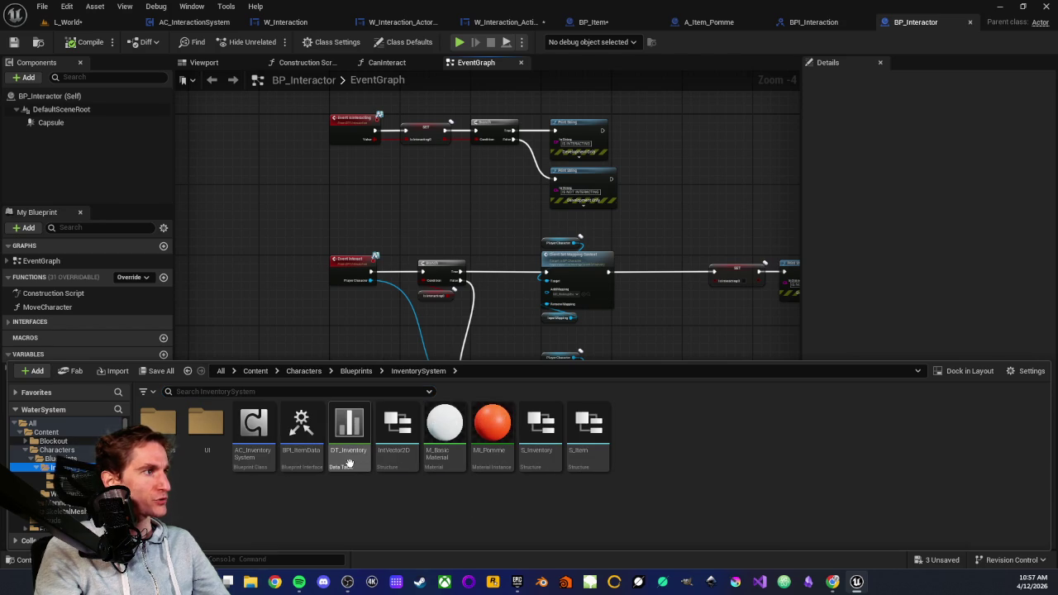
{"action": "scroll", "coordinate": [50, 459], "scroll_direction": "down", "scroll_amount": 4}
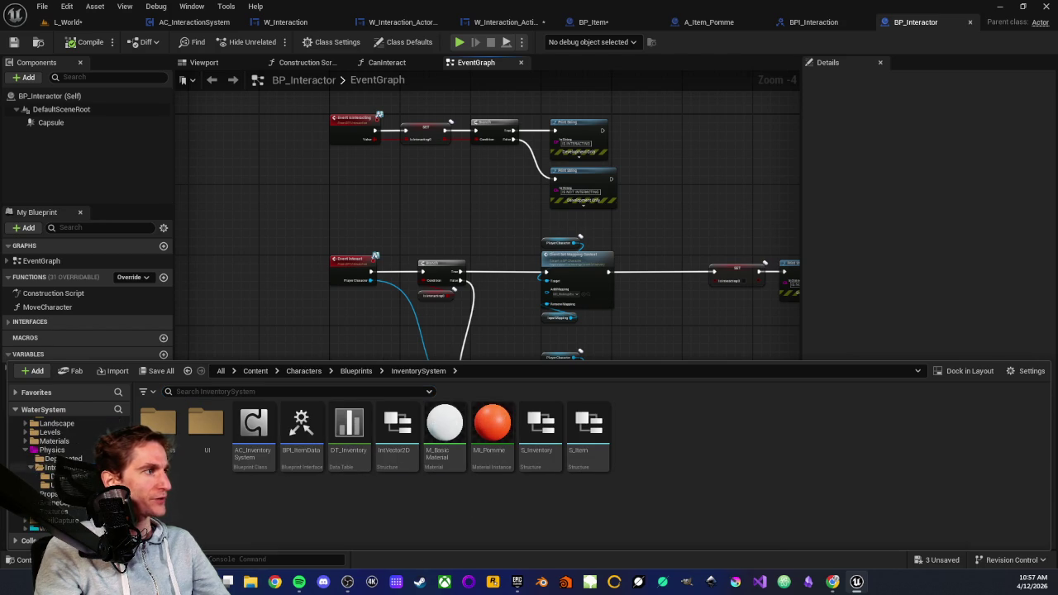
{"action": "left_click", "coordinate": [52, 466]}
{"action": "left_click", "coordinate": [490, 450]}
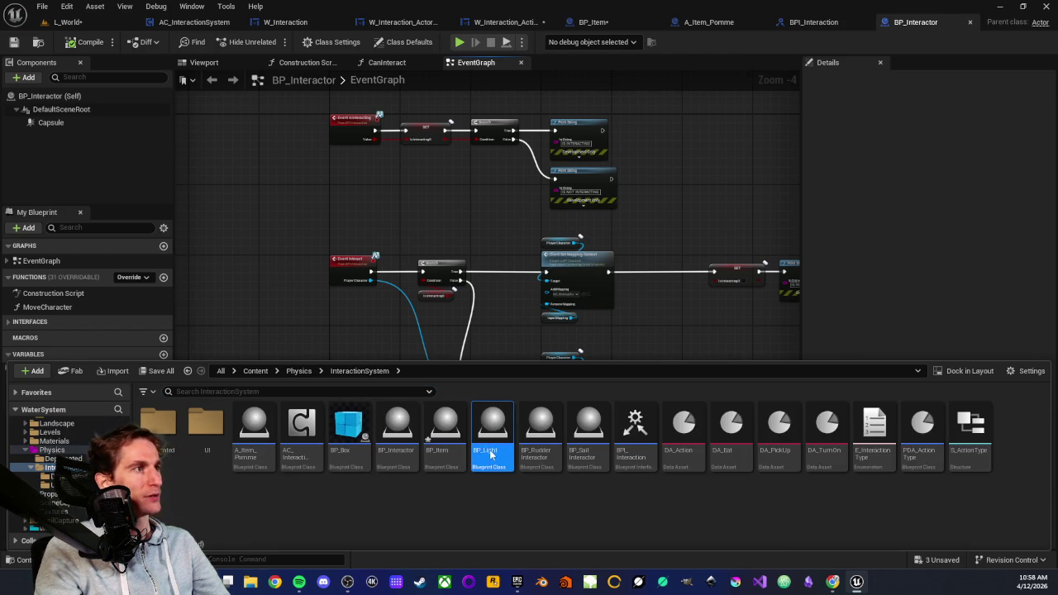
{"action": "double_click", "coordinate": [490, 451]}
Step: Show BP_Light's Class Settings to check that BPI Interaction is an implemented interface
{"action": "scroll", "coordinate": [446, 355], "scroll_direction": "down", "scroll_amount": 4}
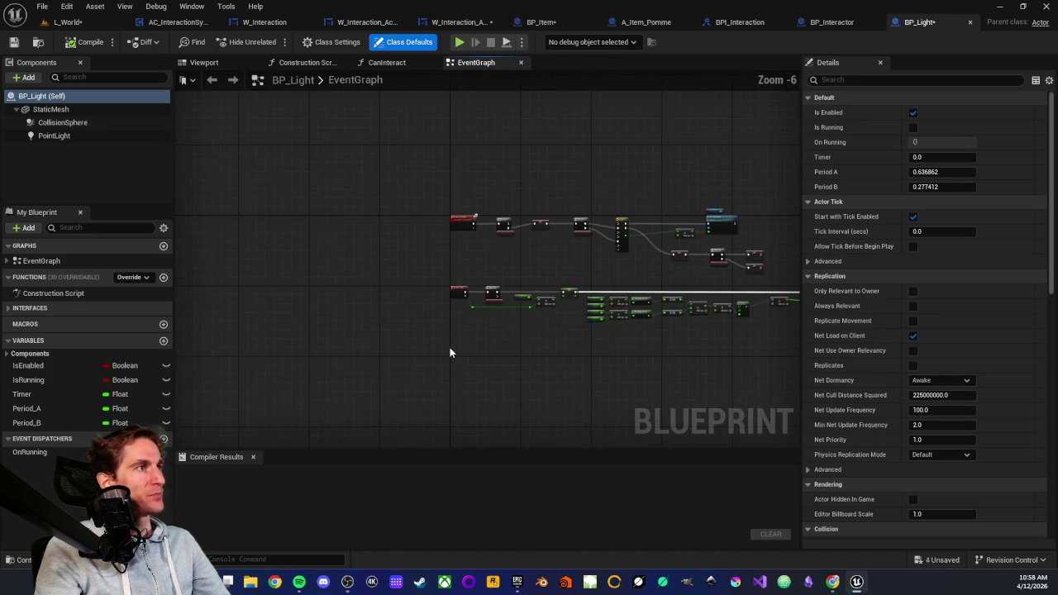
{"action": "scroll", "coordinate": [418, 331], "scroll_direction": "up", "scroll_amount": 2}
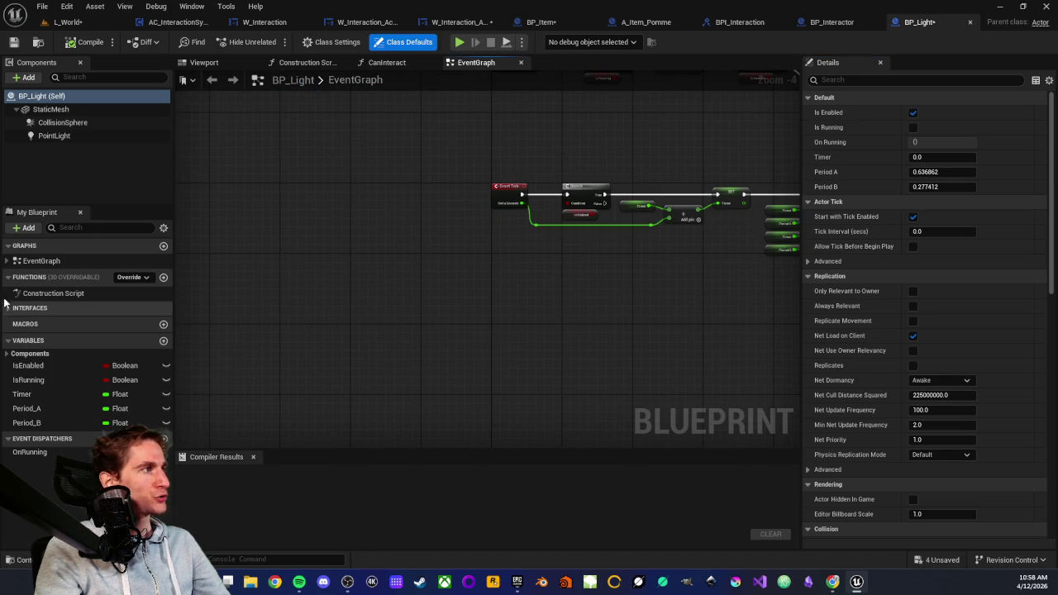
{"action": "left_click", "coordinate": [6, 354]}
{"action": "left_click", "coordinate": [6, 353]}
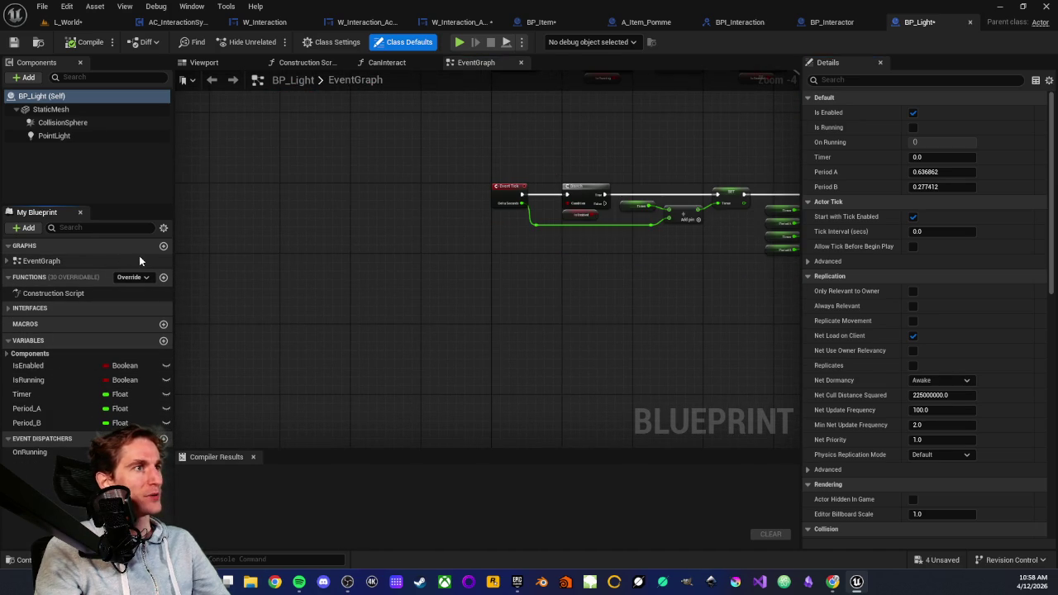
{"action": "left_click", "coordinate": [339, 42]}
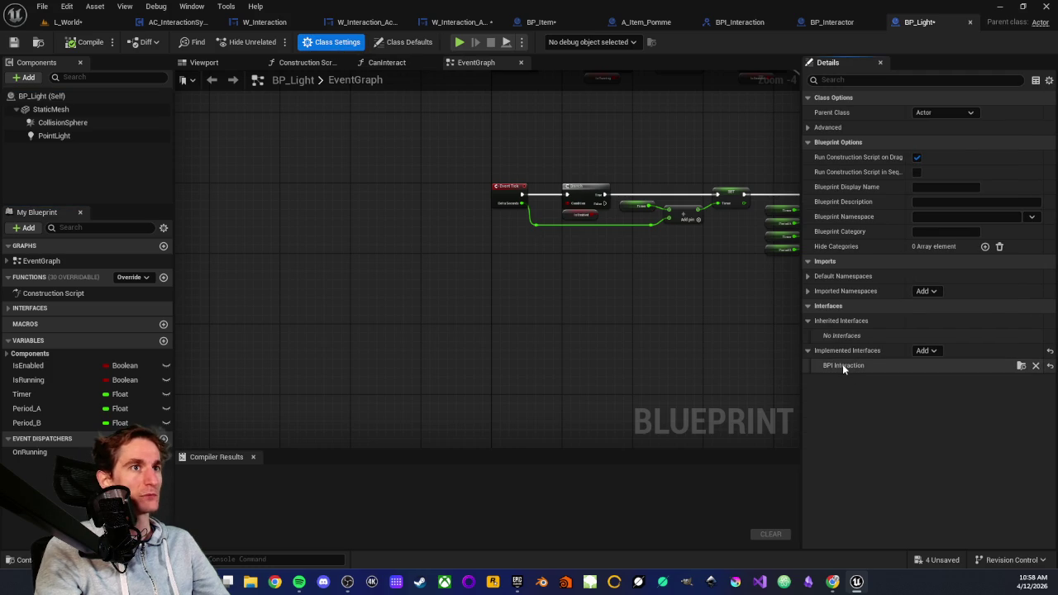
Step: In BP_Interactor, open the GetActionType interface function graph
{"action": "left_click", "coordinate": [831, 22]}
{"action": "left_click", "coordinate": [10, 322]}
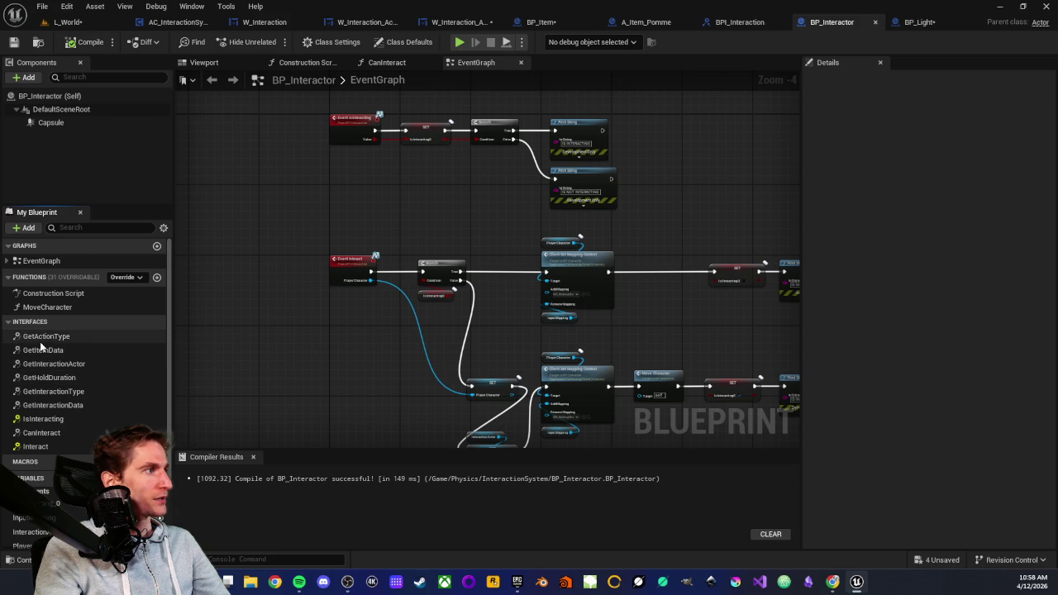
{"action": "double_click", "coordinate": [40, 338]}
{"action": "scroll", "coordinate": [62, 435], "scroll_direction": "down", "scroll_amount": 3}
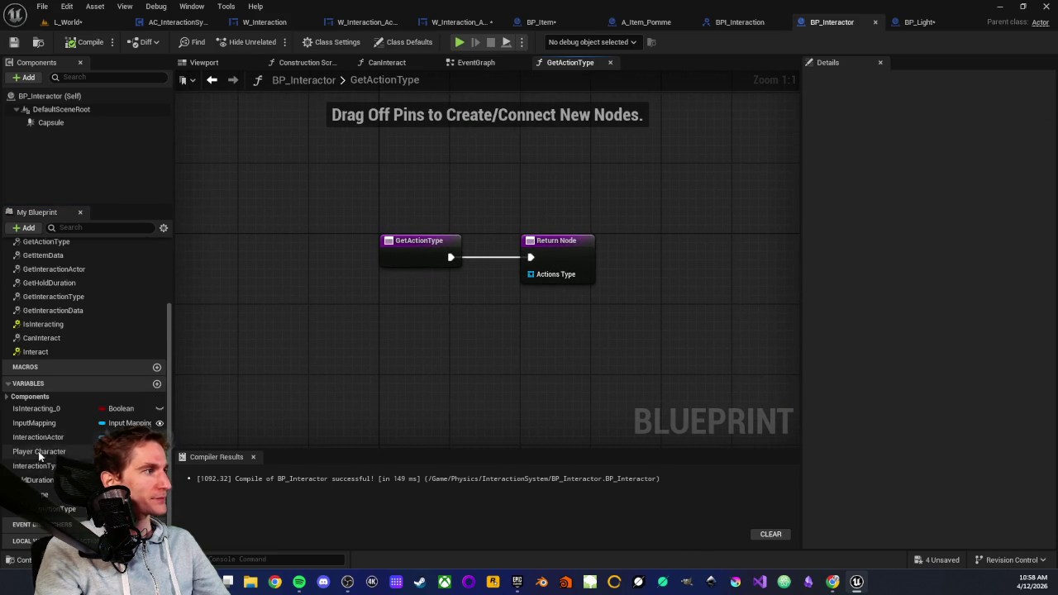
Step: Connect ActionType to GetActionType's Return Node, then compile and save BP_Interactor
{"action": "left_click_drag", "start_coordinate": [41, 494], "coordinate": [529, 275]}
{"action": "left_click_drag", "start_coordinate": [421, 292], "coordinate": [396, 284]}
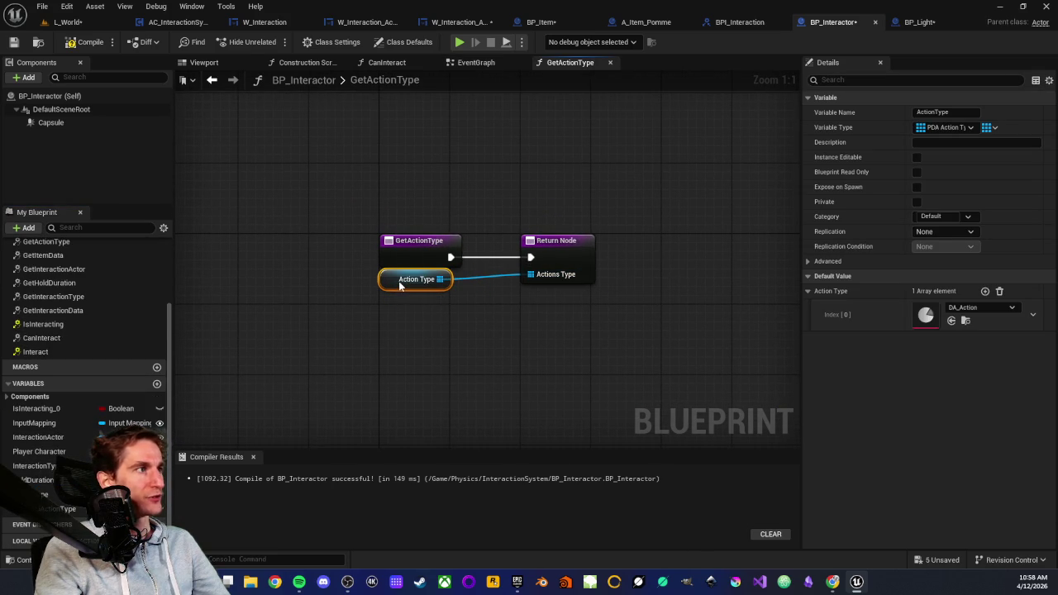
{"action": "left_click", "coordinate": [403, 312]}
{"action": "left_click", "coordinate": [87, 41]}
{"action": "left_click", "coordinate": [13, 41]}
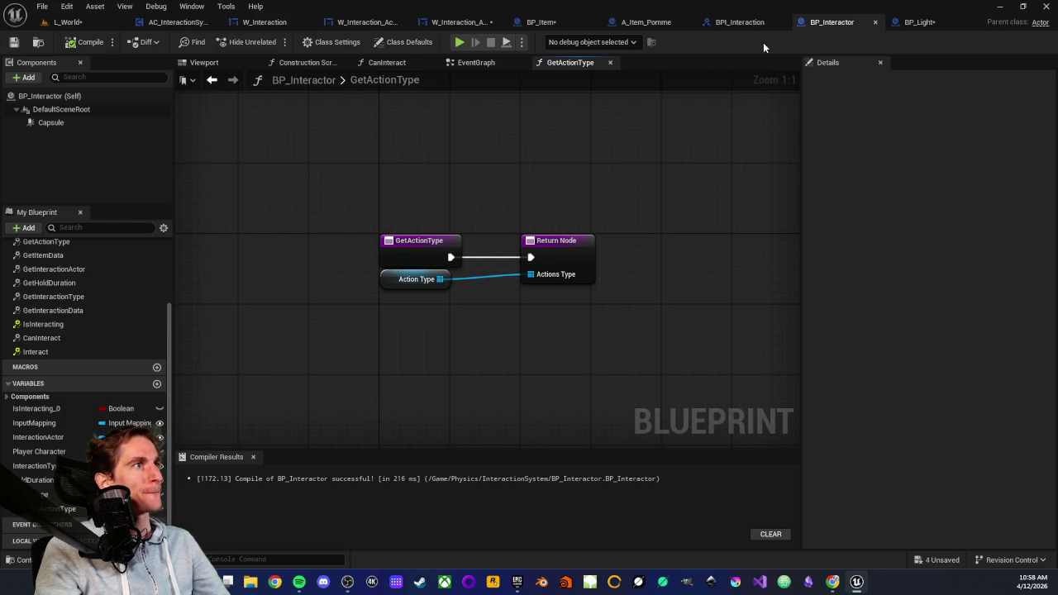
{"action": "left_click", "coordinate": [919, 22]}
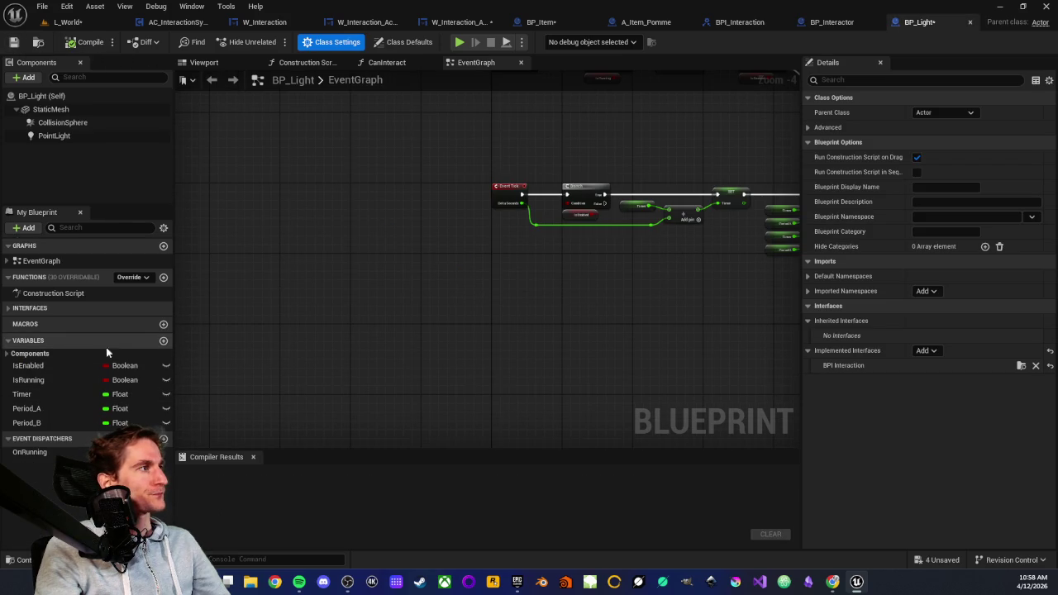
Step: Add an ActionType variable to BP_Light as a PDA Action Type object reference array
{"action": "left_click", "coordinate": [163, 340]}
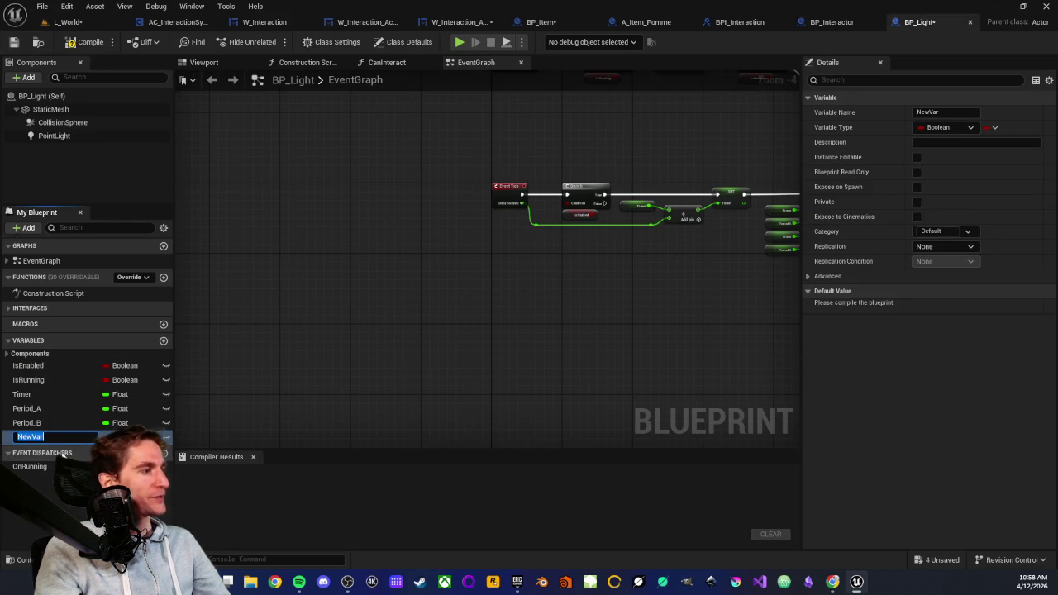
{"action": "type", "text": "Act"}
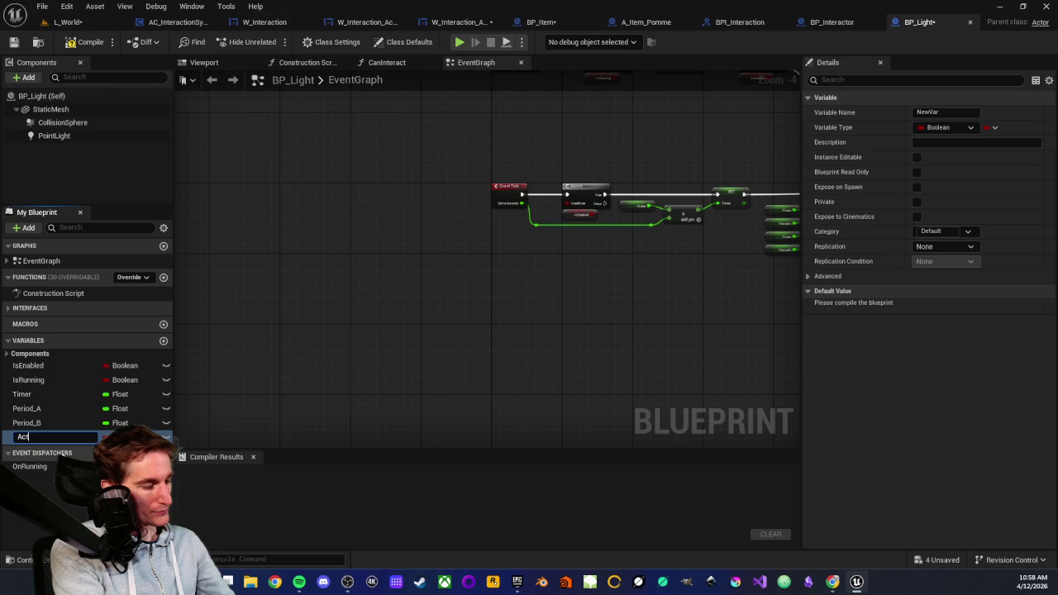
{"action": "type", "text": "ionType"}
{"action": "key", "text": "Return"}
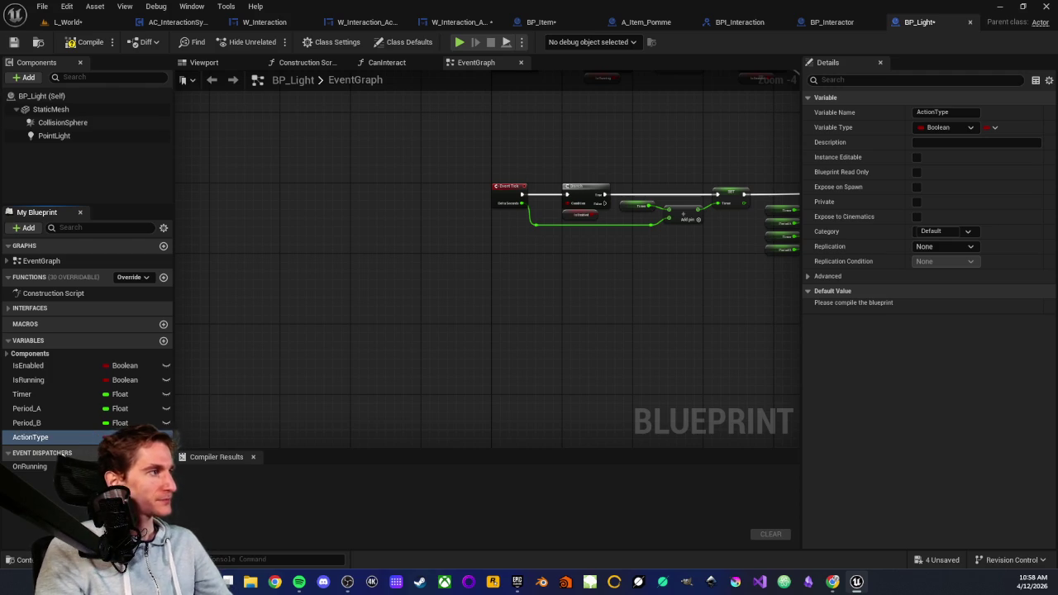
{"action": "left_click", "coordinate": [120, 437]}
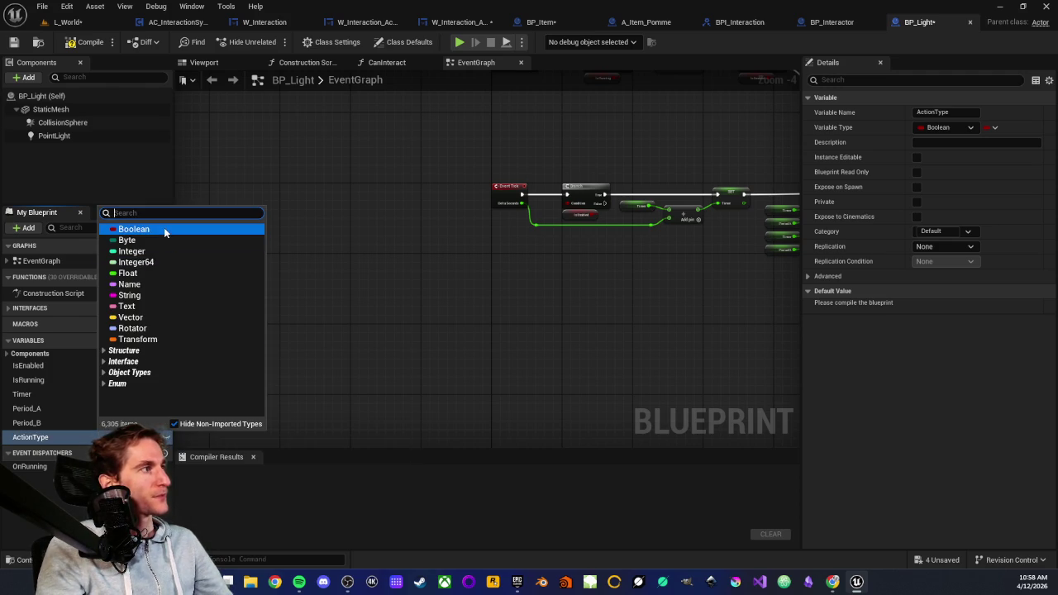
{"action": "type", "text": "pda action"}
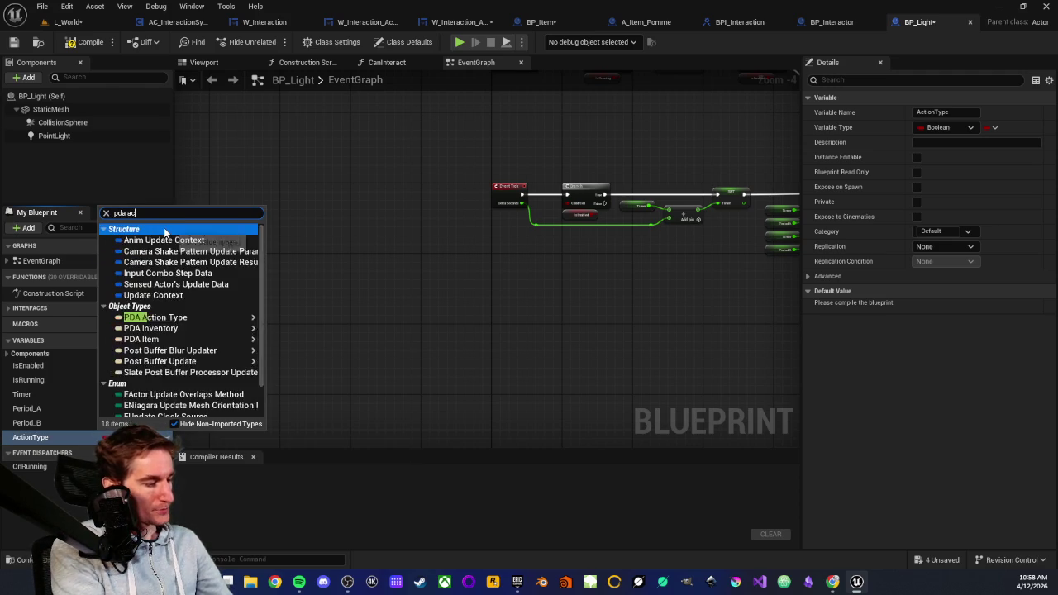
{"action": "mouse_move", "coordinate": [166, 239]}
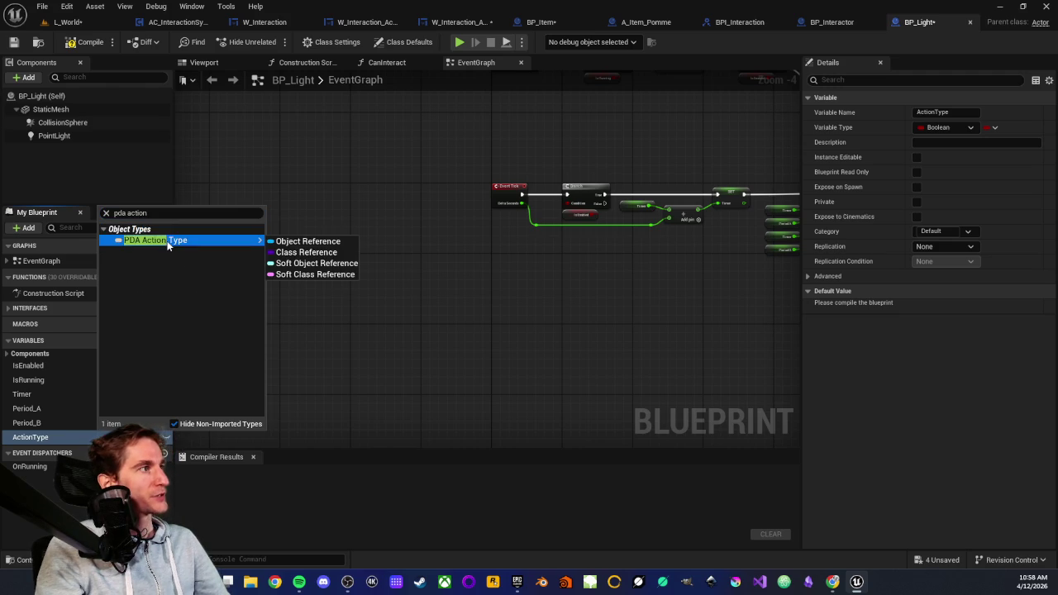
{"action": "left_click", "coordinate": [273, 240]}
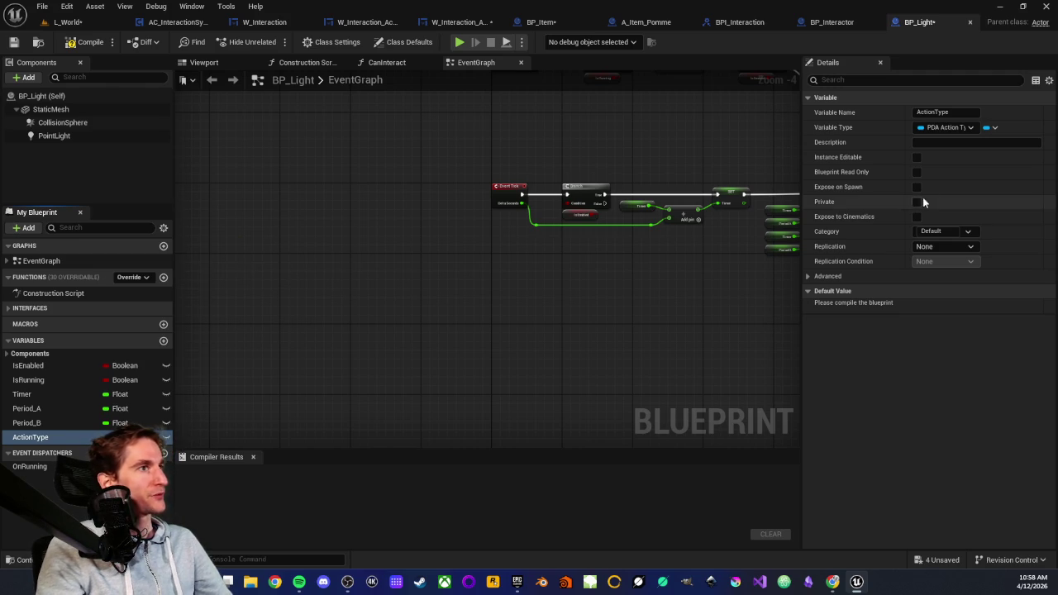
{"action": "left_click", "coordinate": [990, 128]}
{"action": "left_click", "coordinate": [949, 175]}
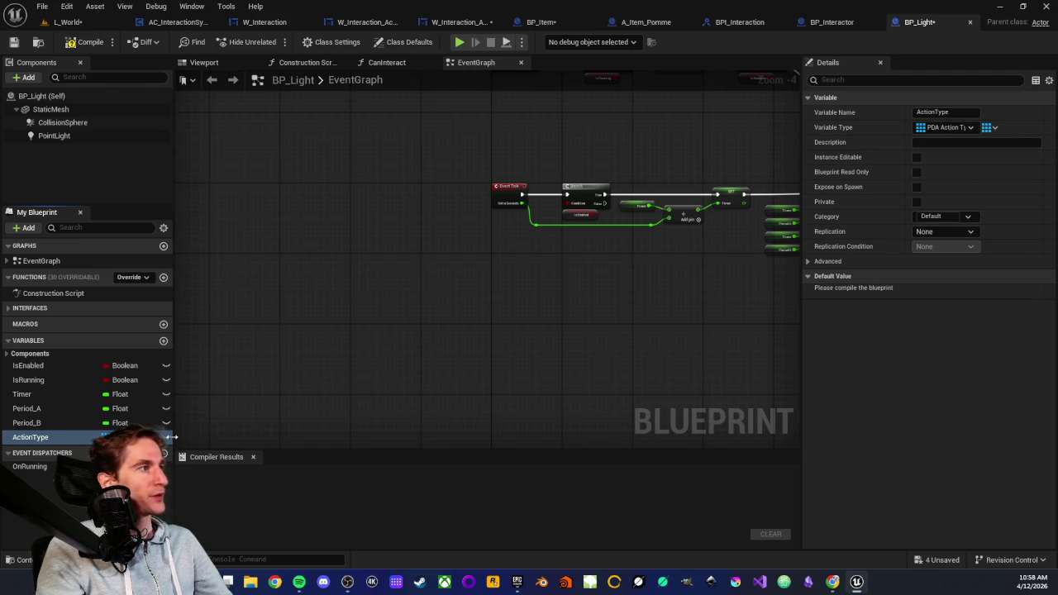
Step: Add a SelectedAction variable set to a single value
{"action": "left_click", "coordinate": [163, 340]}
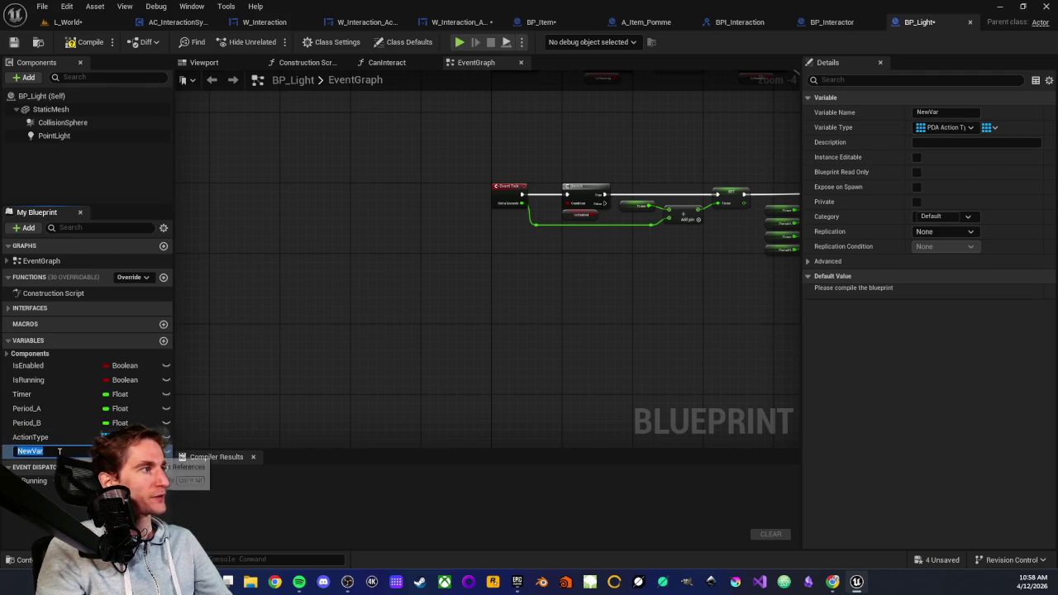
{"action": "type", "text": "SelectedAction"}
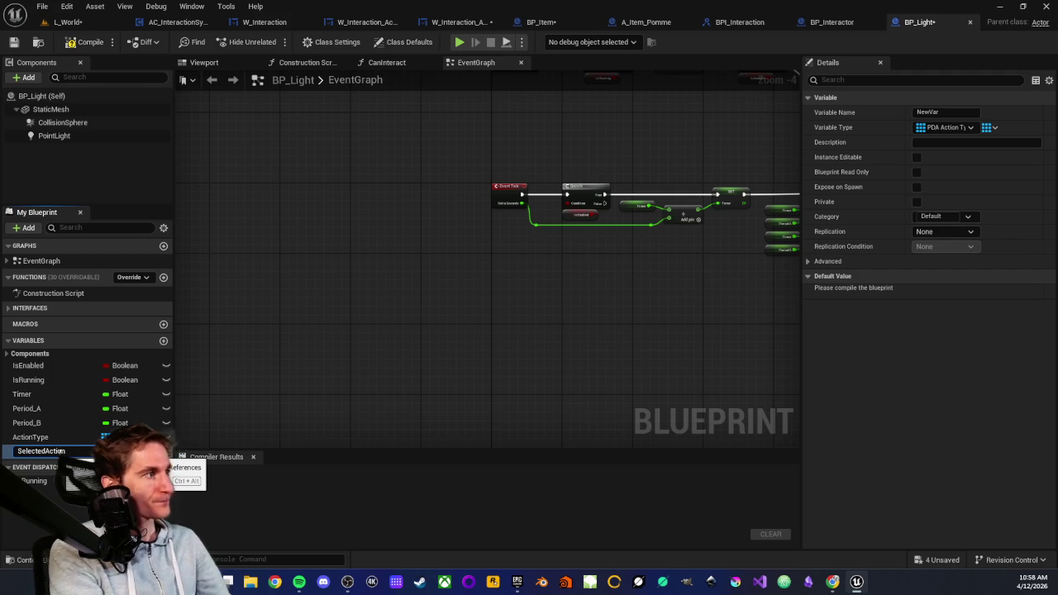
{"action": "key", "text": "Return"}
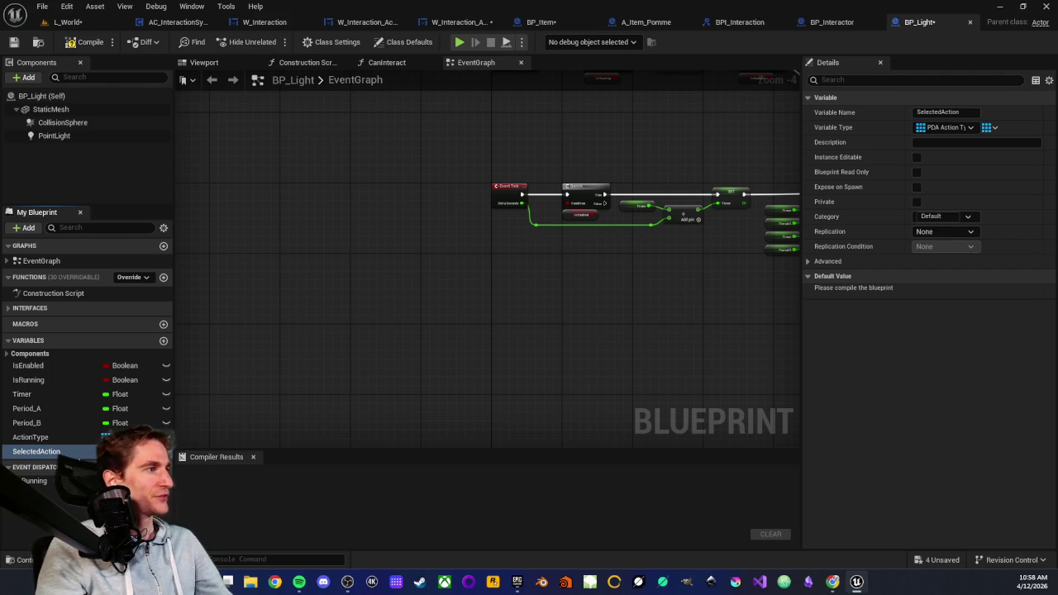
{"action": "left_click", "coordinate": [987, 128]}
{"action": "left_click", "coordinate": [972, 147]}
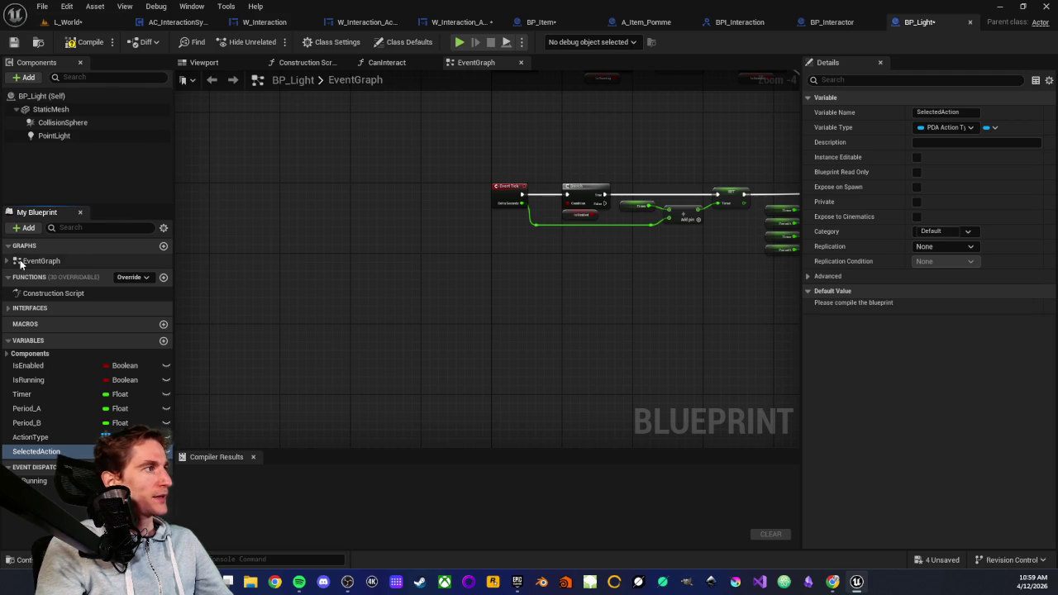
{"action": "left_click", "coordinate": [12, 311]}
Step: Connect ActionType to the Return Node in BP_Light's GetActionType graph
{"action": "double_click", "coordinate": [33, 322]}
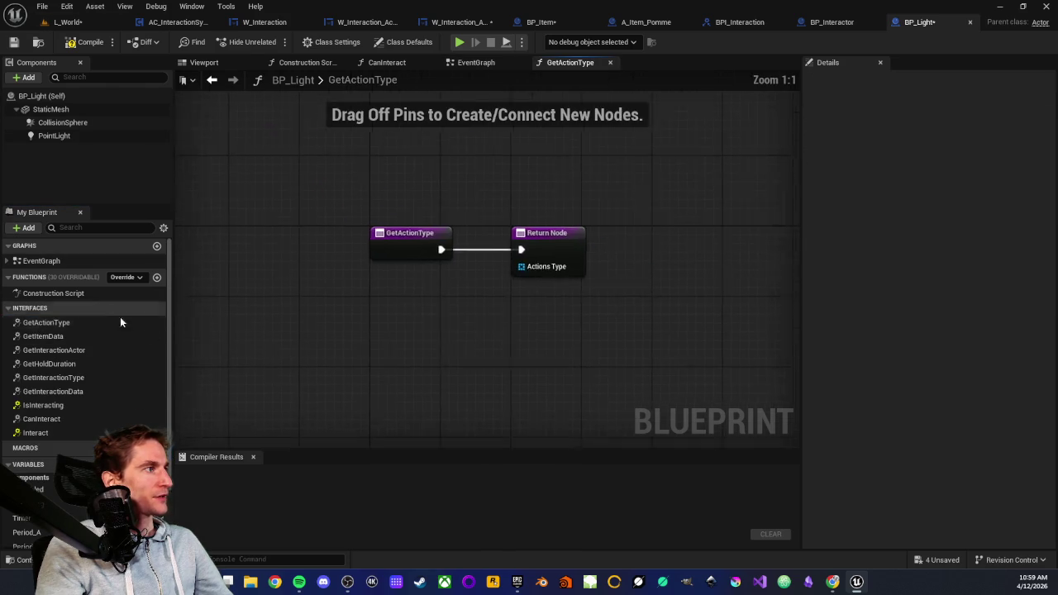
{"action": "scroll", "coordinate": [83, 347], "scroll_direction": "down", "scroll_amount": 2}
{"action": "mouse_move", "coordinate": [37, 484]}
{"action": "left_mouse_down"}
{"action": "mouse_move", "coordinate": [501, 283]}
{"action": "mouse_move", "coordinate": [533, 279]}
{"action": "left_mouse_up"}
{"action": "mouse_move", "coordinate": [435, 284]}
{"action": "left_mouse_down"}
{"action": "mouse_move", "coordinate": [381, 285]}
{"action": "mouse_move", "coordinate": [392, 286]}
{"action": "left_mouse_up"}
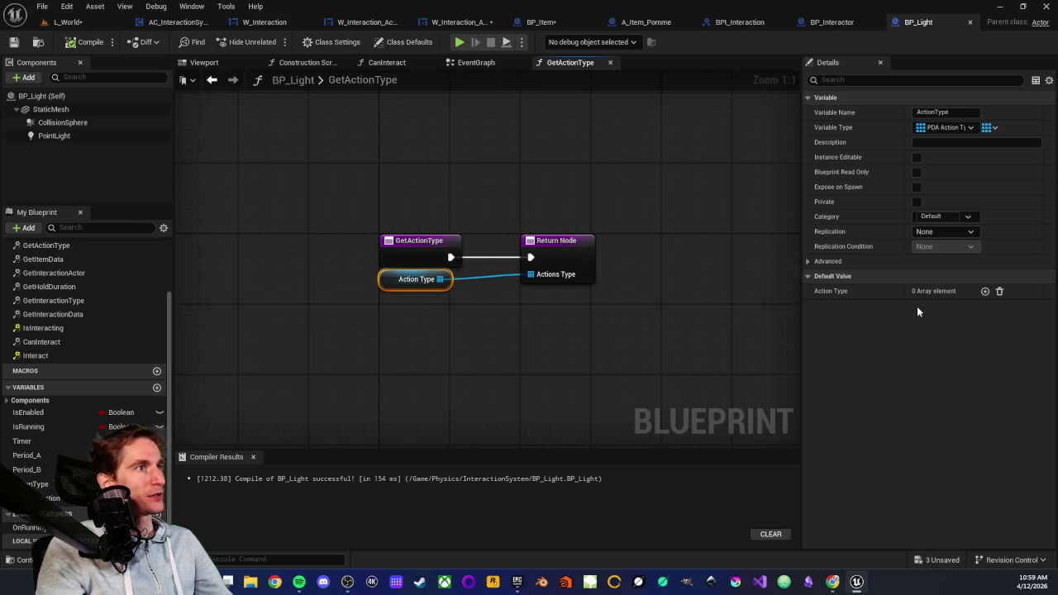
Step: Default ActionType's first element to DA_Action, compile BP_Light, and close its editor
{"action": "left_click", "coordinate": [984, 291]}
{"action": "left_click", "coordinate": [964, 308]}
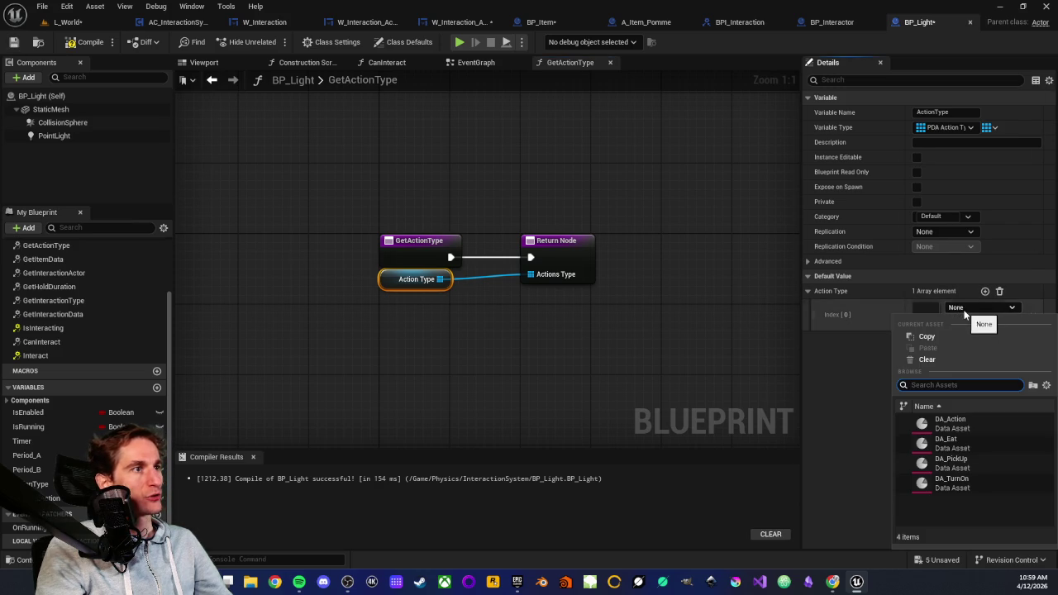
{"action": "left_click", "coordinate": [943, 425]}
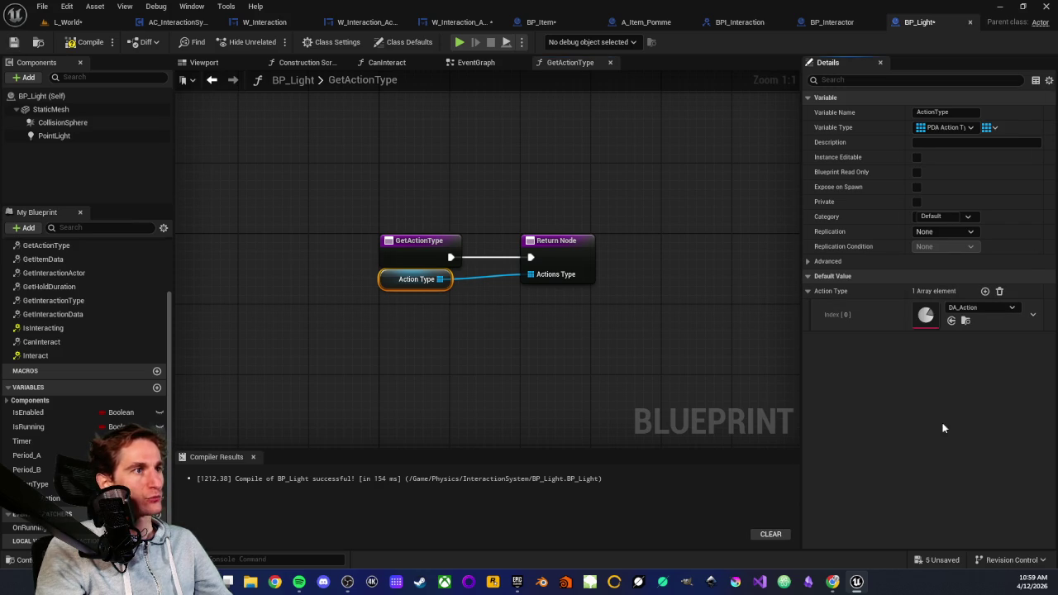
{"action": "left_click", "coordinate": [289, 282]}
{"action": "left_click", "coordinate": [76, 43]}
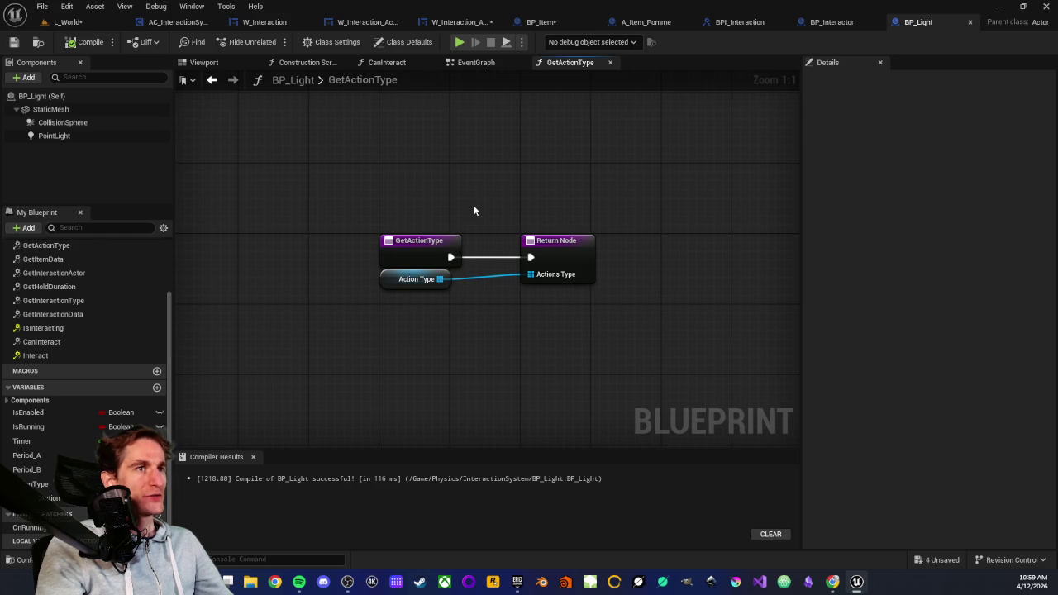
{"action": "left_click_drag", "start_coordinate": [302, 182], "coordinate": [645, 349]}
{"action": "left_click", "coordinate": [493, 350]}
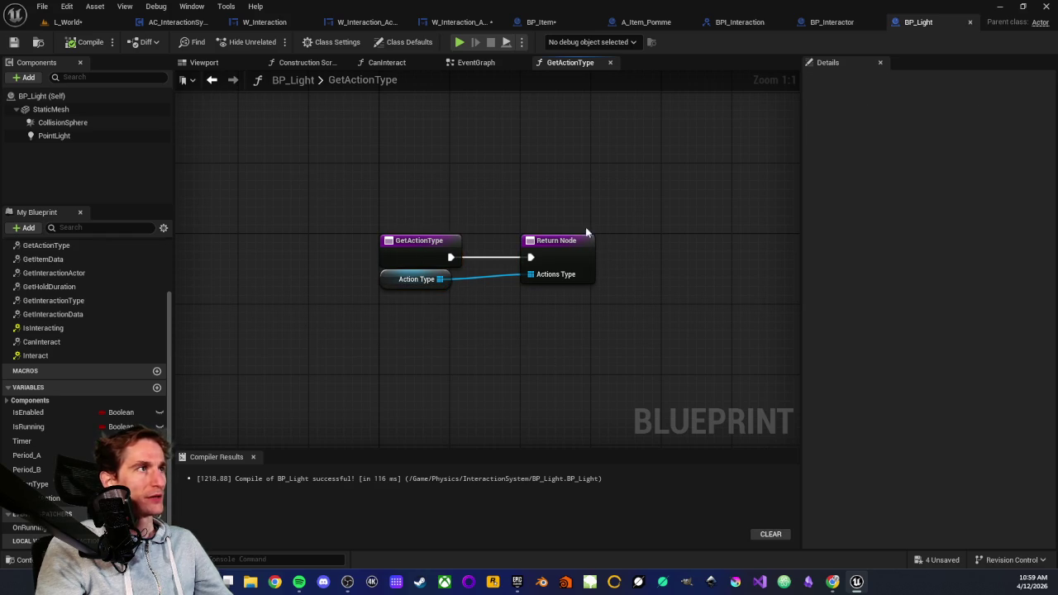
{"action": "middle_click", "coordinate": [912, 22]}
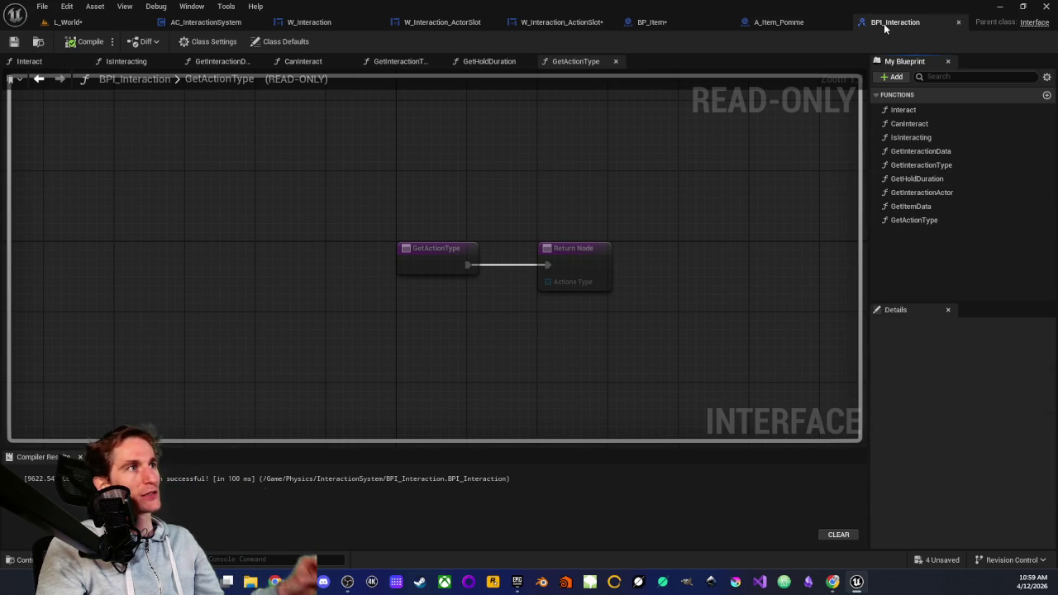
Step: Close the BPI_Interaction interface and A_Item_Pomme blueprint tabs
{"action": "middle_click", "coordinate": [882, 27]}
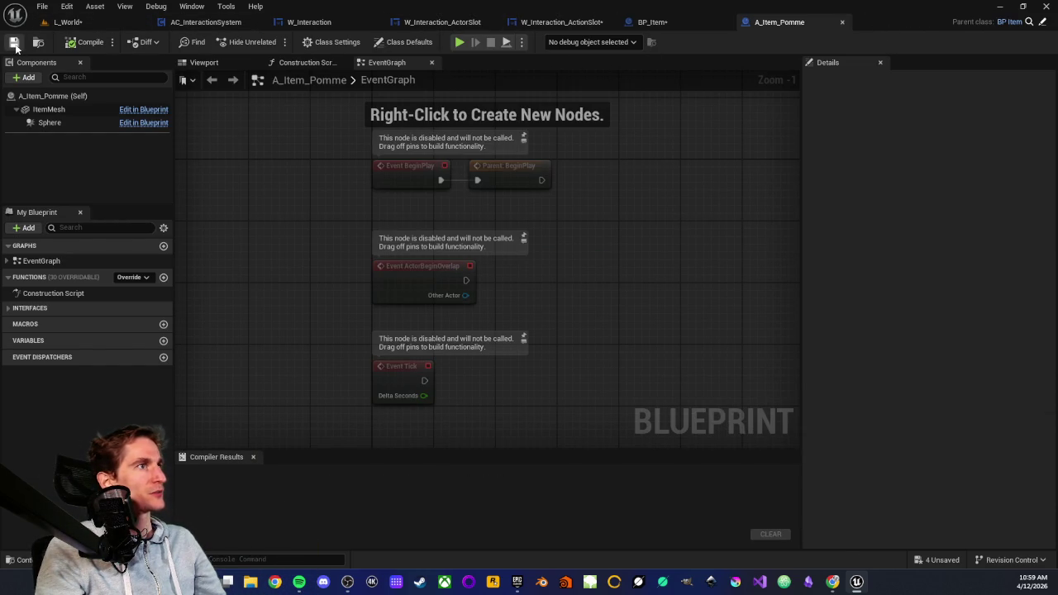
{"action": "scroll", "coordinate": [585, 212], "scroll_direction": "down", "scroll_amount": 2}
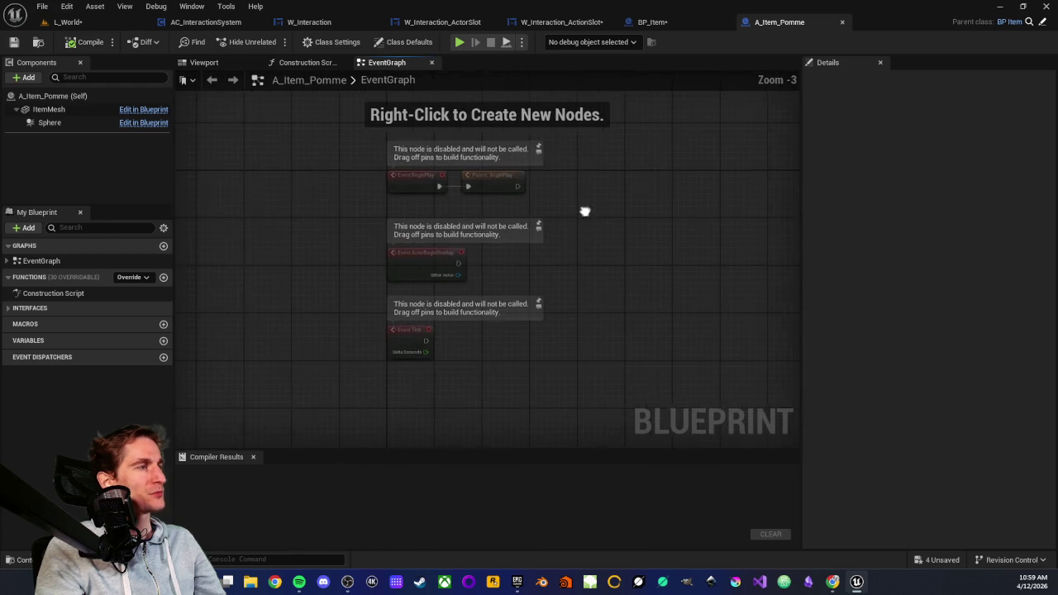
{"action": "scroll", "coordinate": [300, 288], "scroll_direction": "up", "scroll_amount": 1}
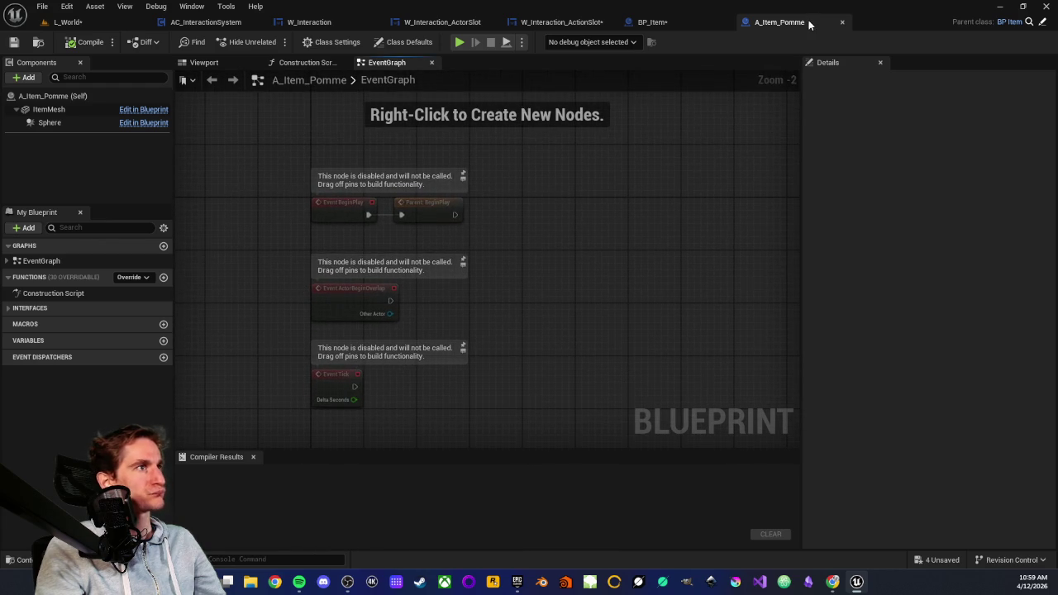
{"action": "left_click", "coordinate": [842, 22]}
Step: Close BP_Item's GetActionType graph
{"action": "left_click_drag", "start_coordinate": [351, 217], "coordinate": [559, 302]}
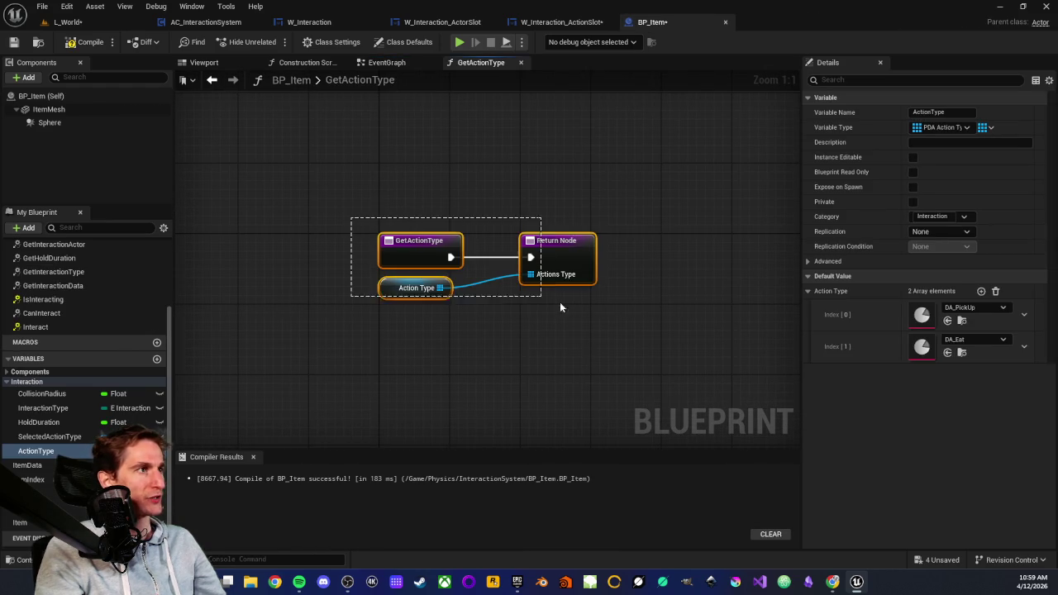
{"action": "left_click", "coordinate": [528, 352]}
{"action": "scroll", "coordinate": [504, 249], "scroll_direction": "down", "scroll_amount": 2}
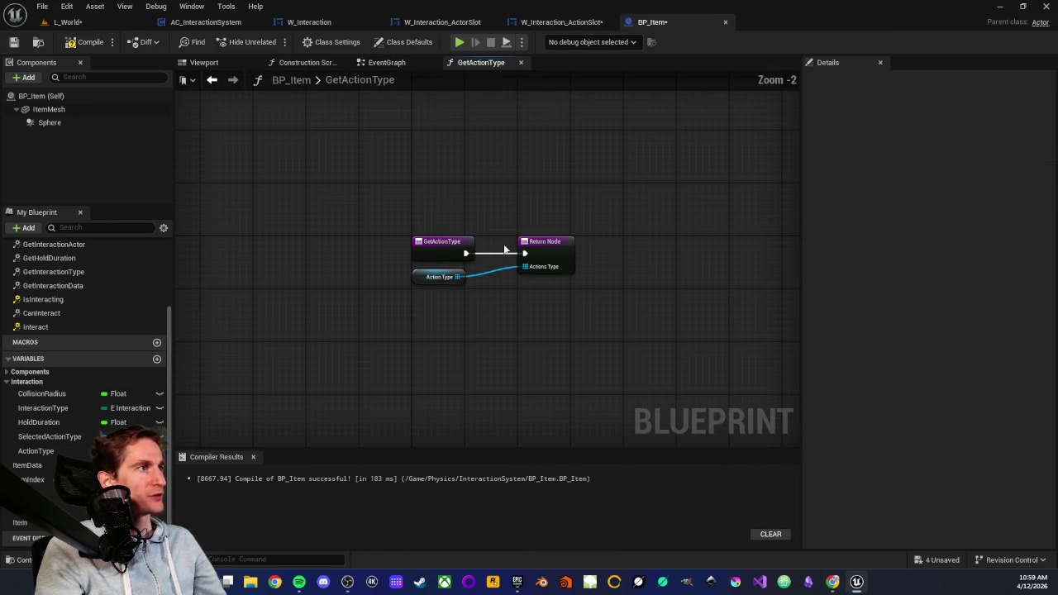
{"action": "middle_click", "coordinate": [476, 63]}
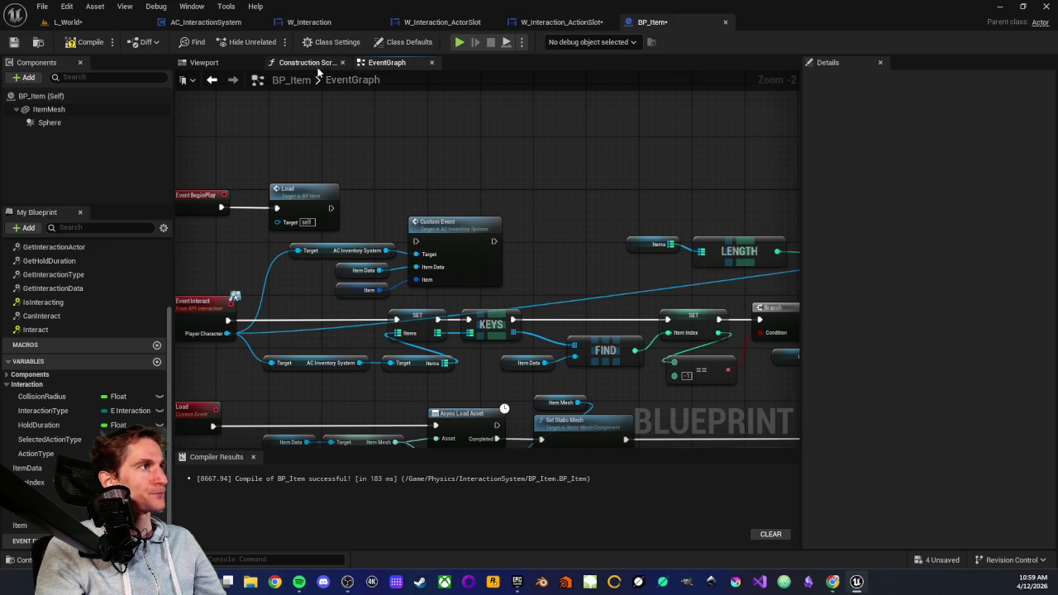
Step: Pan BP_Item's EventGraph to the BeginPlay chain and Load event, then return to L_World
{"action": "scroll", "coordinate": [404, 278], "scroll_direction": "up", "scroll_amount": 2}
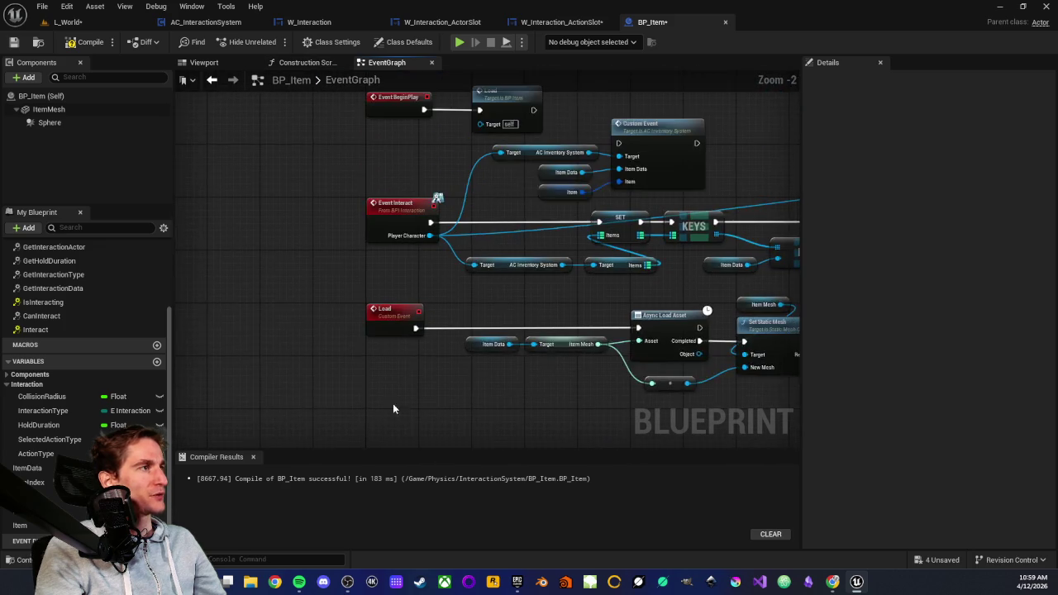
{"action": "scroll", "coordinate": [353, 263], "scroll_direction": "down", "scroll_amount": 2}
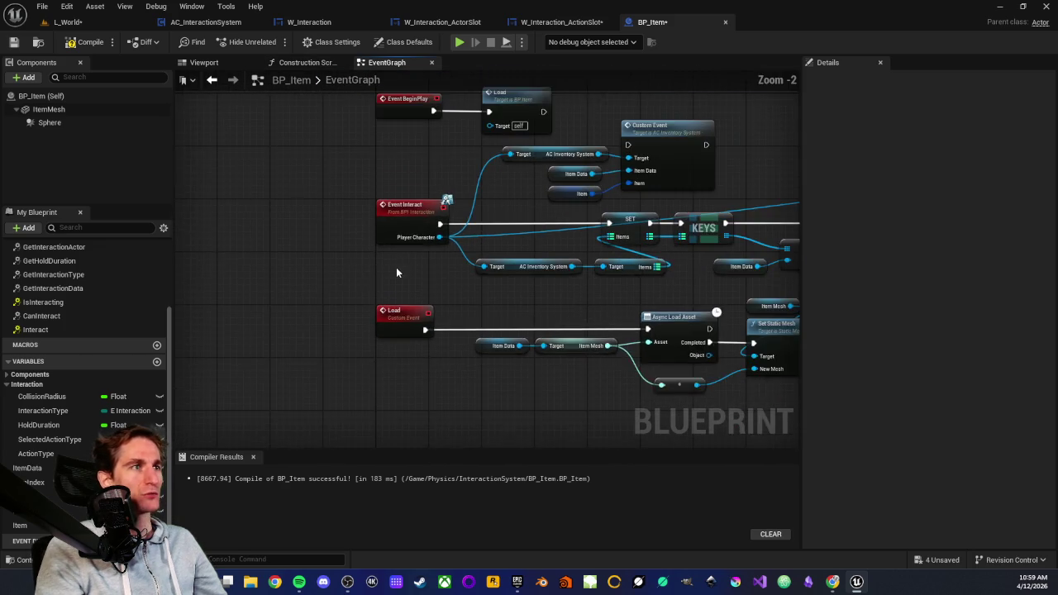
{"action": "left_click_drag", "start_coordinate": [396, 267], "coordinate": [273, 342]}
{"action": "scroll", "coordinate": [368, 322], "scroll_direction": "up", "scroll_amount": 2}
{"action": "scroll", "coordinate": [346, 359], "scroll_direction": "down", "scroll_amount": 2}
{"action": "left_click_drag", "start_coordinate": [346, 360], "coordinate": [380, 271]}
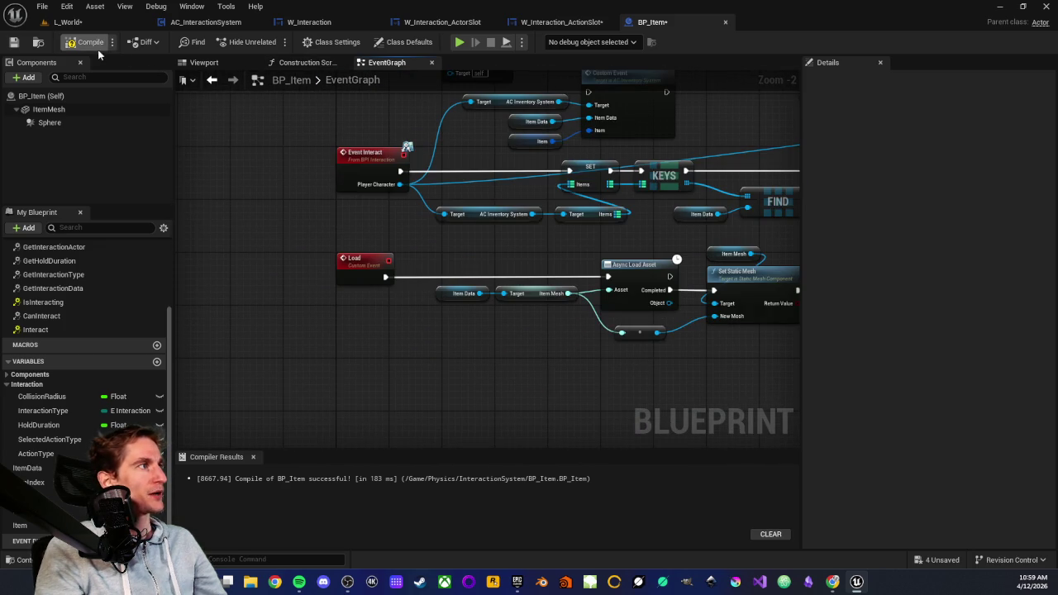
{"action": "left_click", "coordinate": [68, 22]}
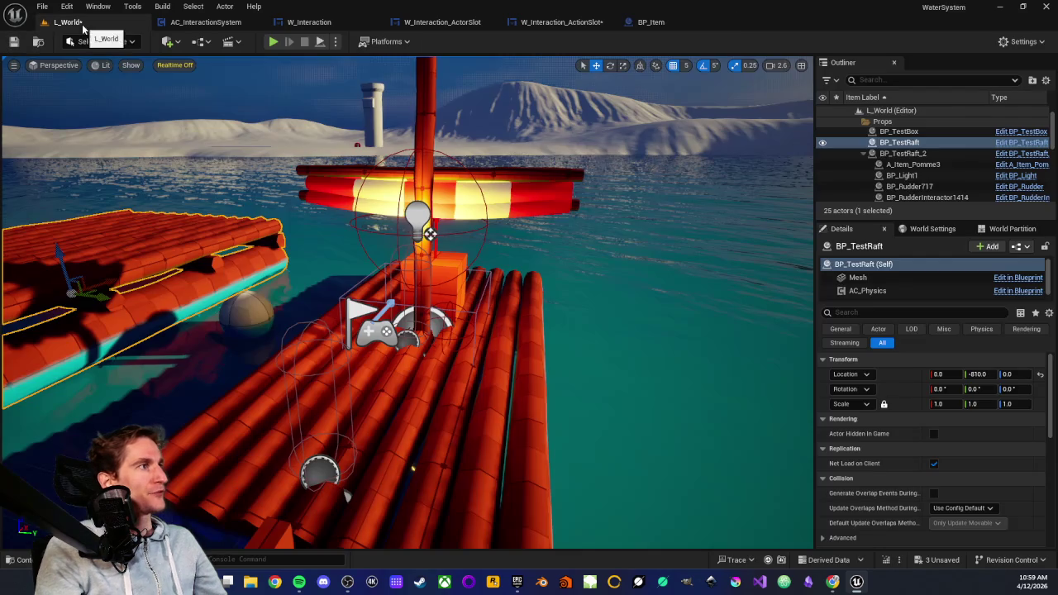
Step: Save all assets, playtest to check the Action prompt, then open W_Interaction_ActorSlot
{"action": "key", "text": "ctrl+shift+s"}
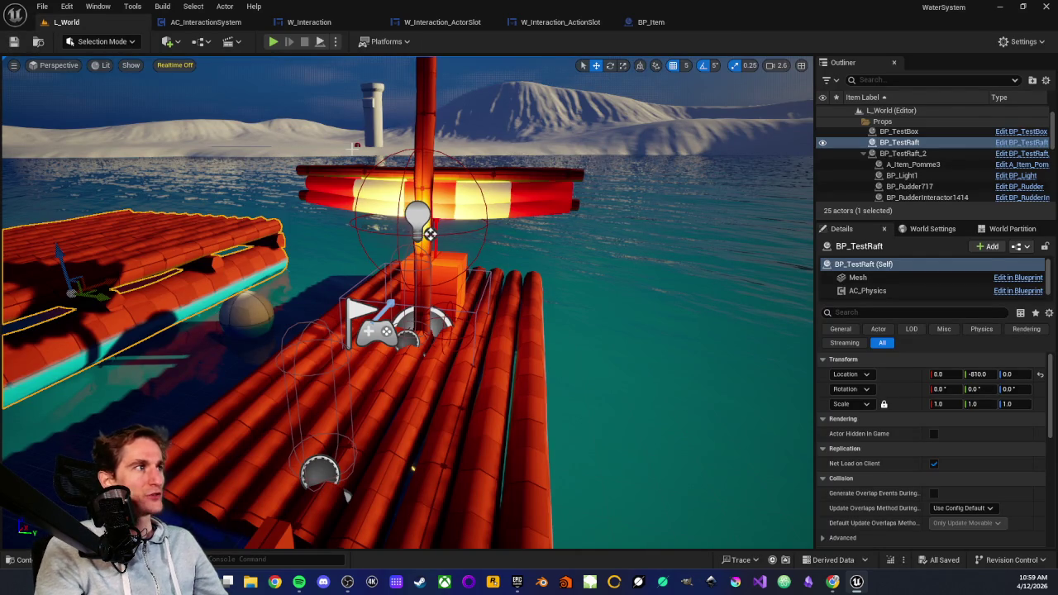
{"action": "left_click", "coordinate": [271, 42]}
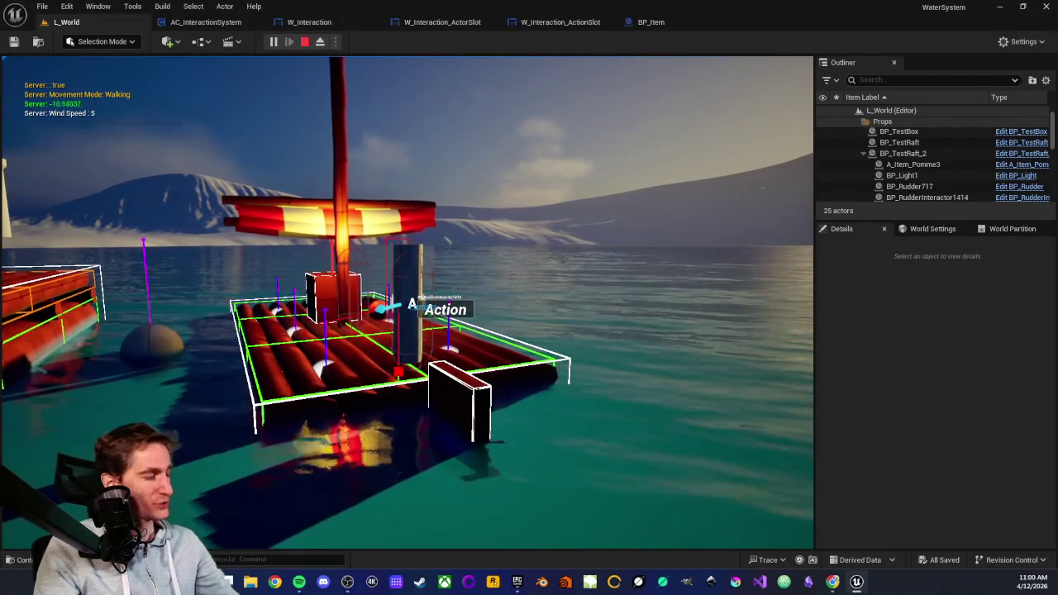
{"action": "key", "text": "Escape"}
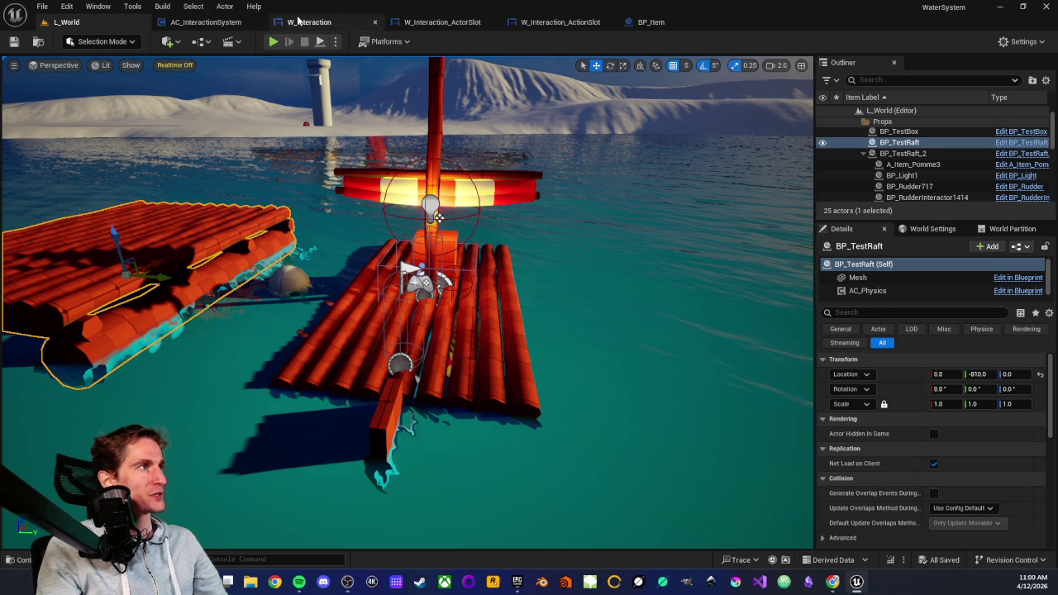
{"action": "left_click", "coordinate": [428, 25]}
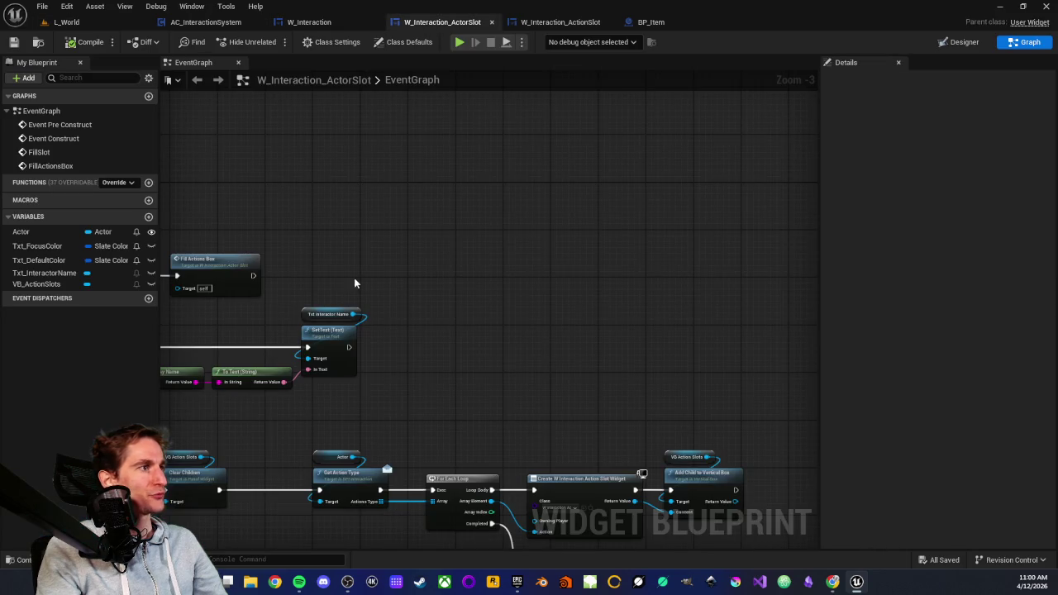
Step: Inspect Txt_InteractorName's font settings in W_Interaction_ActorSlot's Designer, then playtest L_World again
{"action": "key", "text": "Home"}
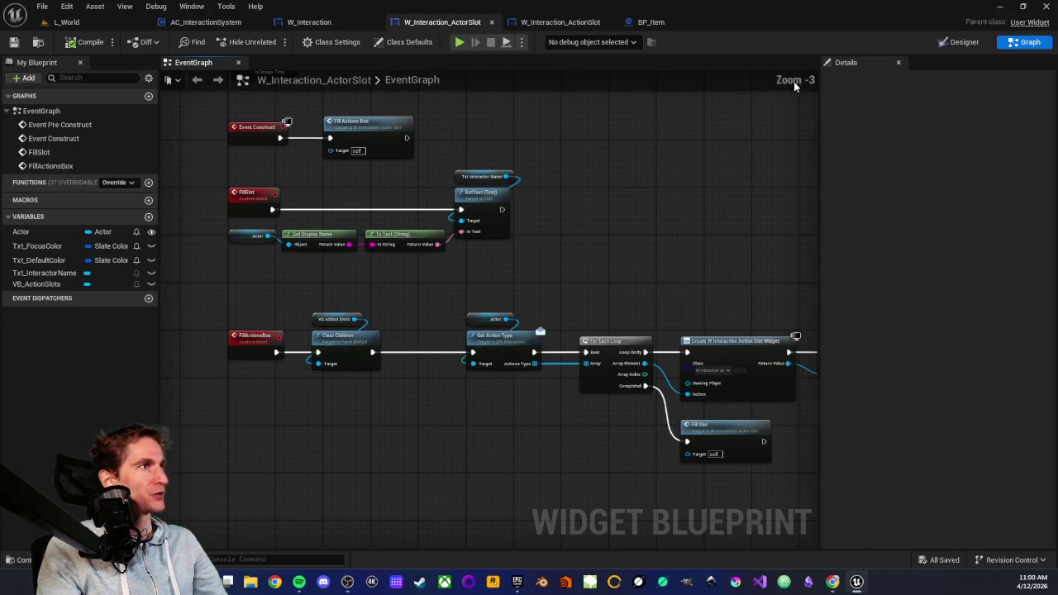
{"action": "left_click", "coordinate": [958, 42]}
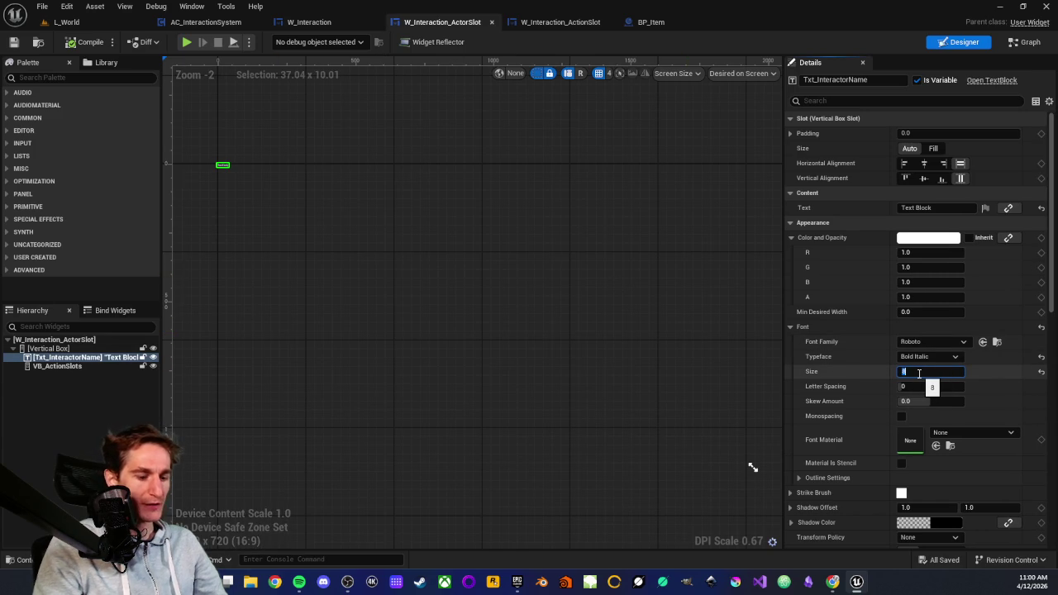
{"action": "left_click", "coordinate": [605, 351]}
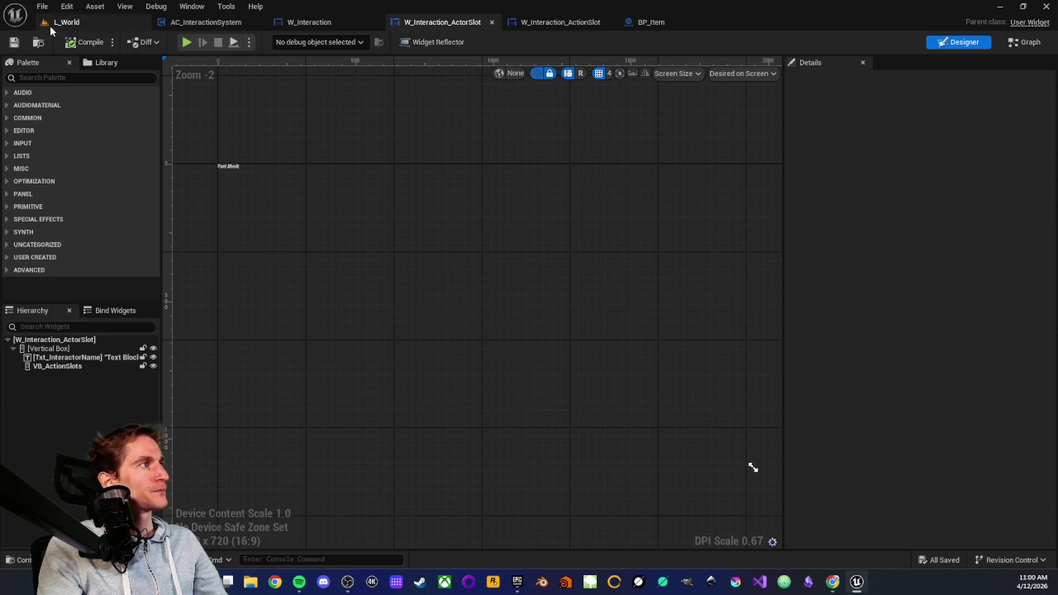
{"action": "left_click", "coordinate": [65, 22]}
{"action": "left_click", "coordinate": [269, 41]}
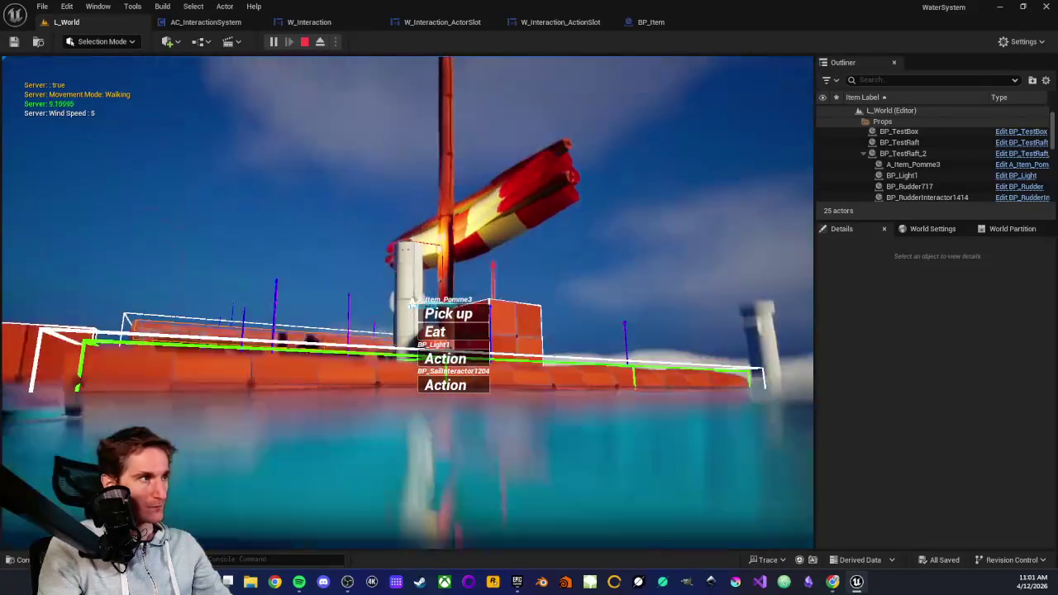
Step: End the playtest after confirming the Pick up, Eat and Action prompts at the raft
{"action": "key", "text": "Escape"}
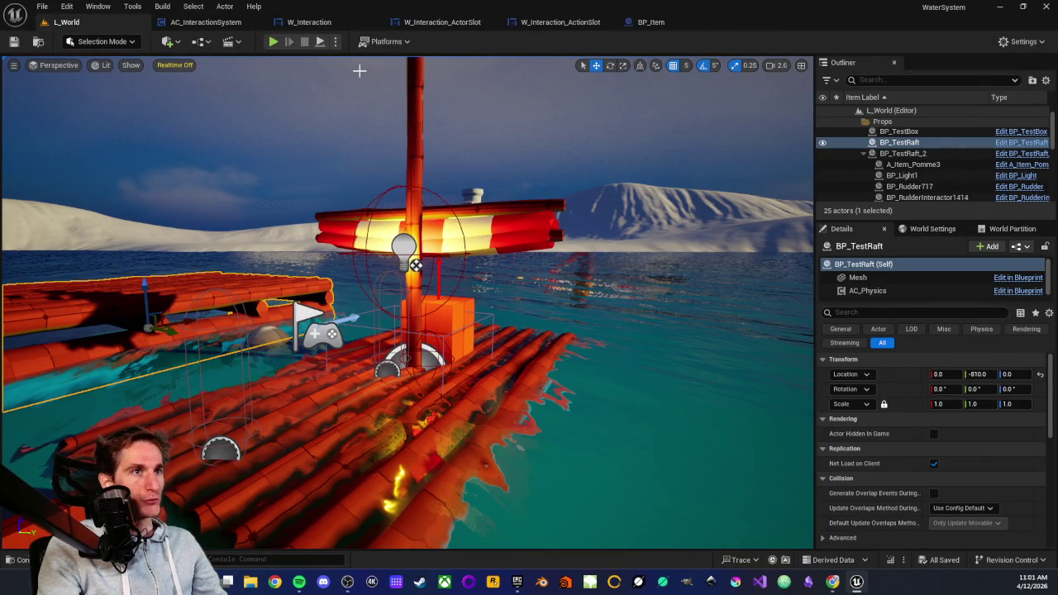
Step: Review the W_Interaction_ActionSlot graph around its Set Color and Opacity node
{"action": "left_click", "coordinate": [555, 22]}
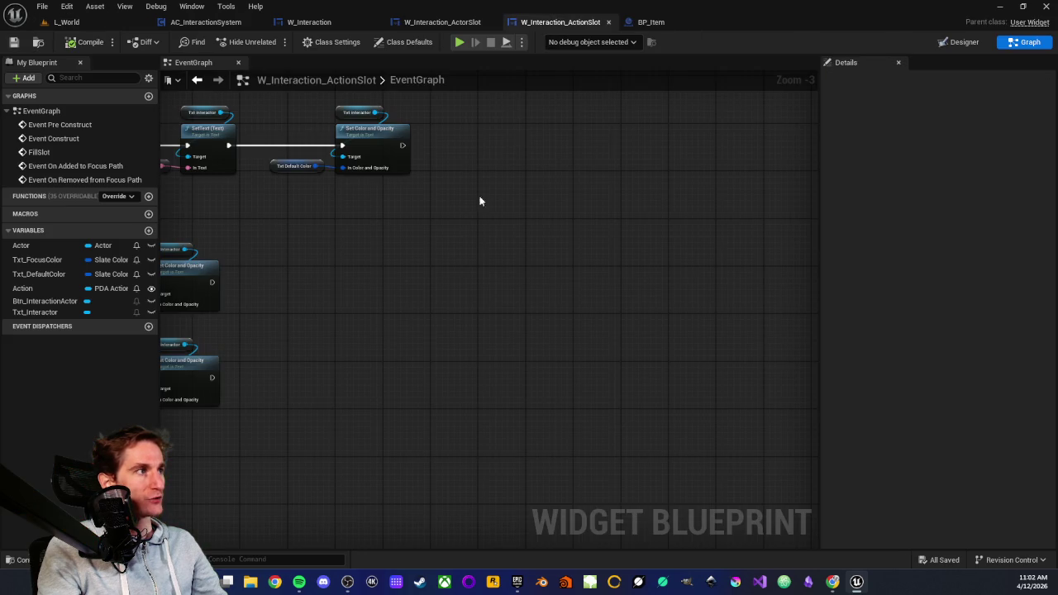
{"action": "scroll", "coordinate": [495, 302], "scroll_direction": "down", "scroll_amount": 3}
{"action": "scroll", "coordinate": [486, 287], "scroll_direction": "up", "scroll_amount": 3}
{"action": "left_click_drag", "start_coordinate": [488, 288], "coordinate": [399, 298]}
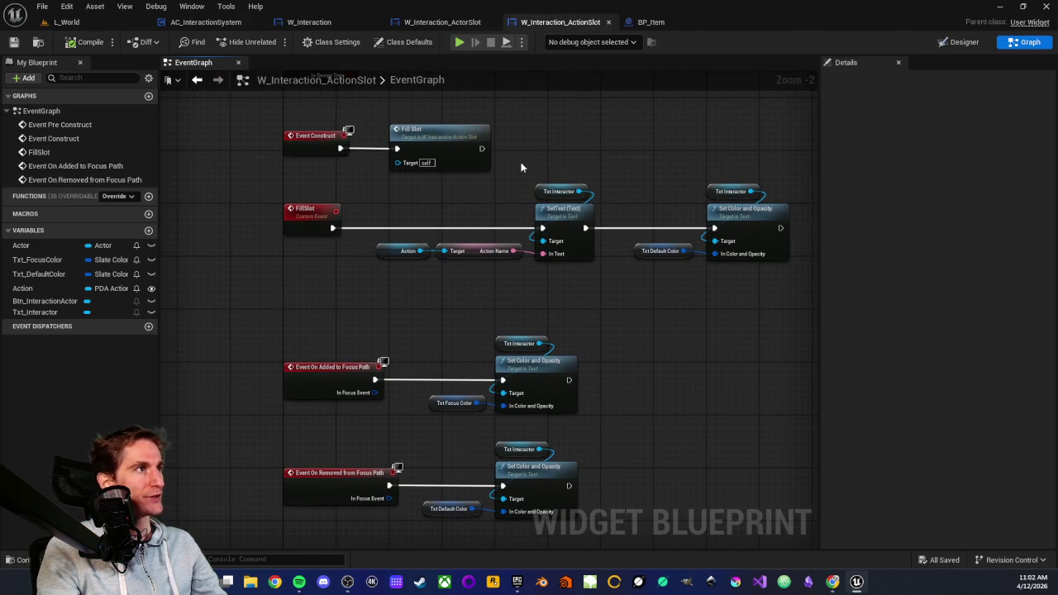
Step: Check W_Interaction_ActorSlot's event graph near Get Owning Player, then bring up W_Interaction's event graph
{"action": "left_click", "coordinate": [442, 22]}
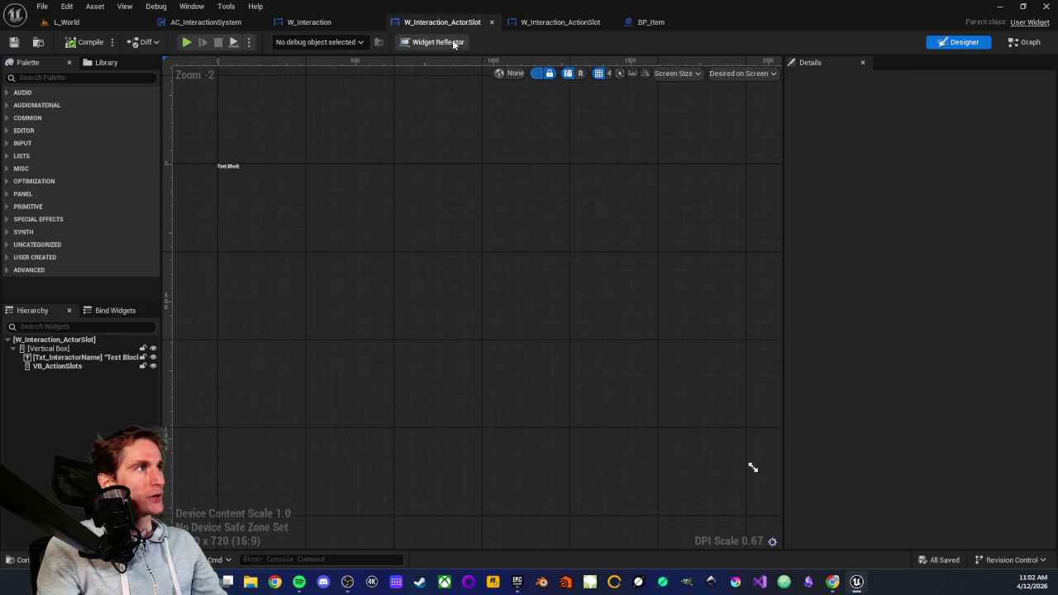
{"action": "left_click", "coordinate": [1024, 42]}
{"action": "mouse_move", "coordinate": [459, 305]}
{"action": "left_mouse_down"}
{"action": "mouse_move", "coordinate": [413, 237]}
{"action": "mouse_move", "coordinate": [319, 134]}
{"action": "mouse_move", "coordinate": [394, 321]}
{"action": "mouse_move", "coordinate": [432, 325]}
{"action": "left_mouse_up"}
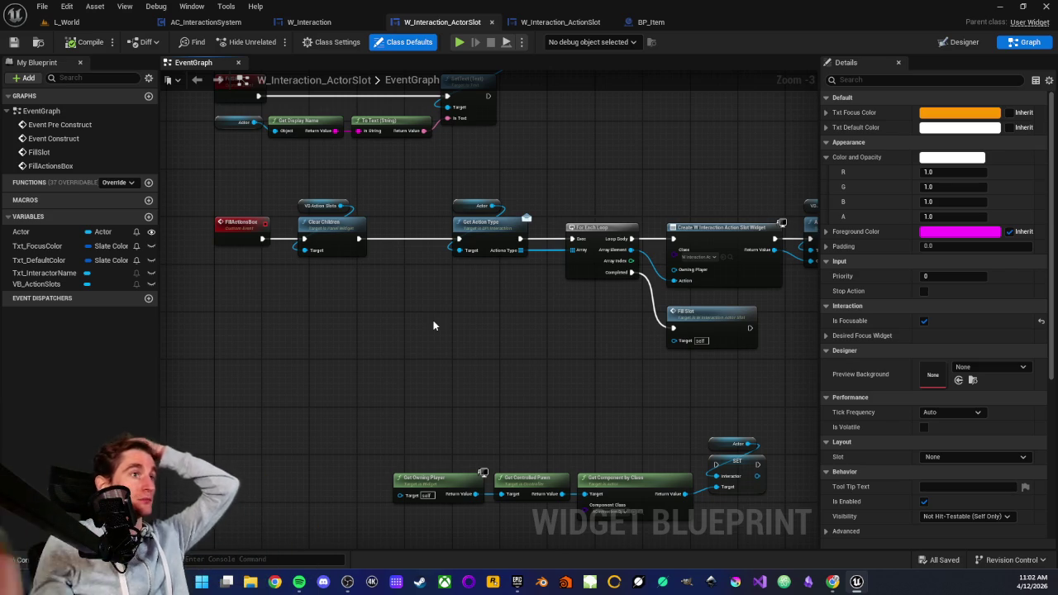
{"action": "left_click", "coordinate": [334, 25]}
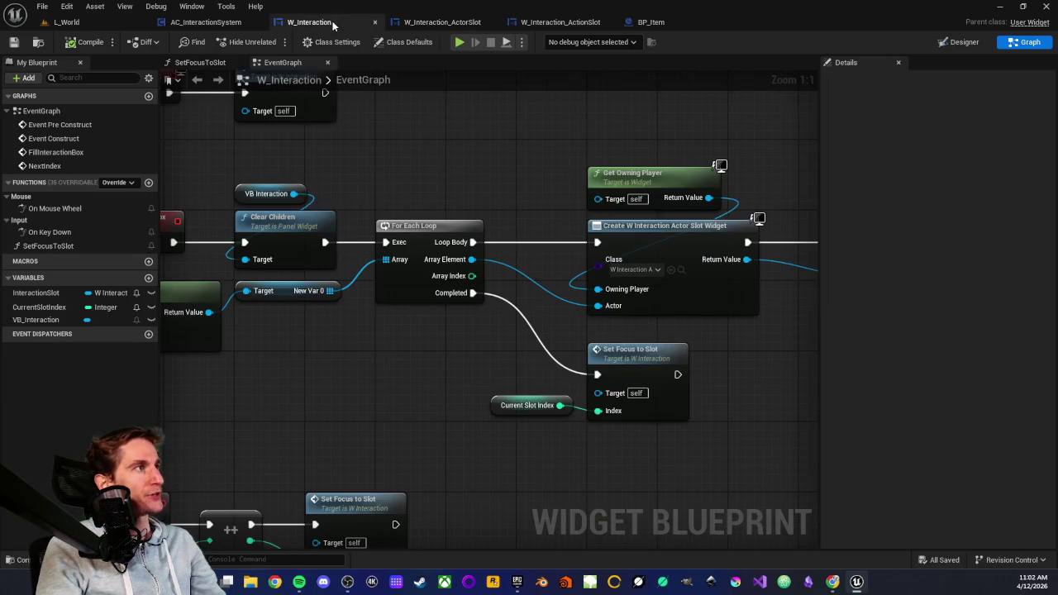
Step: Open the SetFocusToSlot function graph from W_Interaction's EventGraph
{"action": "scroll", "coordinate": [352, 376], "scroll_direction": "down", "scroll_amount": 4}
{"action": "scroll", "coordinate": [527, 252], "scroll_direction": "up", "scroll_amount": 4}
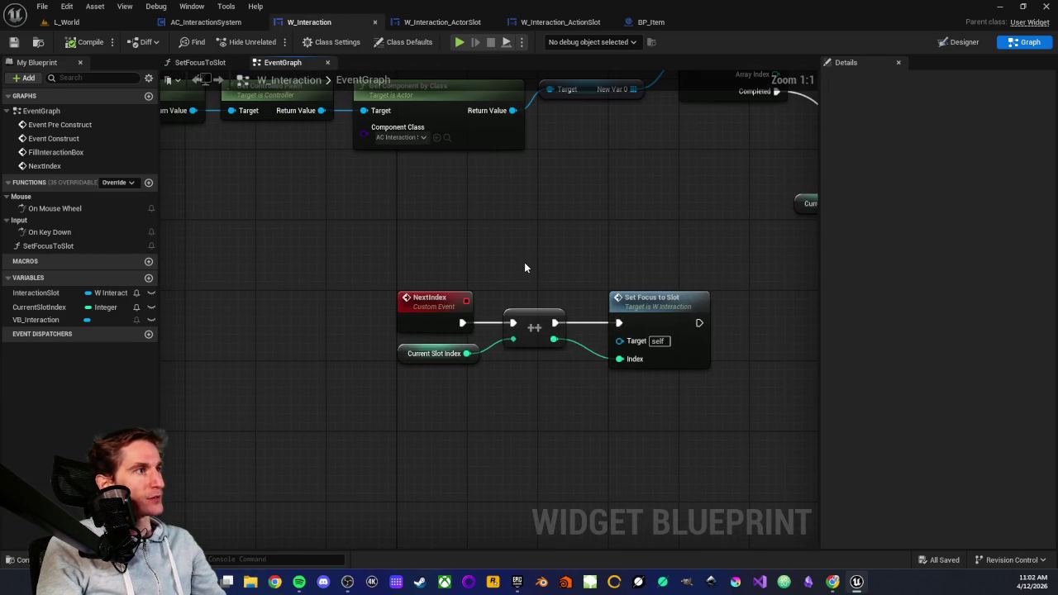
{"action": "double_click", "coordinate": [578, 324]}
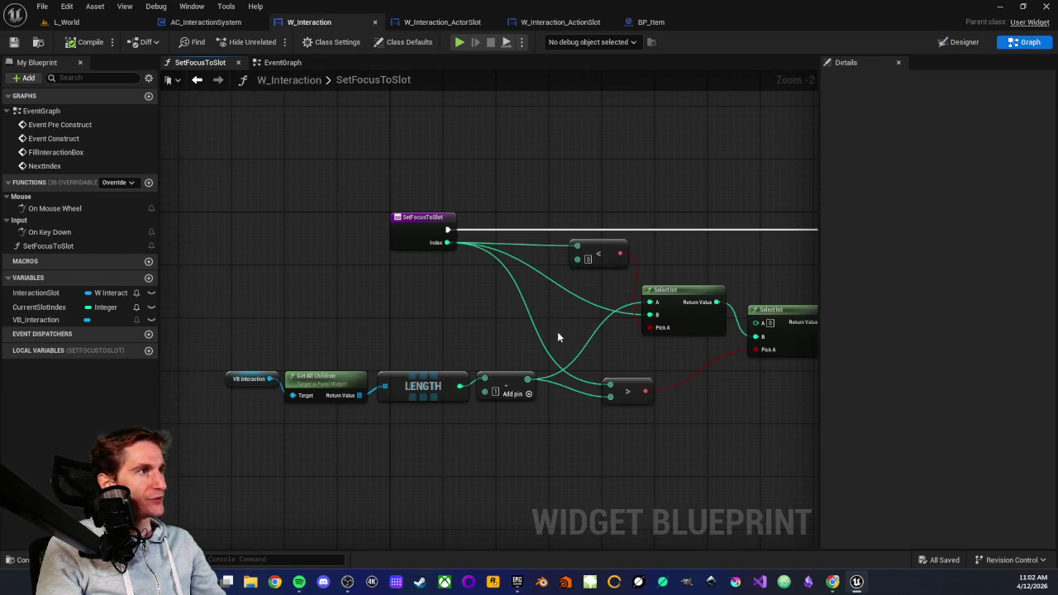
{"action": "scroll", "coordinate": [314, 296], "scroll_direction": "down", "scroll_amount": 2}
{"action": "scroll", "coordinate": [467, 367], "scroll_direction": "down", "scroll_amount": 1}
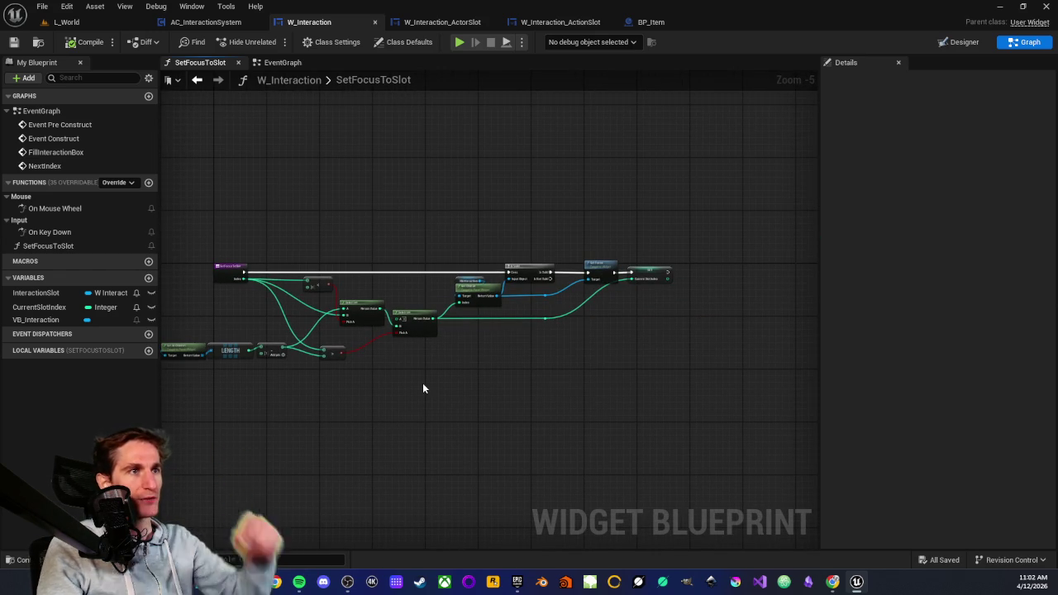
{"action": "scroll", "coordinate": [399, 402], "scroll_direction": "up", "scroll_amount": 3}
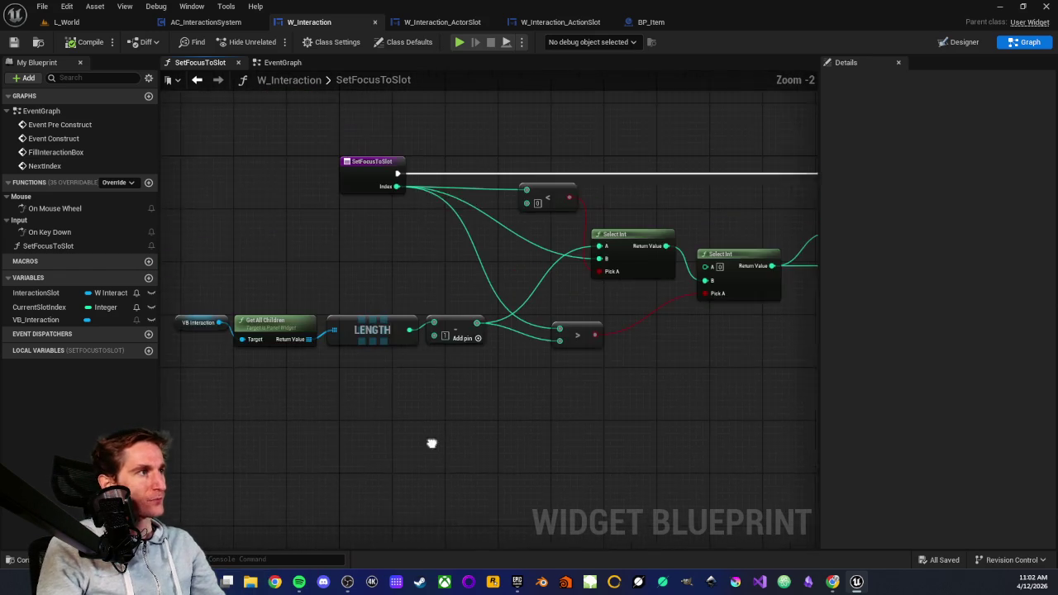
{"action": "scroll", "coordinate": [432, 443], "scroll_direction": "down", "scroll_amount": 1}
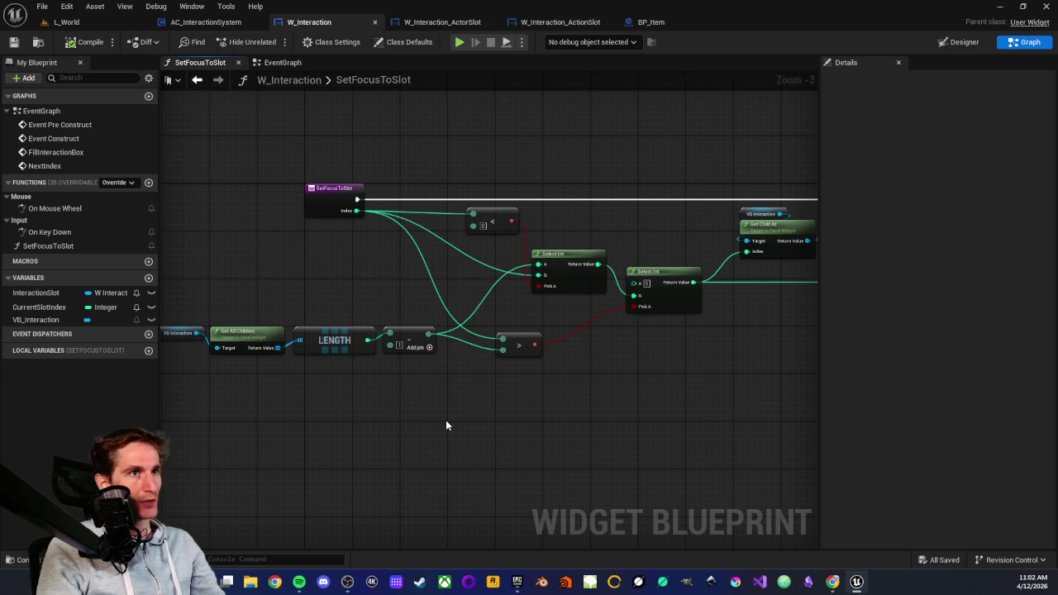
{"action": "scroll", "coordinate": [259, 332], "scroll_direction": "up", "scroll_amount": 2}
Step: Examine SetFocusToSlot's nodes, including the subtract and Get Child At nodes
{"action": "left_click_drag", "start_coordinate": [549, 359], "coordinate": [502, 402]}
{"action": "left_click", "coordinate": [474, 258]}
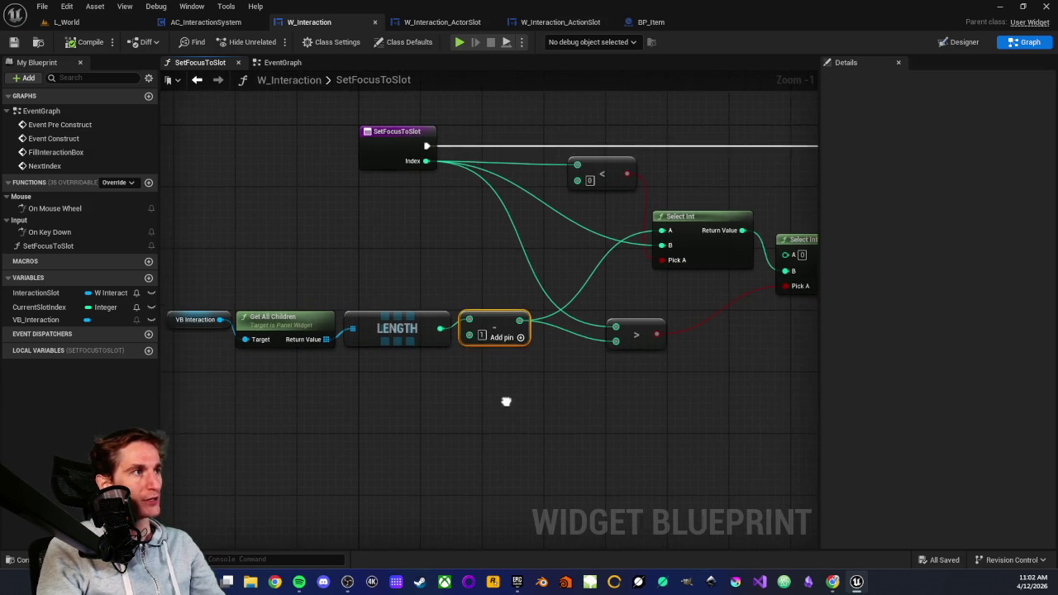
{"action": "left_click", "coordinate": [485, 394]}
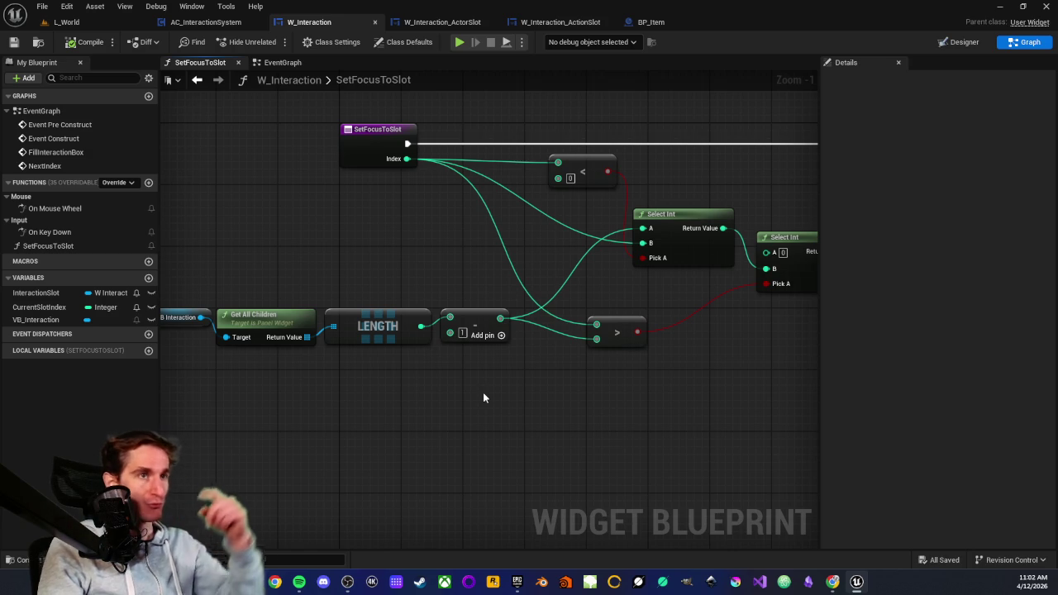
{"action": "mouse_move", "coordinate": [484, 397]}
{"action": "left_mouse_down"}
{"action": "mouse_move", "coordinate": [507, 406]}
{"action": "mouse_move", "coordinate": [461, 400]}
{"action": "left_mouse_up"}
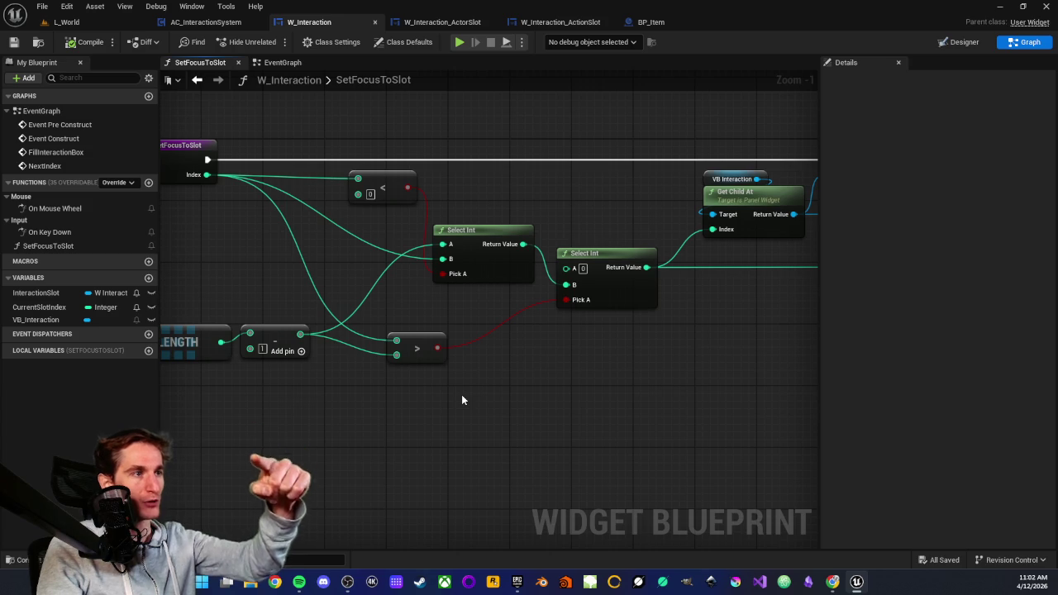
{"action": "scroll", "coordinate": [496, 372], "scroll_direction": "down", "scroll_amount": 5}
{"action": "scroll", "coordinate": [243, 211], "scroll_direction": "up", "scroll_amount": 1}
{"action": "left_click_drag", "start_coordinate": [243, 212], "coordinate": [269, 224]}
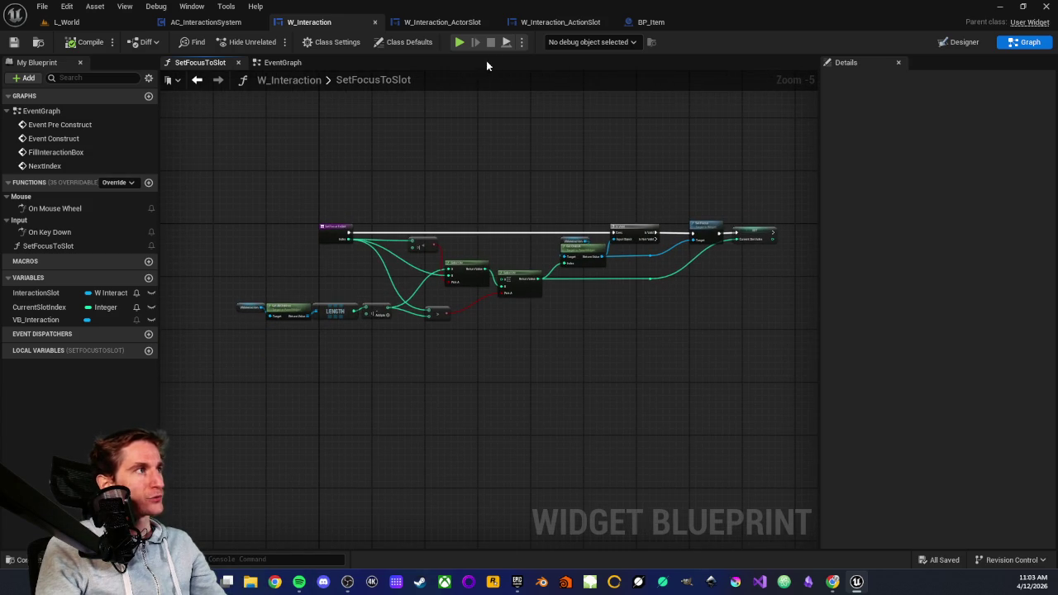
Step: Close the function graph and select SetFocusToSlot in the Functions list for copying
{"action": "left_click", "coordinate": [238, 63]}
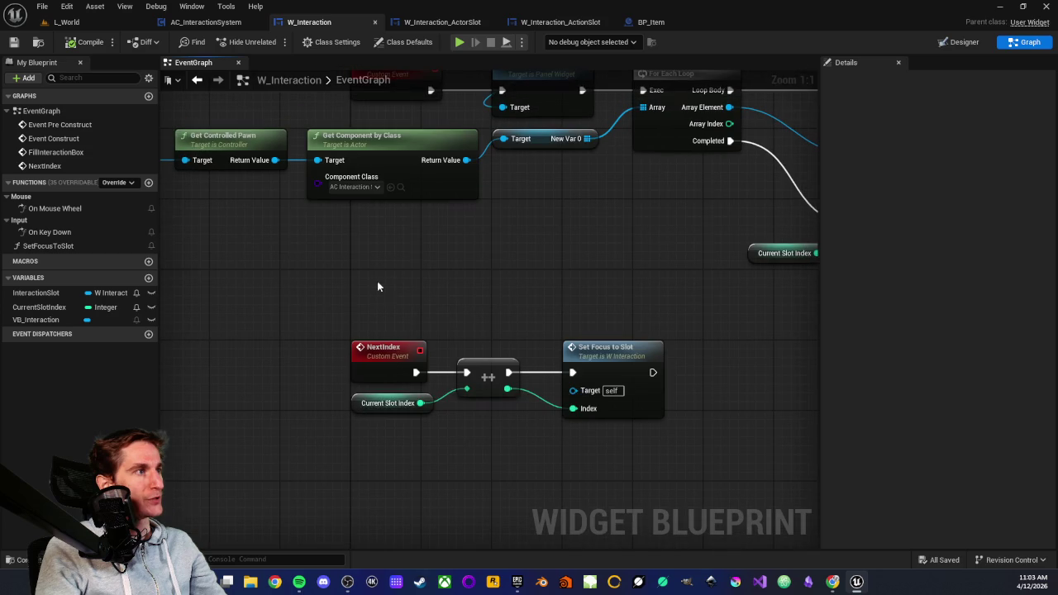
{"action": "scroll", "coordinate": [384, 327], "scroll_direction": "down", "scroll_amount": 1}
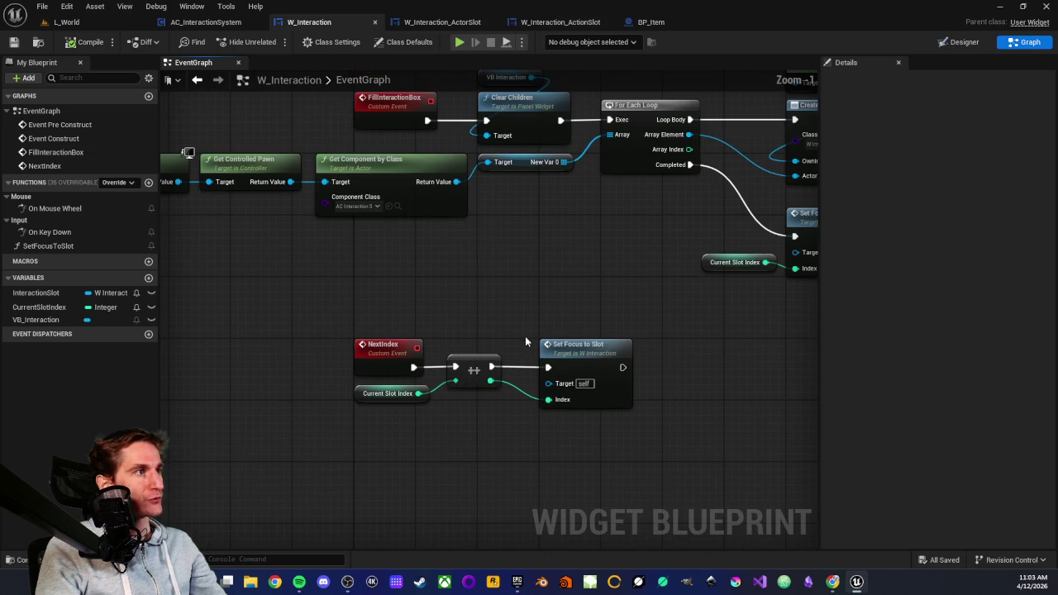
{"action": "left_click", "coordinate": [39, 245]}
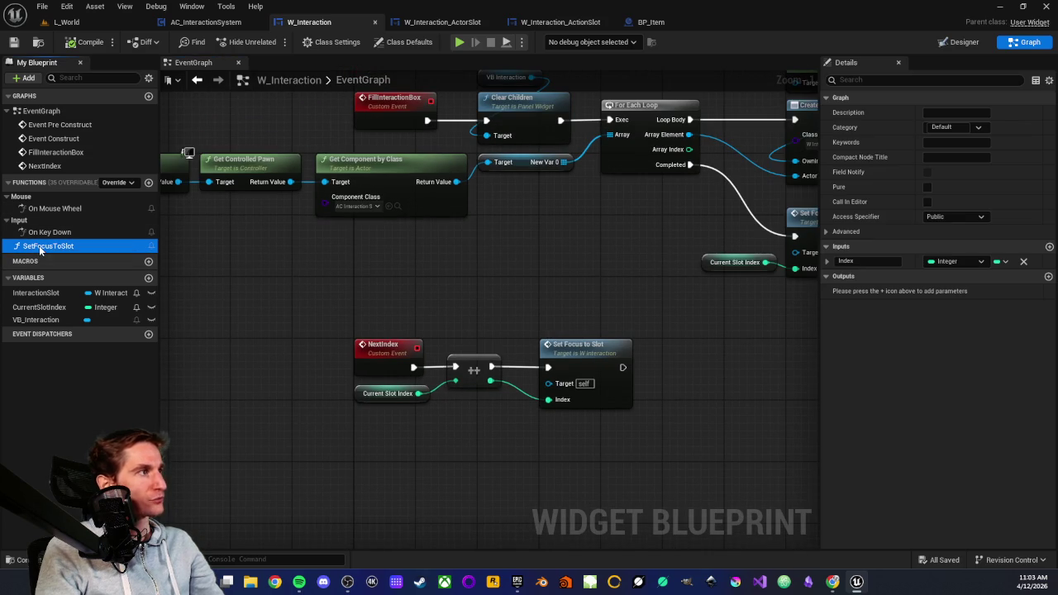
Step: Paste SetFocusToSlot into W_Interaction_ActorSlot and swap its first VB Interaction reference for VB_ActionSlots
{"action": "left_click", "coordinate": [438, 22]}
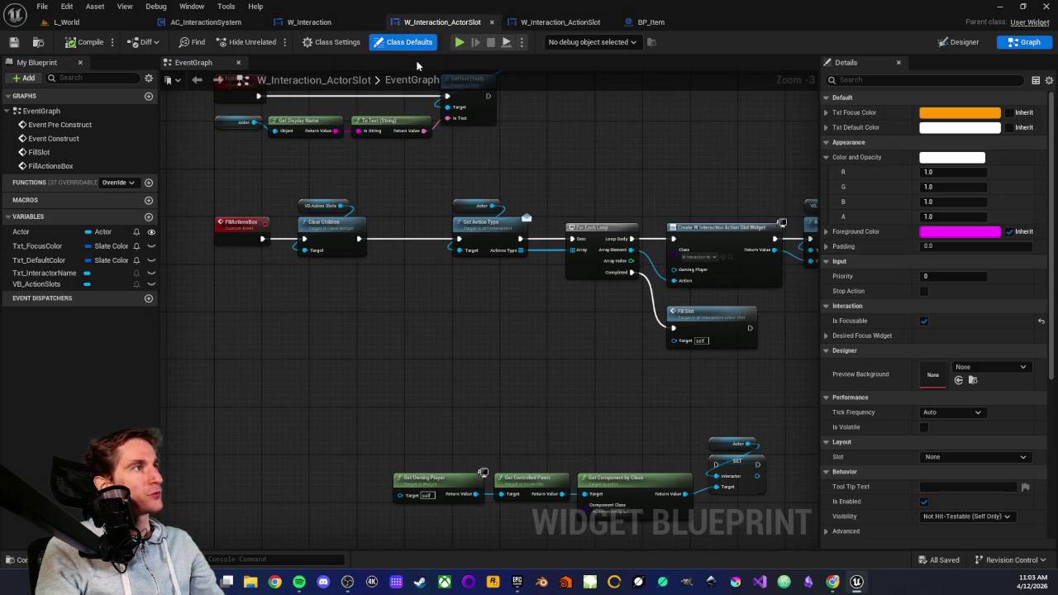
{"action": "left_click", "coordinate": [25, 181]}
{"action": "double_click", "coordinate": [48, 199]}
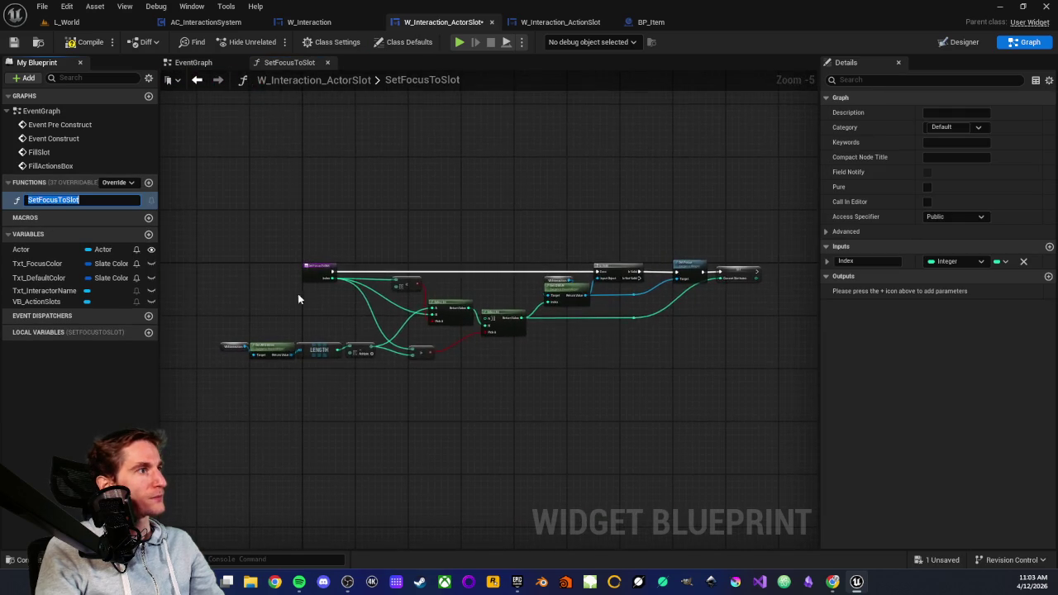
{"action": "scroll", "coordinate": [297, 293], "scroll_direction": "up", "scroll_amount": 2}
{"action": "scroll", "coordinate": [512, 247], "scroll_direction": "up", "scroll_amount": 3}
{"action": "left_click_drag", "start_coordinate": [731, 253], "coordinate": [432, 314]}
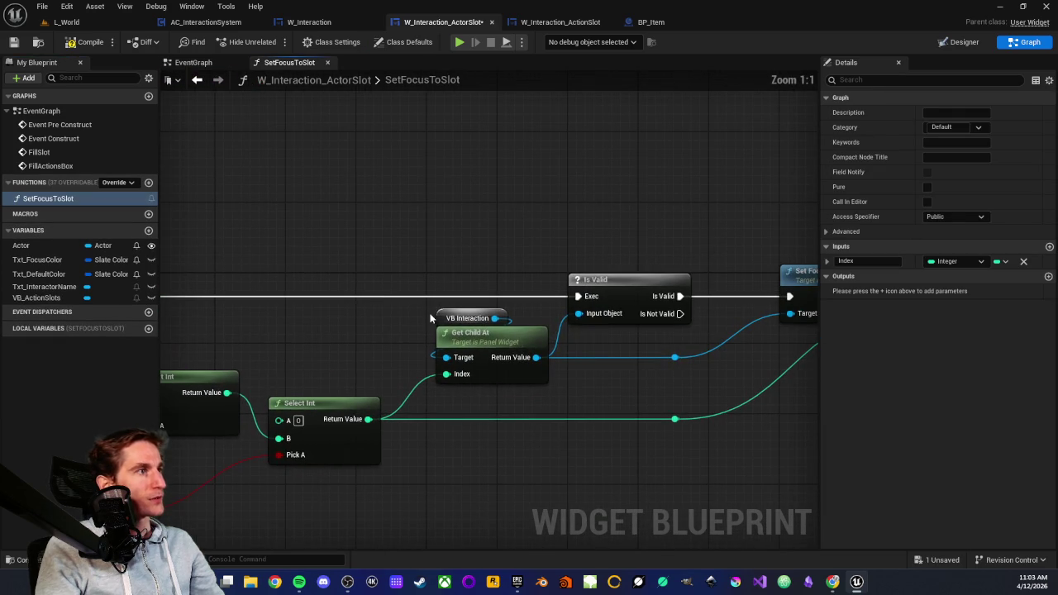
{"action": "mouse_move", "coordinate": [37, 297]}
{"action": "left_mouse_down"}
{"action": "mouse_move", "coordinate": [406, 309]}
{"action": "mouse_move", "coordinate": [440, 323]}
{"action": "mouse_move", "coordinate": [433, 315]}
{"action": "left_mouse_up"}
Step: Replace the second VB Interaction reference, near Get All Children, with VB_ActionSlots
{"action": "scroll", "coordinate": [369, 327], "scroll_direction": "down", "scroll_amount": 3}
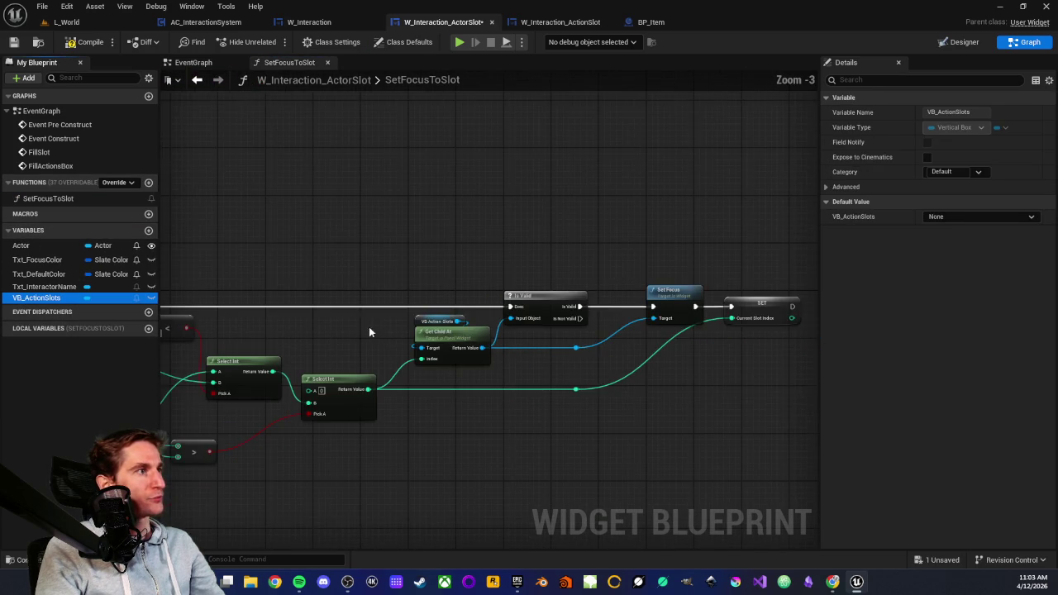
{"action": "left_click_drag", "start_coordinate": [578, 465], "coordinate": [532, 452]}
{"action": "scroll", "coordinate": [570, 405], "scroll_direction": "up", "scroll_amount": 2}
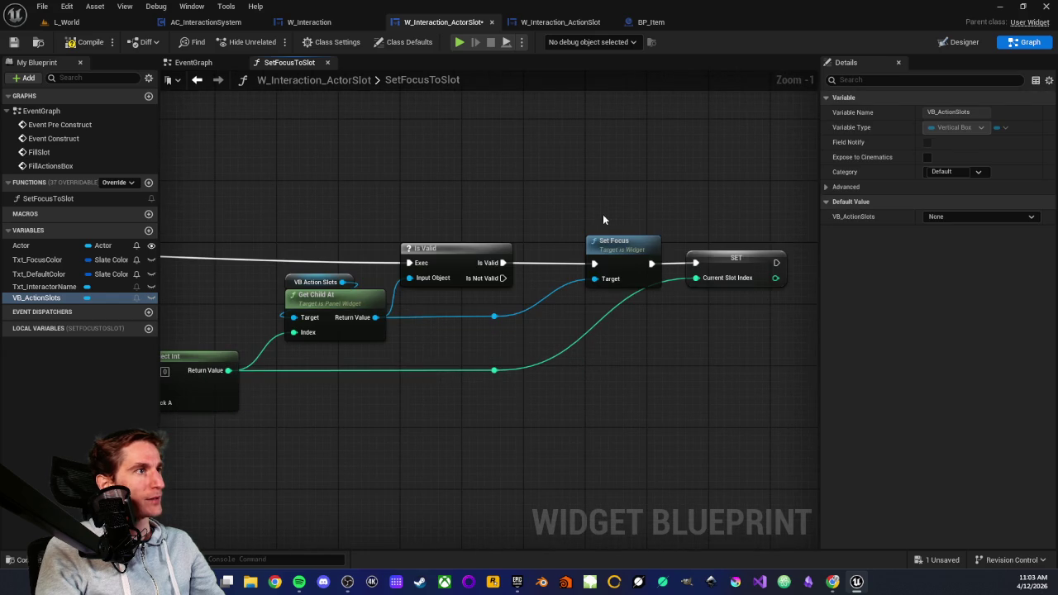
{"action": "left_click_drag", "start_coordinate": [603, 219], "coordinate": [508, 236]}
{"action": "left_click_drag", "start_coordinate": [443, 231], "coordinate": [573, 220]}
{"action": "left_click", "coordinate": [588, 255]}
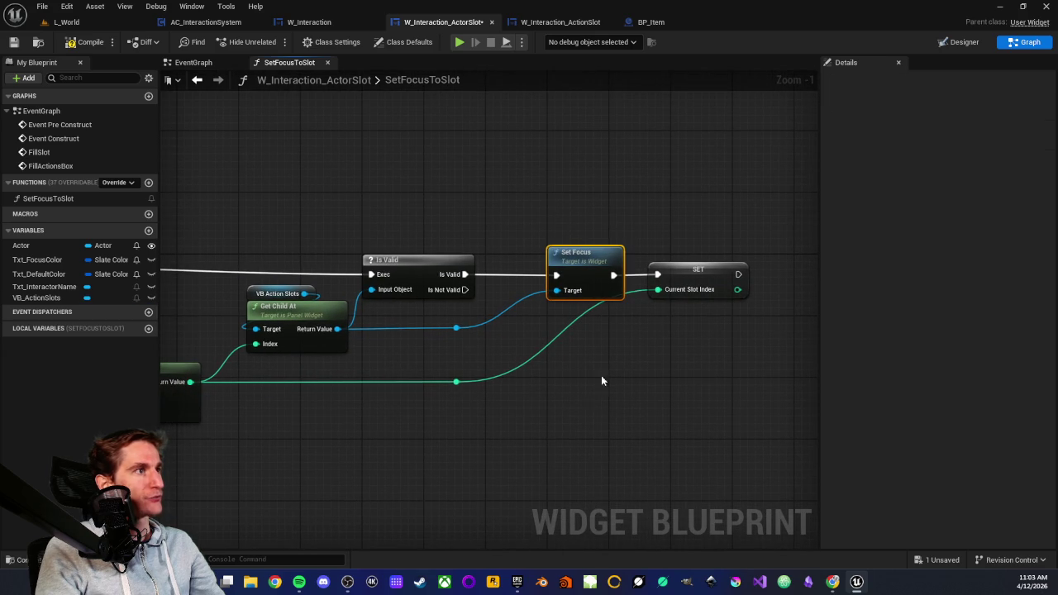
{"action": "left_click", "coordinate": [582, 402]}
{"action": "left_click_drag", "start_coordinate": [581, 402], "coordinate": [732, 358]}
{"action": "scroll", "coordinate": [732, 359], "scroll_direction": "down", "scroll_amount": 2}
{"action": "left_click_drag", "start_coordinate": [213, 324], "coordinate": [342, 331]}
{"action": "scroll", "coordinate": [494, 269], "scroll_direction": "up", "scroll_amount": 3}
{"action": "mouse_move", "coordinate": [33, 297]}
{"action": "left_mouse_down"}
{"action": "mouse_move", "coordinate": [65, 311]}
{"action": "mouse_move", "coordinate": [37, 305]}
{"action": "mouse_move", "coordinate": [50, 312]}
{"action": "mouse_move", "coordinate": [198, 340]}
{"action": "mouse_move", "coordinate": [404, 351]}
{"action": "left_mouse_up"}
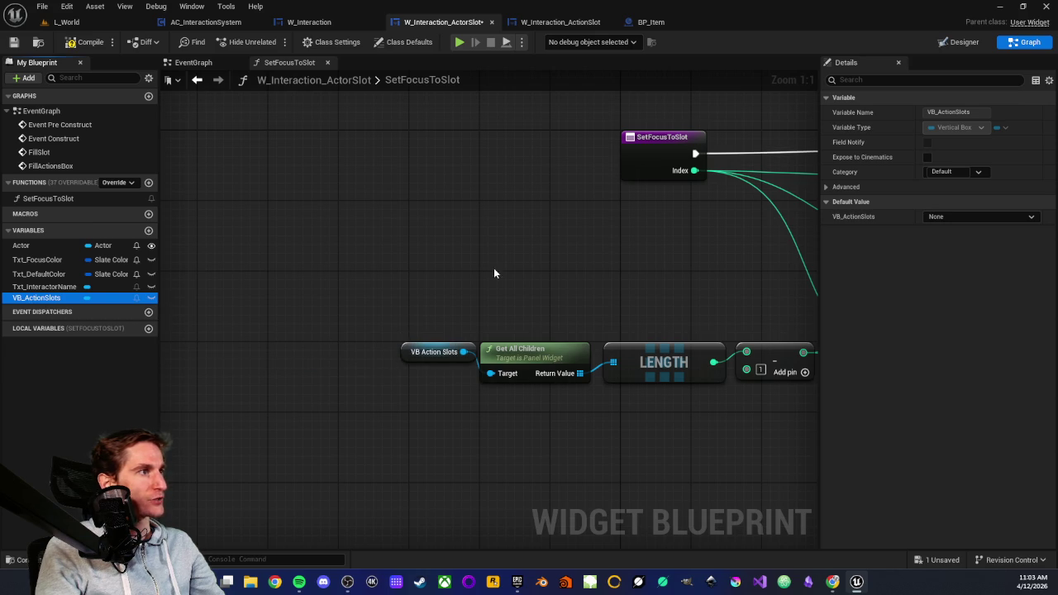
{"action": "scroll", "coordinate": [493, 272], "scroll_direction": "down", "scroll_amount": 2}
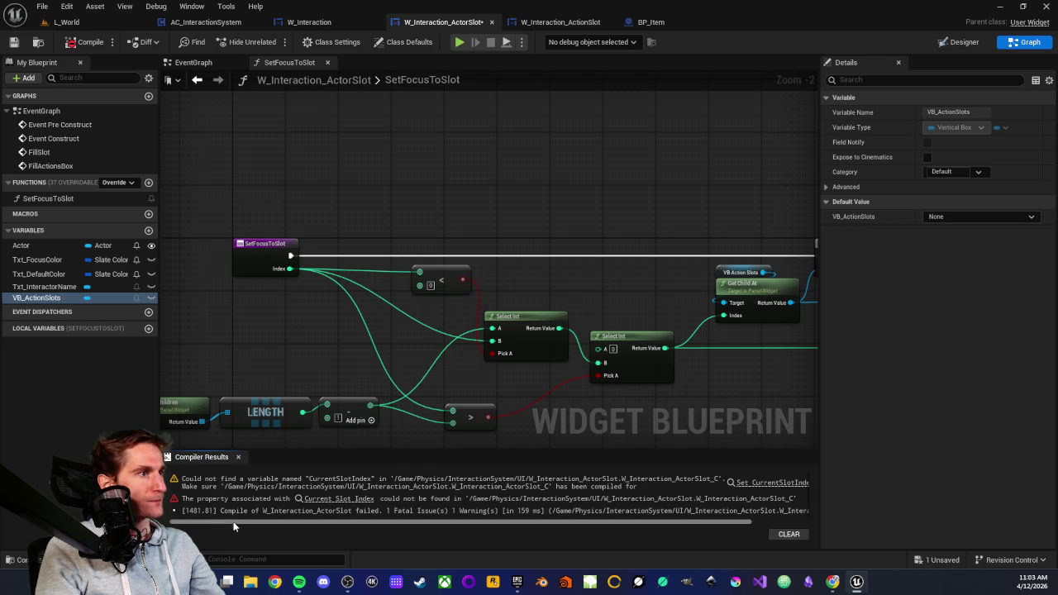
Step: Create the missing integer CurrentSlotIndex variable from the erroring SET node and recompile
{"action": "left_click_drag", "start_coordinate": [655, 324], "coordinate": [289, 288]}
{"action": "scroll", "coordinate": [491, 354], "scroll_direction": "up", "scroll_amount": 2}
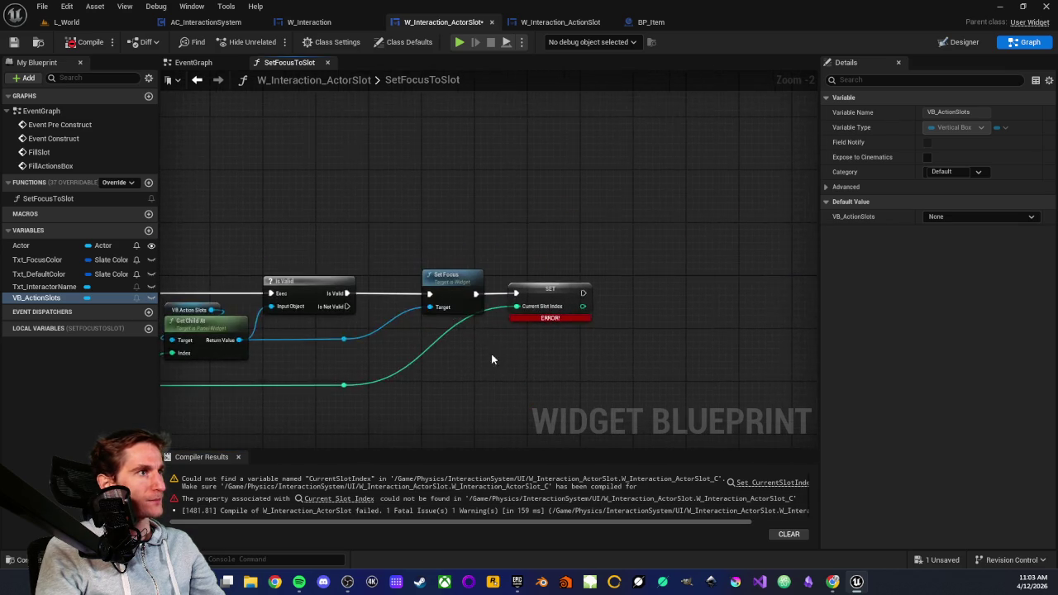
{"action": "right_click", "coordinate": [551, 270]}
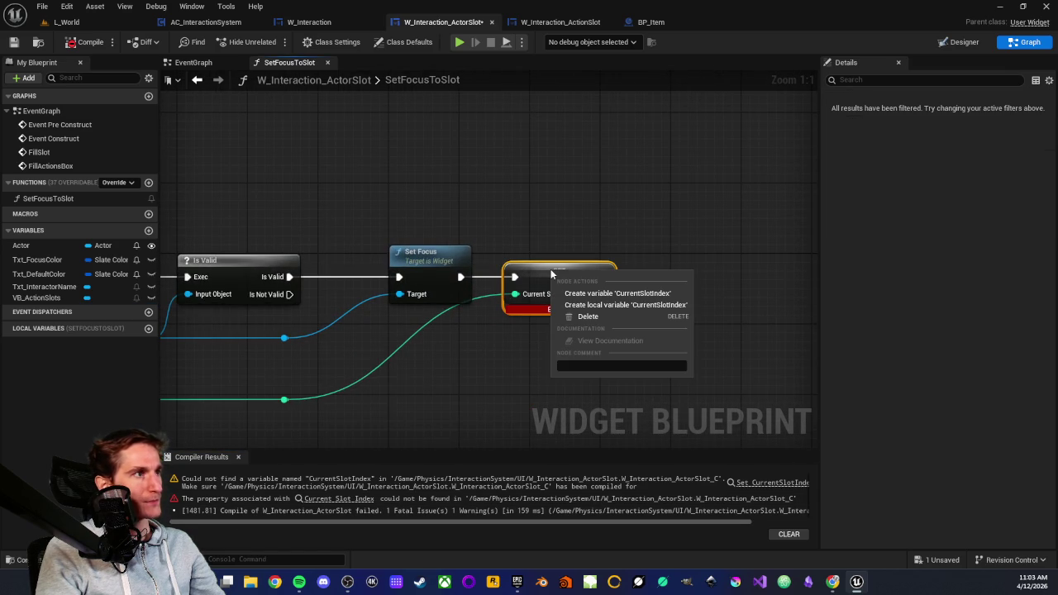
{"action": "left_click", "coordinate": [612, 293]}
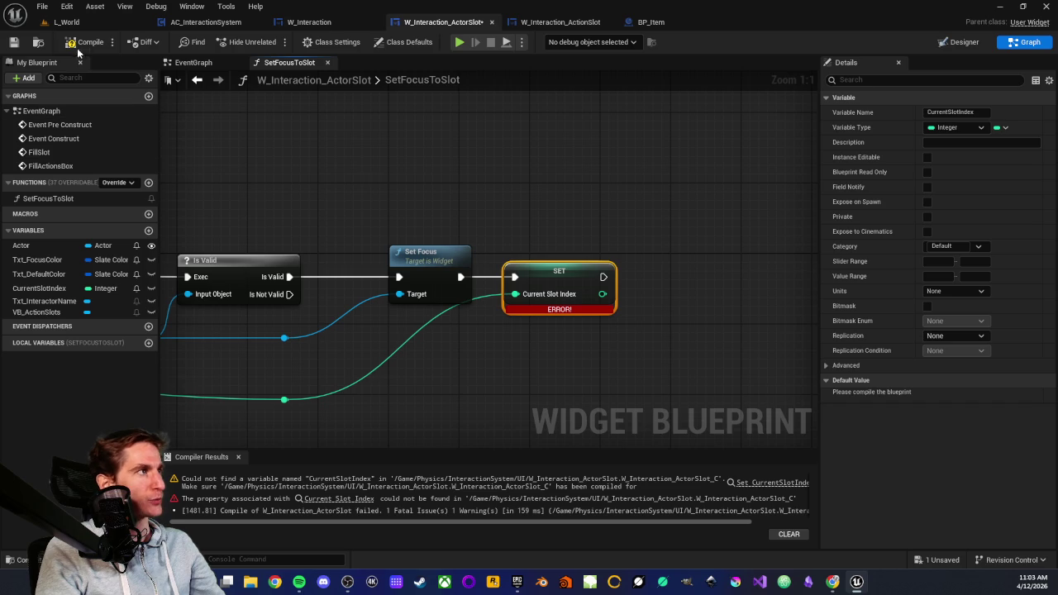
{"action": "left_click", "coordinate": [14, 41]}
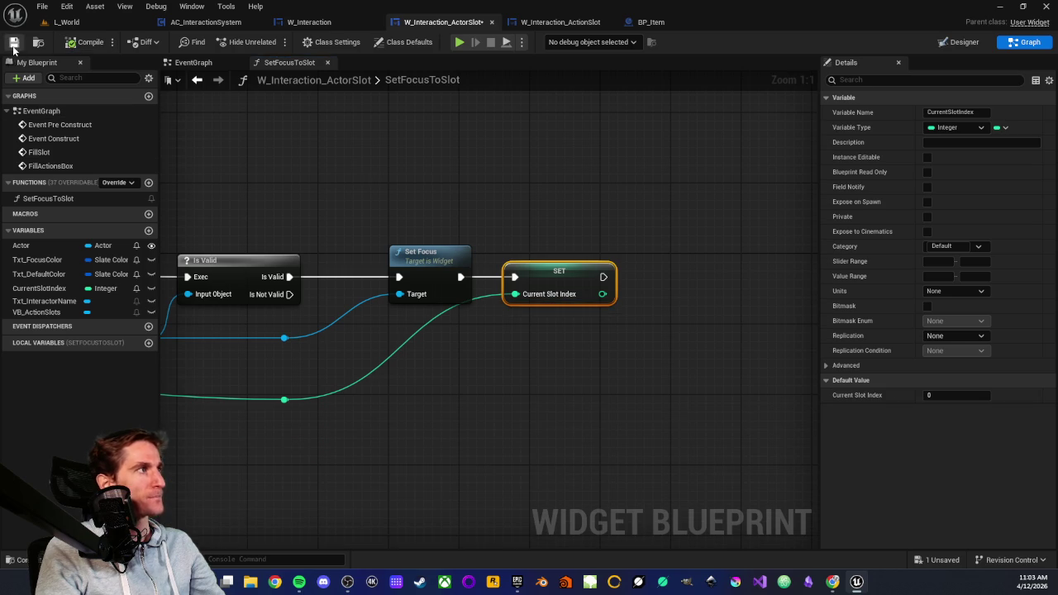
{"action": "left_click", "coordinate": [521, 373]}
{"action": "left_click_drag", "start_coordinate": [407, 156], "coordinate": [476, 176]}
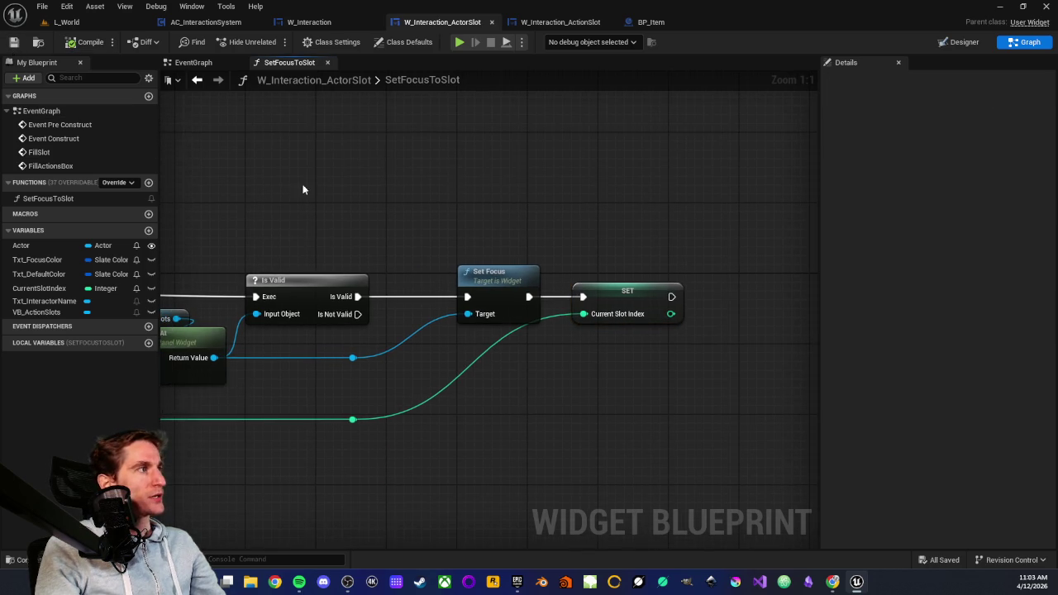
{"action": "left_click_drag", "start_coordinate": [303, 189], "coordinate": [476, 231]}
Step: Select W_Interaction's NextIndex event chain for copying, then return to W_Interaction_ActorSlot
{"action": "left_click", "coordinate": [200, 66]}
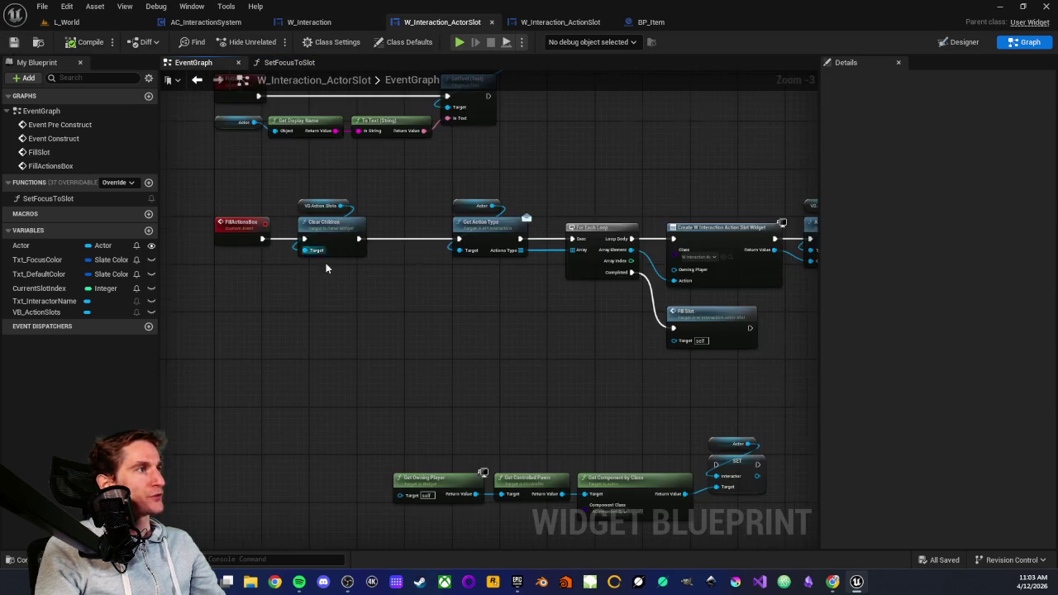
{"action": "scroll", "coordinate": [325, 263], "scroll_direction": "up", "scroll_amount": 2}
{"action": "left_click", "coordinate": [309, 21]}
{"action": "mouse_move", "coordinate": [338, 301]}
{"action": "left_mouse_down"}
{"action": "mouse_move", "coordinate": [419, 378]}
{"action": "mouse_move", "coordinate": [612, 419]}
{"action": "left_mouse_up"}
{"action": "scroll", "coordinate": [385, 356], "scroll_direction": "up", "scroll_amount": 1}
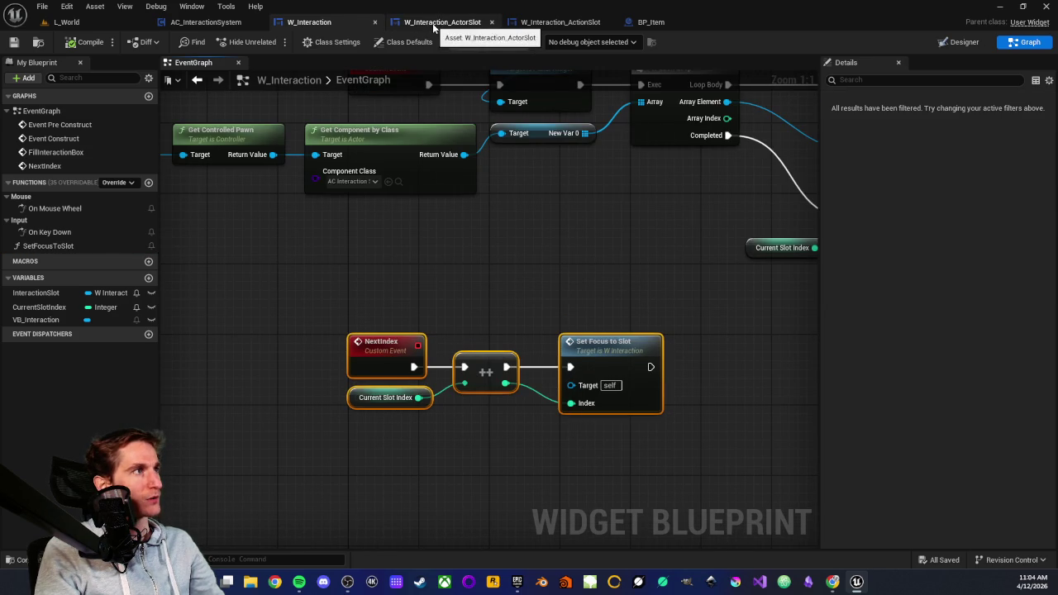
{"action": "left_click", "coordinate": [442, 21]}
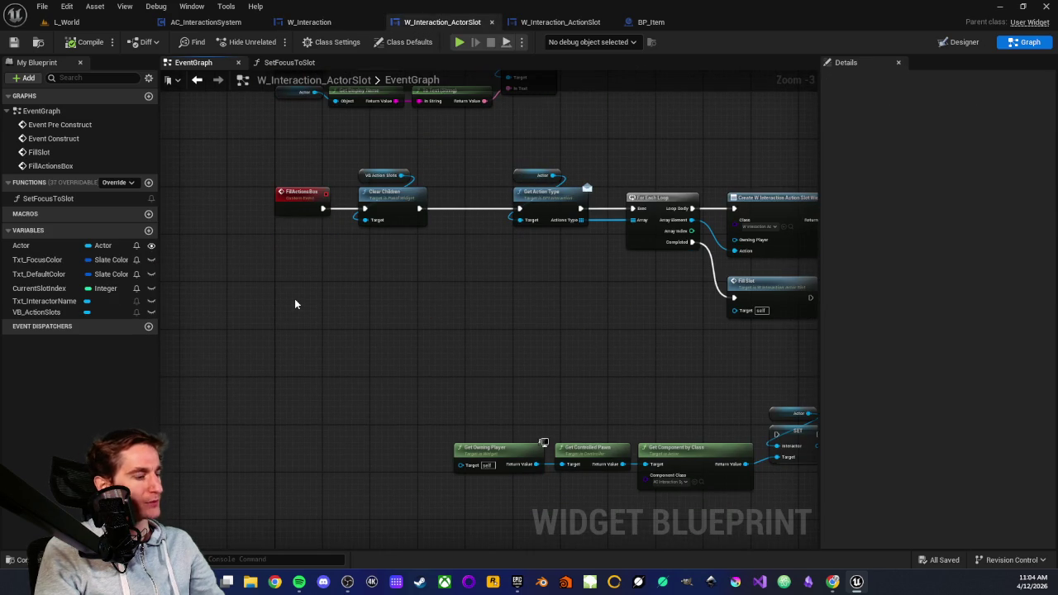
Step: Paste the NextIndex event nodes into W_Interaction_ActorSlot's event graph and position them
{"action": "key", "text": "ctrl+v"}
{"action": "scroll", "coordinate": [294, 303], "scroll_direction": "up", "scroll_amount": 2}
{"action": "mouse_move", "coordinate": [249, 292]}
{"action": "left_mouse_down"}
{"action": "mouse_move", "coordinate": [302, 323]}
{"action": "mouse_move", "coordinate": [295, 362]}
{"action": "left_mouse_up"}
{"action": "scroll", "coordinate": [340, 287], "scroll_direction": "down", "scroll_amount": 2}
{"action": "scroll", "coordinate": [339, 287], "scroll_direction": "down", "scroll_amount": 1}
{"action": "scroll", "coordinate": [484, 267], "scroll_direction": "up", "scroll_amount": 2}
{"action": "mouse_move", "coordinate": [500, 286]}
{"action": "left_mouse_down"}
{"action": "mouse_move", "coordinate": [432, 303]}
{"action": "mouse_move", "coordinate": [464, 298]}
{"action": "mouse_move", "coordinate": [471, 316]}
{"action": "left_mouse_up"}
{"action": "scroll", "coordinate": [471, 316], "scroll_direction": "up", "scroll_amount": 1}
{"action": "scroll", "coordinate": [472, 316], "scroll_direction": "up", "scroll_amount": 1}
{"action": "scroll", "coordinate": [482, 289], "scroll_direction": "down", "scroll_amount": 3}
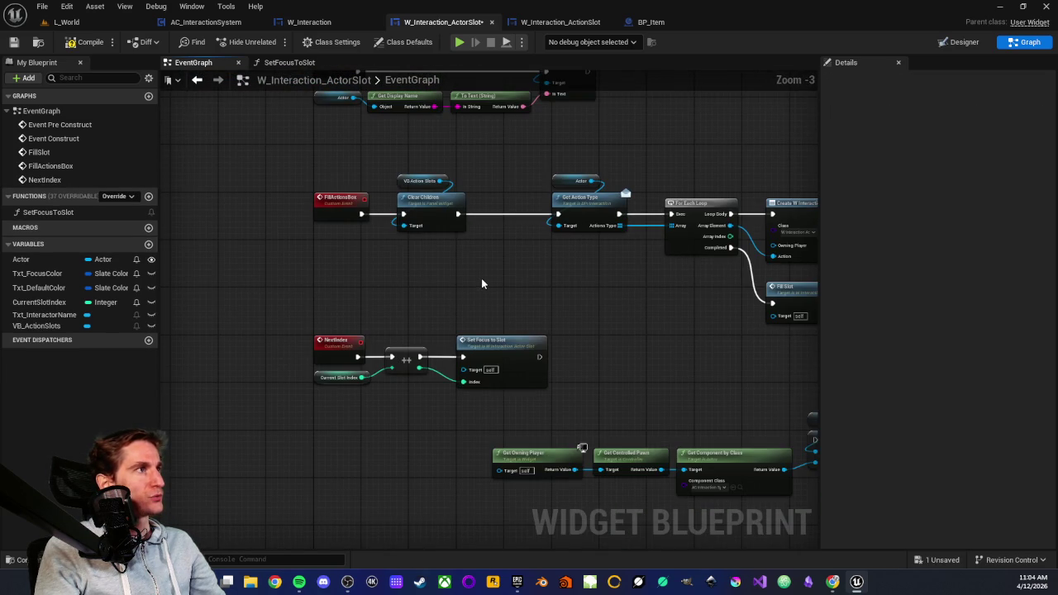
Step: Bring over Set Focus to Slot with Current Slot Index from W_Interaction and run it after Fill Slot
{"action": "left_click", "coordinate": [309, 22]}
{"action": "mouse_move", "coordinate": [519, 266]}
{"action": "left_mouse_down"}
{"action": "mouse_move", "coordinate": [440, 324]}
{"action": "mouse_move", "coordinate": [319, 350]}
{"action": "left_mouse_up"}
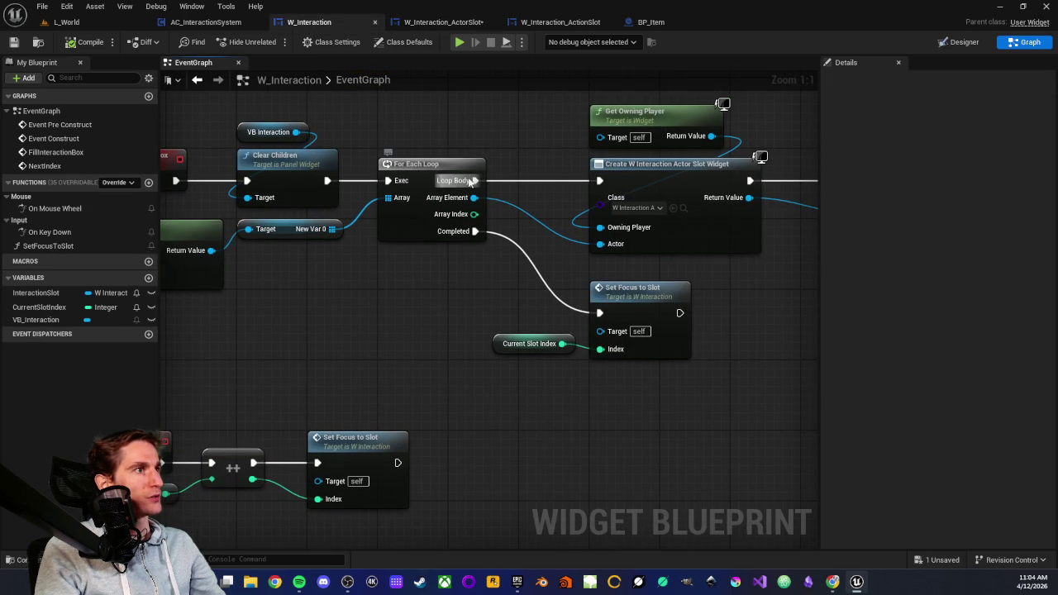
{"action": "mouse_move", "coordinate": [512, 300]}
{"action": "left_mouse_down"}
{"action": "mouse_move", "coordinate": [529, 278]}
{"action": "mouse_move", "coordinate": [730, 354]}
{"action": "left_mouse_up"}
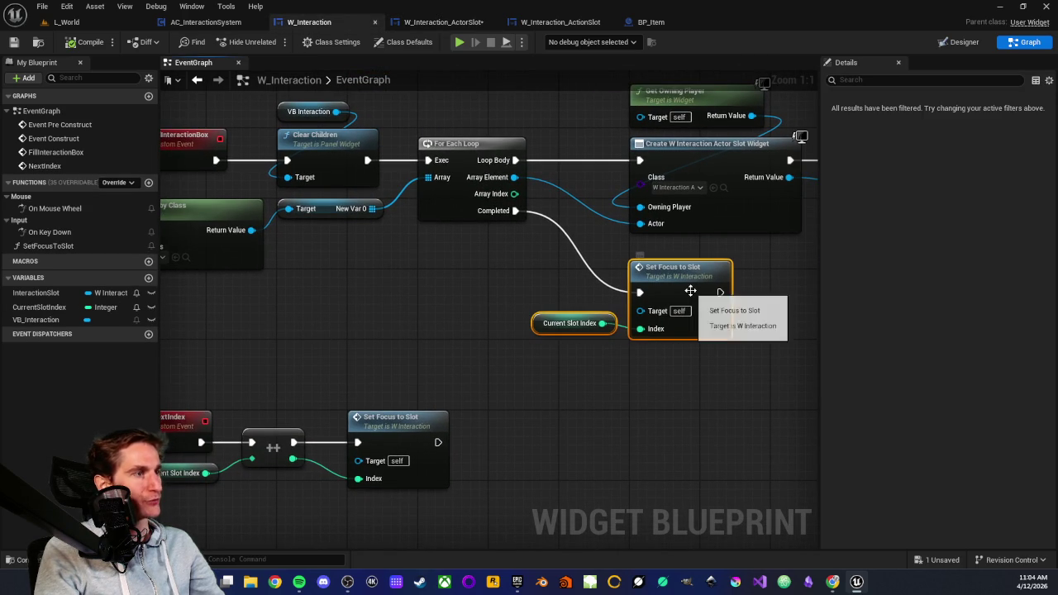
{"action": "left_click", "coordinate": [443, 21]}
{"action": "scroll", "coordinate": [617, 317], "scroll_direction": "down", "scroll_amount": 3}
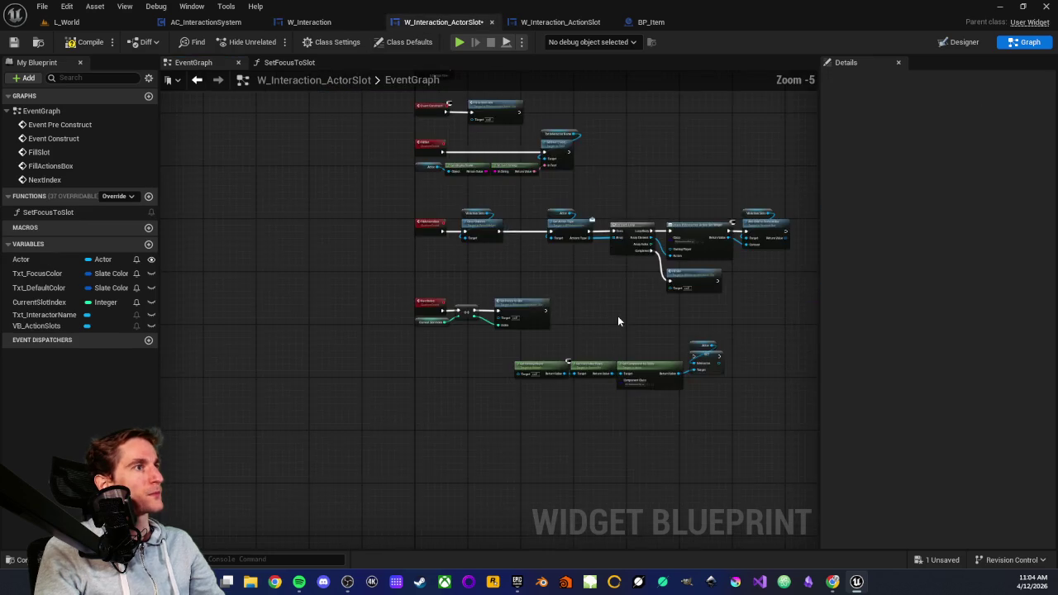
{"action": "scroll", "coordinate": [437, 341], "scroll_direction": "up", "scroll_amount": 3}
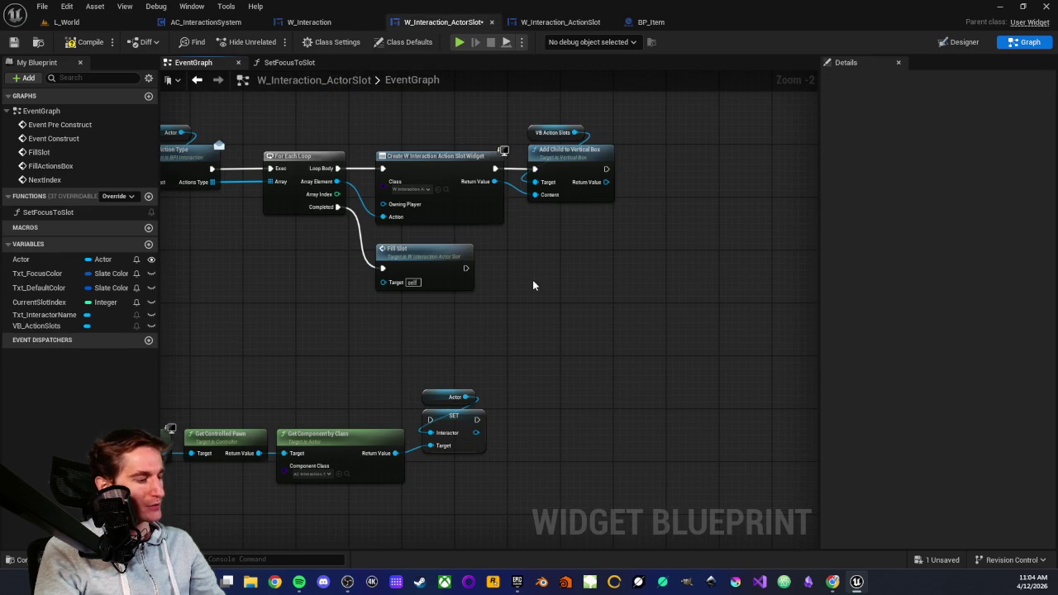
{"action": "key", "text": "ctrl+v"}
{"action": "scroll", "coordinate": [532, 285], "scroll_direction": "up", "scroll_amount": 2}
{"action": "mouse_move", "coordinate": [444, 264]}
{"action": "left_mouse_down"}
{"action": "mouse_move", "coordinate": [459, 275]}
{"action": "mouse_move", "coordinate": [579, 264]}
{"action": "left_mouse_up"}
Step: Check the pasted Current Slot Index and Set Focus to Slot nodes alongside the NextIndex chain
{"action": "left_click", "coordinate": [353, 223]}
{"action": "mouse_move", "coordinate": [353, 225]}
{"action": "left_mouse_down"}
{"action": "mouse_move", "coordinate": [397, 326]}
{"action": "mouse_move", "coordinate": [428, 345]}
{"action": "left_mouse_up"}
{"action": "left_click", "coordinate": [350, 339]}
{"action": "scroll", "coordinate": [409, 312], "scroll_direction": "down", "scroll_amount": 1}
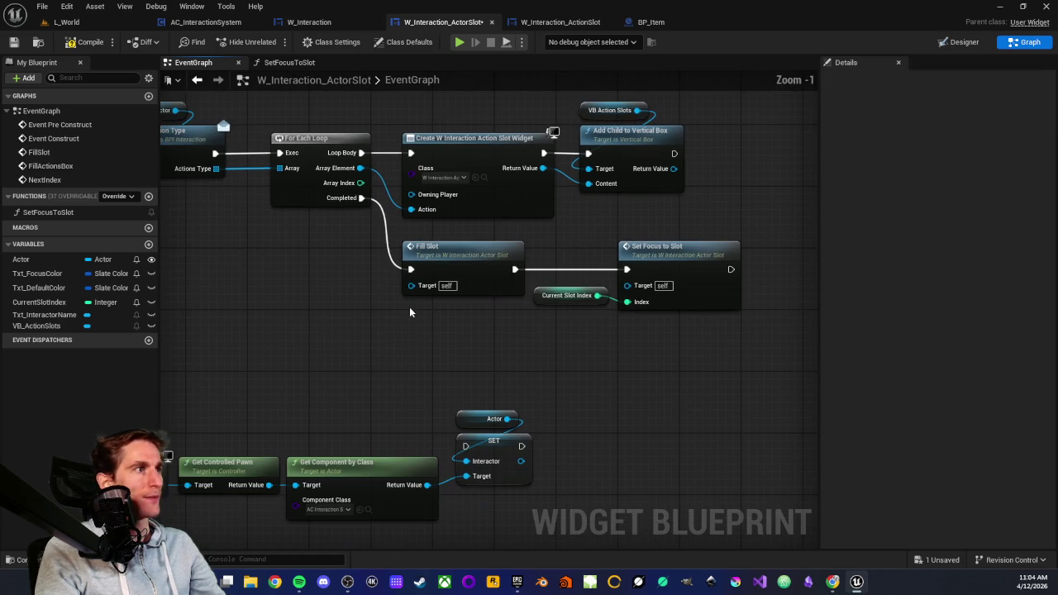
{"action": "scroll", "coordinate": [295, 276], "scroll_direction": "up", "scroll_amount": 1}
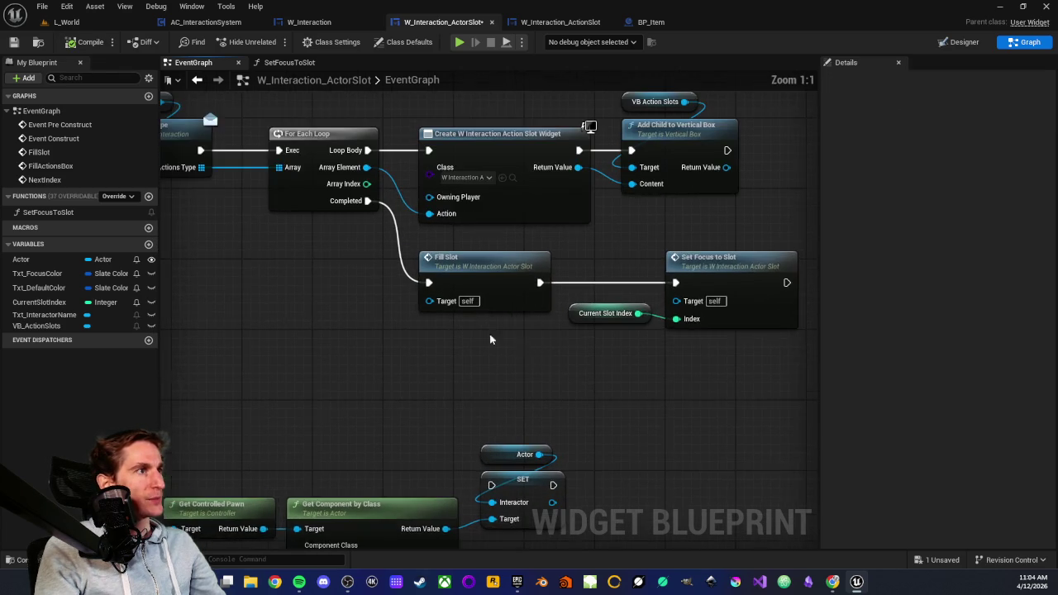
{"action": "left_click_drag", "start_coordinate": [491, 337], "coordinate": [414, 324]}
{"action": "left_click_drag", "start_coordinate": [461, 249], "coordinate": [586, 353]}
{"action": "left_click", "coordinate": [490, 269]}
{"action": "left_click_drag", "start_coordinate": [474, 237], "coordinate": [599, 346]}
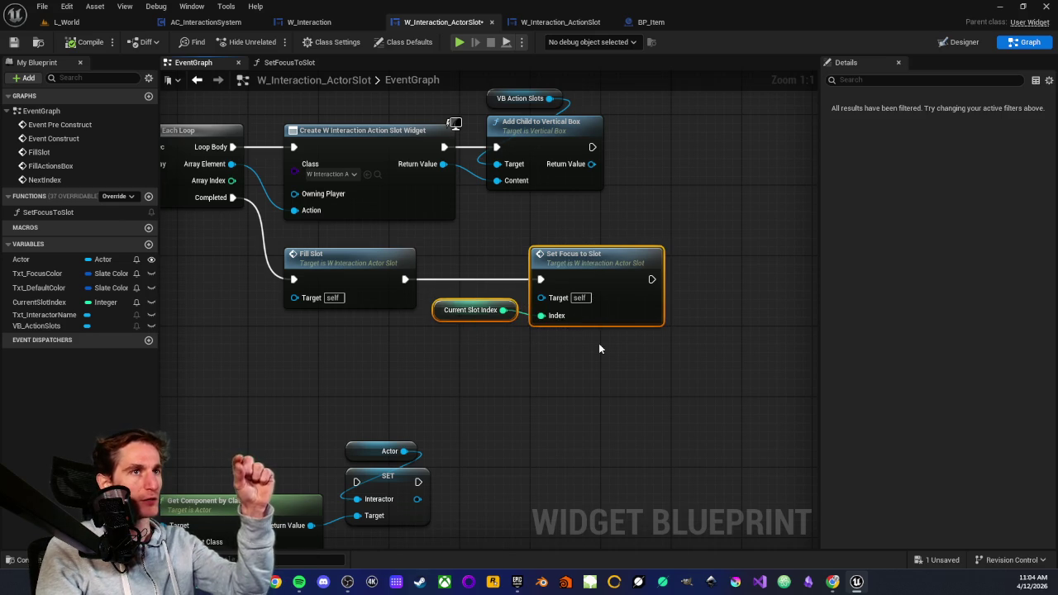
{"action": "left_click", "coordinate": [451, 243]}
{"action": "left_click_drag", "start_coordinate": [451, 243], "coordinate": [650, 371]}
{"action": "left_click_drag", "start_coordinate": [487, 238], "coordinate": [616, 348]}
{"action": "left_click", "coordinate": [591, 356]}
{"action": "scroll", "coordinate": [532, 334], "scroll_direction": "down", "scroll_amount": 2}
{"action": "left_click_drag", "start_coordinate": [430, 342], "coordinate": [598, 298]}
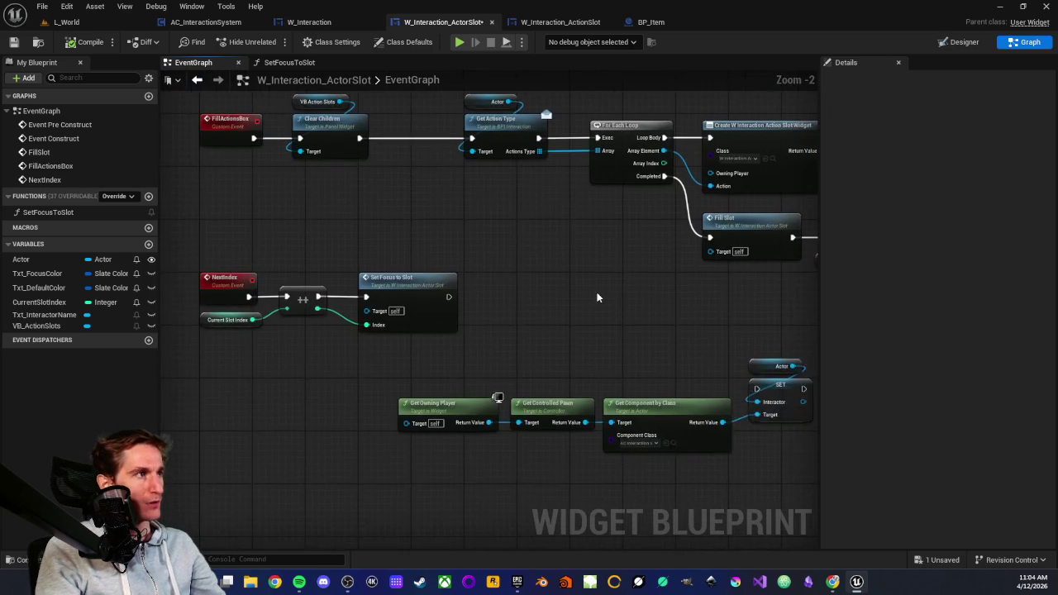
Step: Inspect the NextIndex, ++ and Set Focus to Slot nodes in W_Interaction_ActorSlot, then switch to W_Interaction
{"action": "scroll", "coordinate": [597, 297], "scroll_direction": "up", "scroll_amount": 2}
{"action": "left_click_drag", "start_coordinate": [258, 246], "coordinate": [694, 378]}
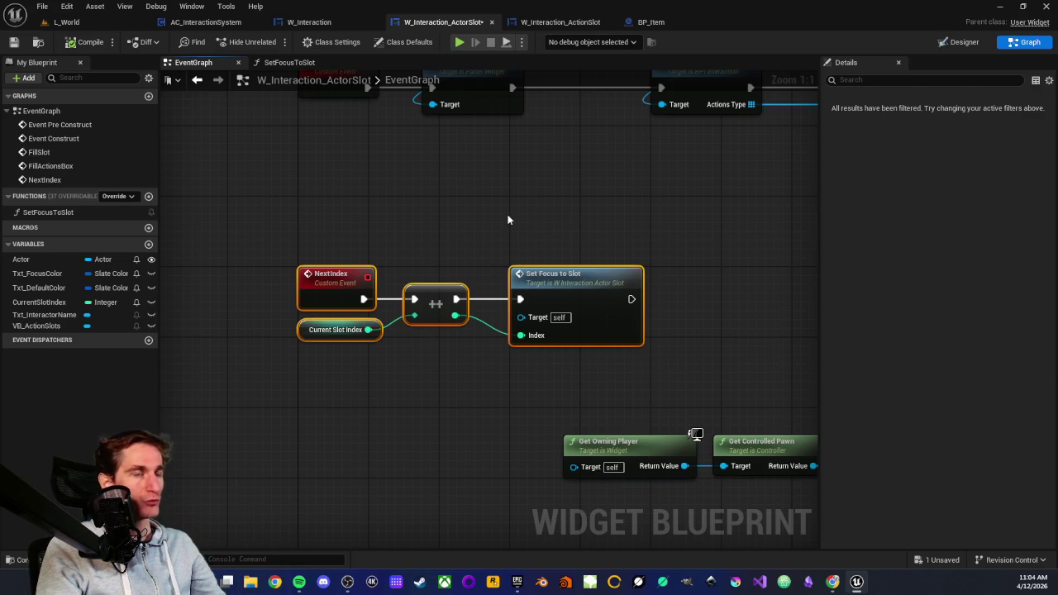
{"action": "scroll", "coordinate": [509, 220], "scroll_direction": "down", "scroll_amount": 3}
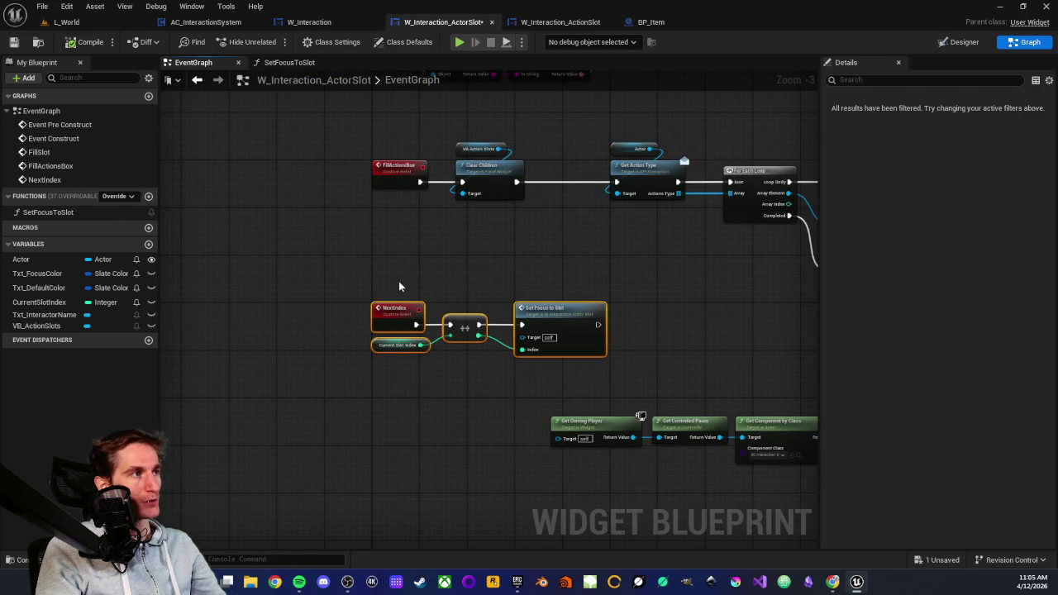
{"action": "mouse_move", "coordinate": [344, 280]}
{"action": "left_mouse_down"}
{"action": "mouse_move", "coordinate": [642, 373]}
{"action": "mouse_move", "coordinate": [618, 383]}
{"action": "left_mouse_up"}
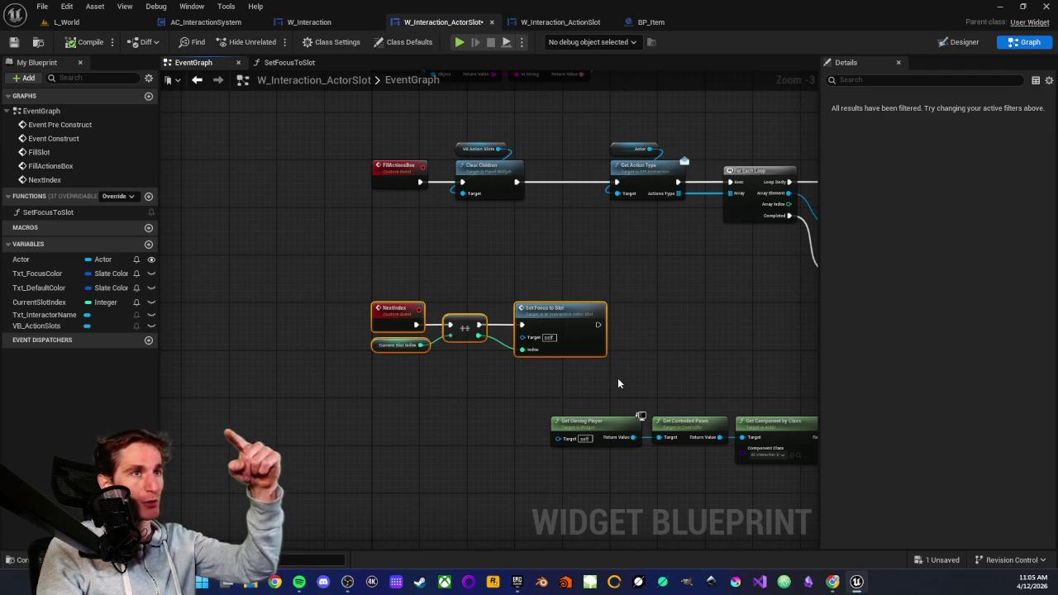
{"action": "left_click", "coordinate": [444, 281]}
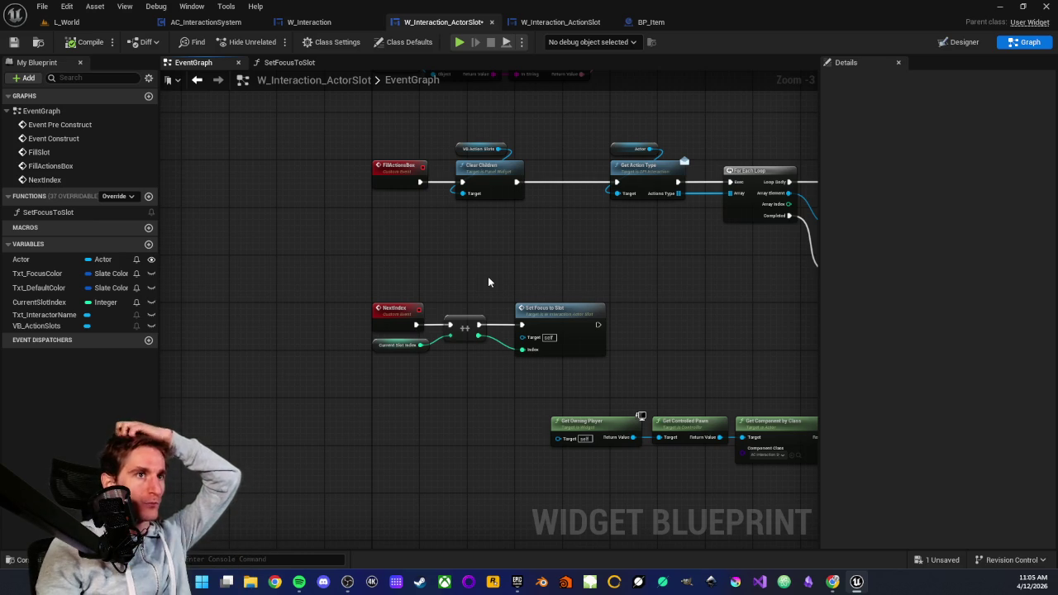
{"action": "left_click_drag", "start_coordinate": [319, 286], "coordinate": [619, 372]}
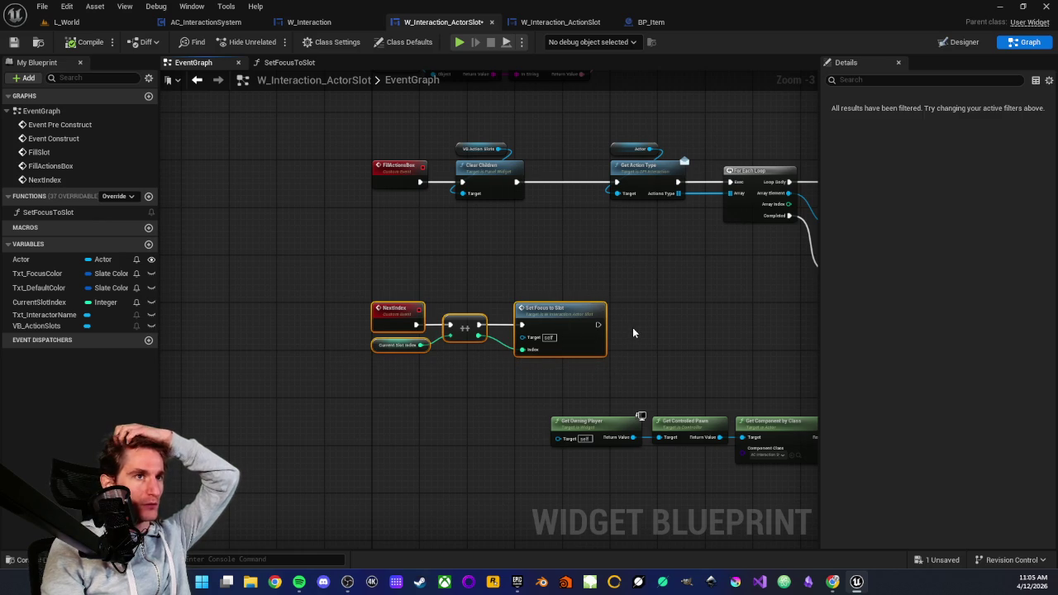
{"action": "left_click", "coordinate": [632, 333]}
{"action": "mouse_move", "coordinate": [341, 285]}
{"action": "left_mouse_down"}
{"action": "mouse_move", "coordinate": [658, 378]}
{"action": "mouse_move", "coordinate": [630, 378]}
{"action": "mouse_move", "coordinate": [628, 278]}
{"action": "mouse_move", "coordinate": [582, 314]}
{"action": "left_mouse_up"}
{"action": "left_click", "coordinate": [630, 372]}
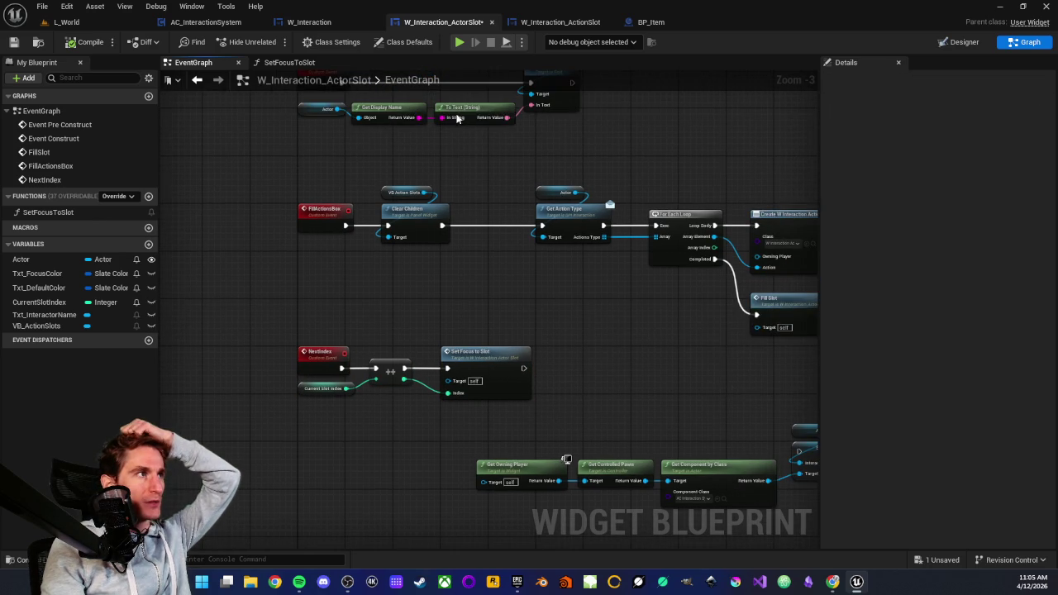
{"action": "left_click", "coordinate": [314, 22]}
{"action": "scroll", "coordinate": [415, 306], "scroll_direction": "up", "scroll_amount": 4}
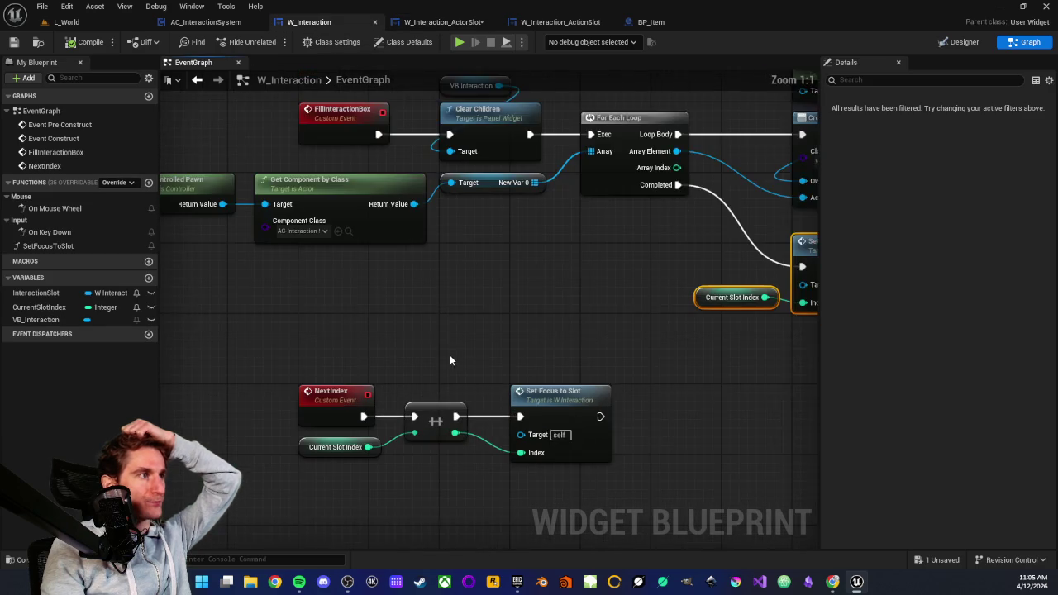
Step: Inspect the NextIndex chain in W_Interaction's event graph
{"action": "left_click_drag", "start_coordinate": [281, 311], "coordinate": [668, 463]}
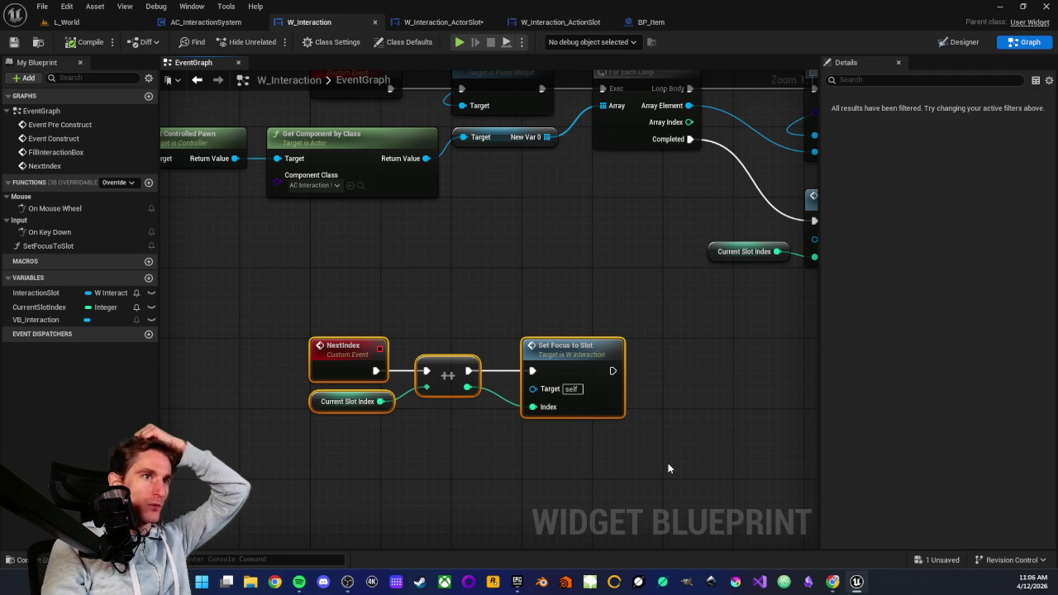
{"action": "left_click_drag", "start_coordinate": [491, 279], "coordinate": [448, 299]}
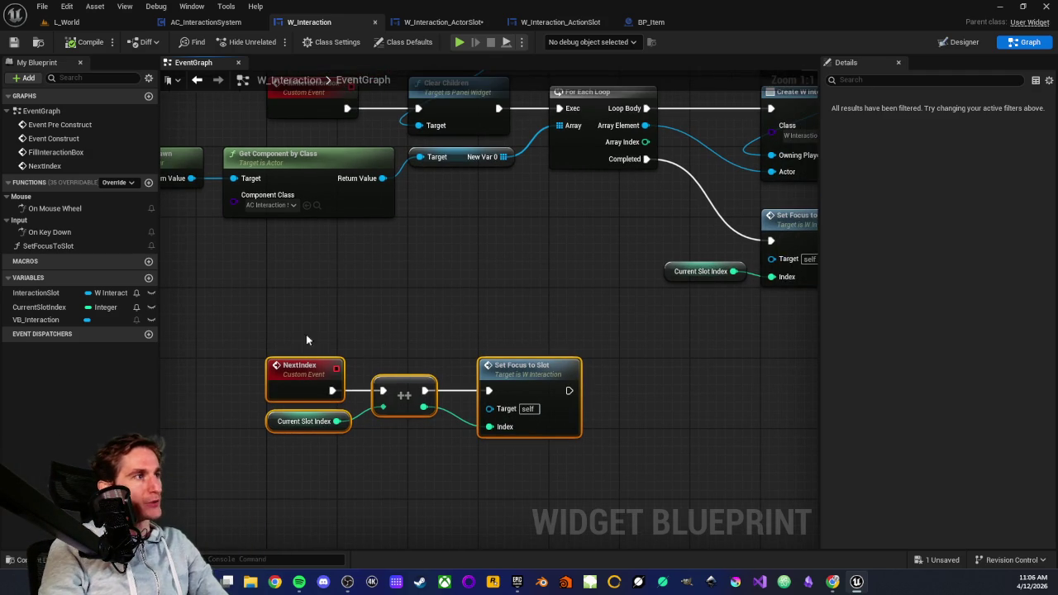
{"action": "left_click", "coordinate": [242, 330]}
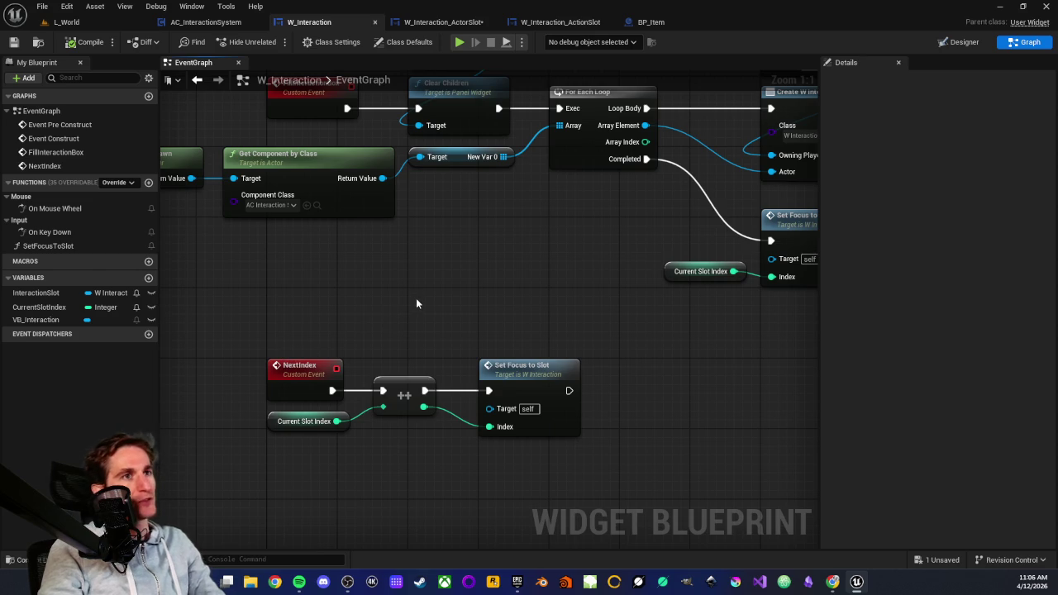
Step: Compare with W_Interaction_ActorSlot's FillActionsBox and NextIndex nodes, then return to L_World
{"action": "left_click", "coordinate": [431, 24]}
{"action": "scroll", "coordinate": [434, 272], "scroll_direction": "down", "scroll_amount": 2}
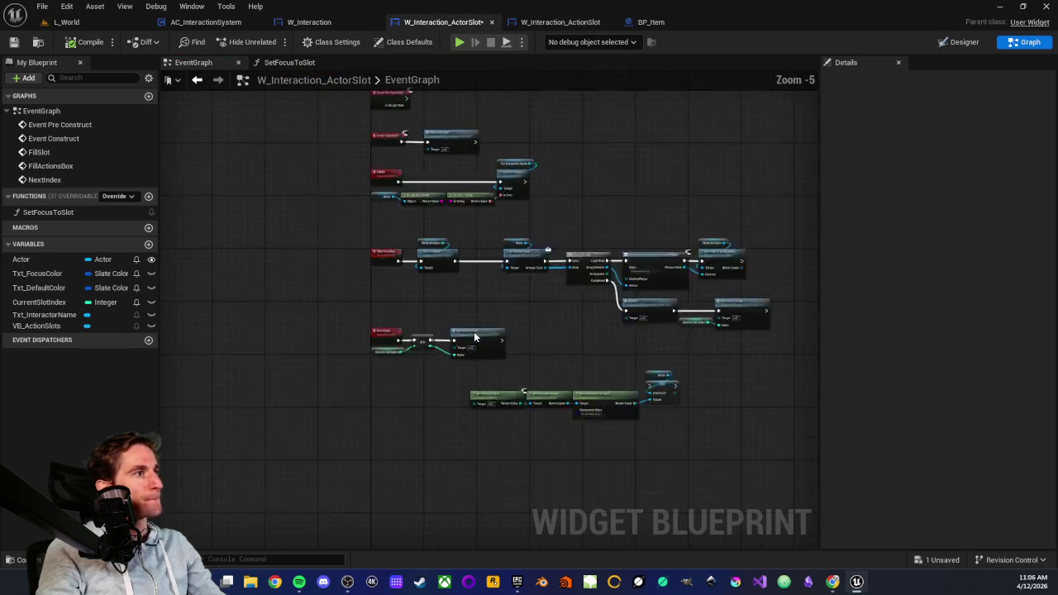
{"action": "scroll", "coordinate": [438, 271], "scroll_direction": "up", "scroll_amount": 5}
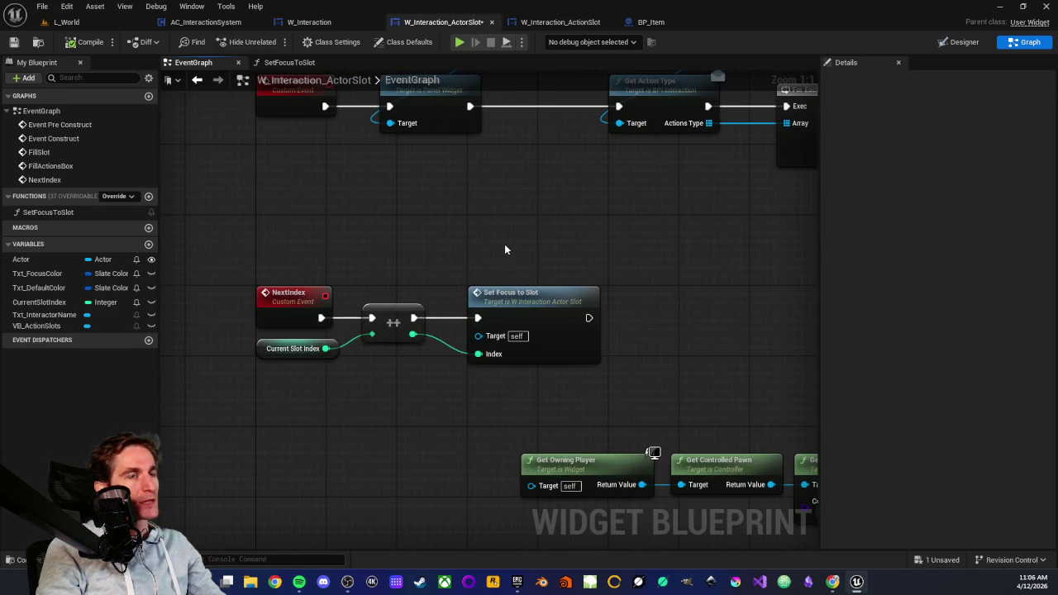
{"action": "scroll", "coordinate": [497, 247], "scroll_direction": "down", "scroll_amount": 2}
{"action": "left_click_drag", "start_coordinate": [397, 233], "coordinate": [458, 307]}
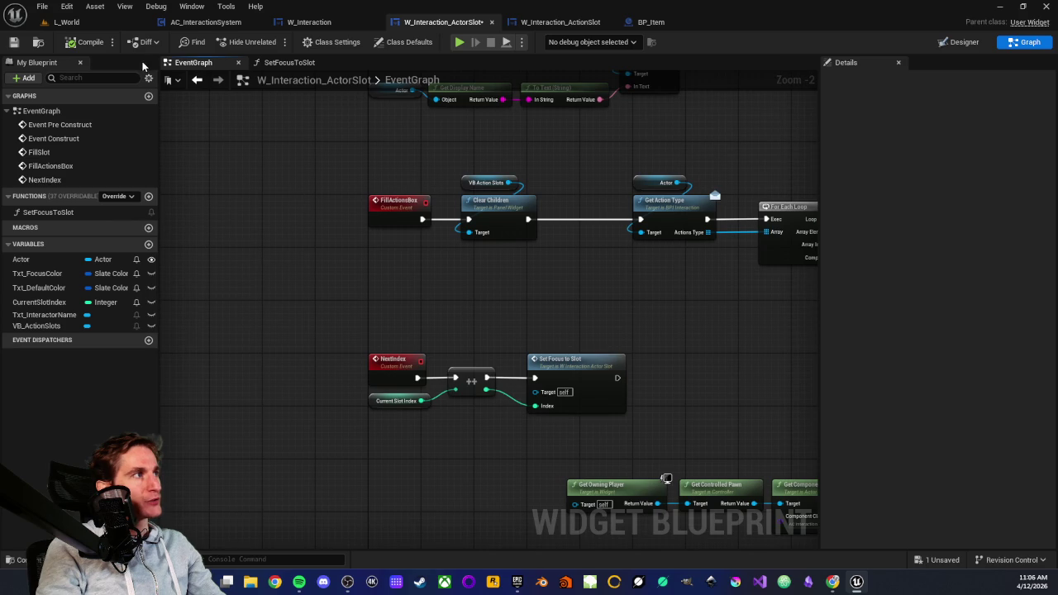
{"action": "left_click", "coordinate": [76, 24]}
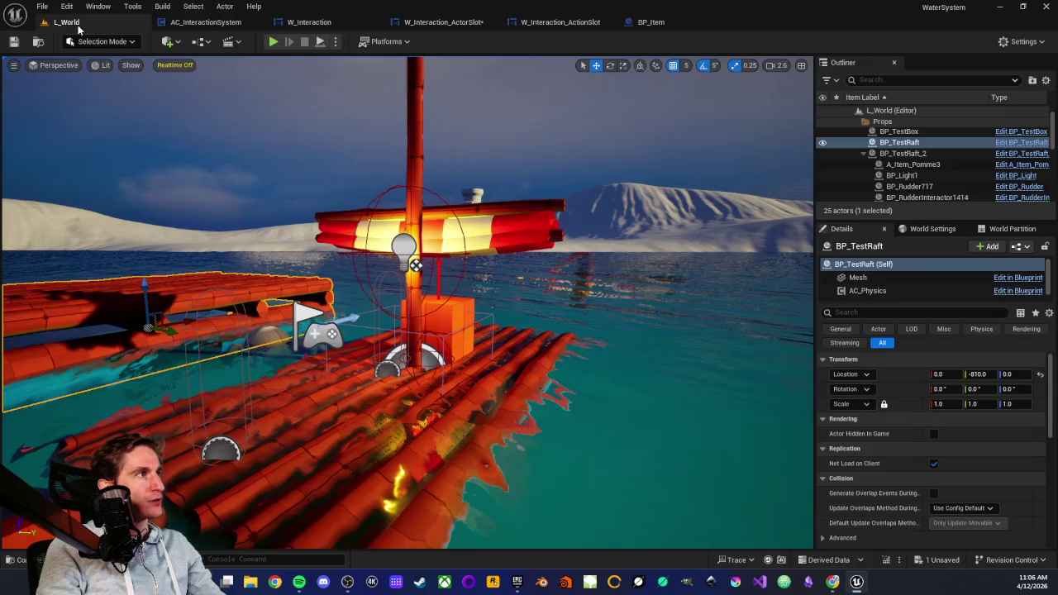
Step: Playtest the level to see the Action, Pick up and Eat prompts, then reopen W_Interaction_ActorSlot
{"action": "left_click", "coordinate": [273, 41]}
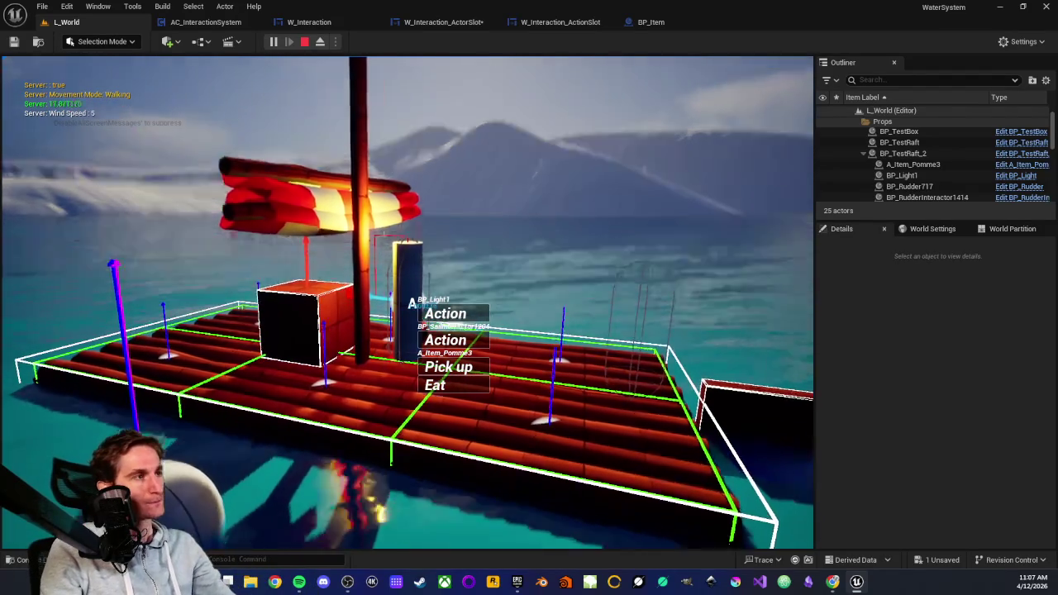
{"action": "key", "text": "Escape"}
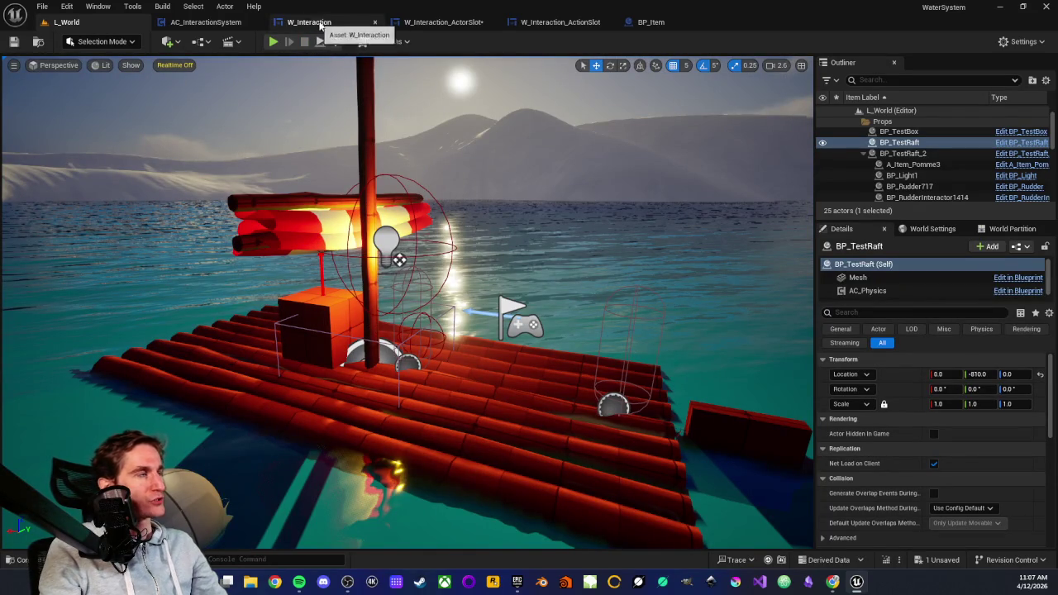
{"action": "left_click", "coordinate": [435, 23]}
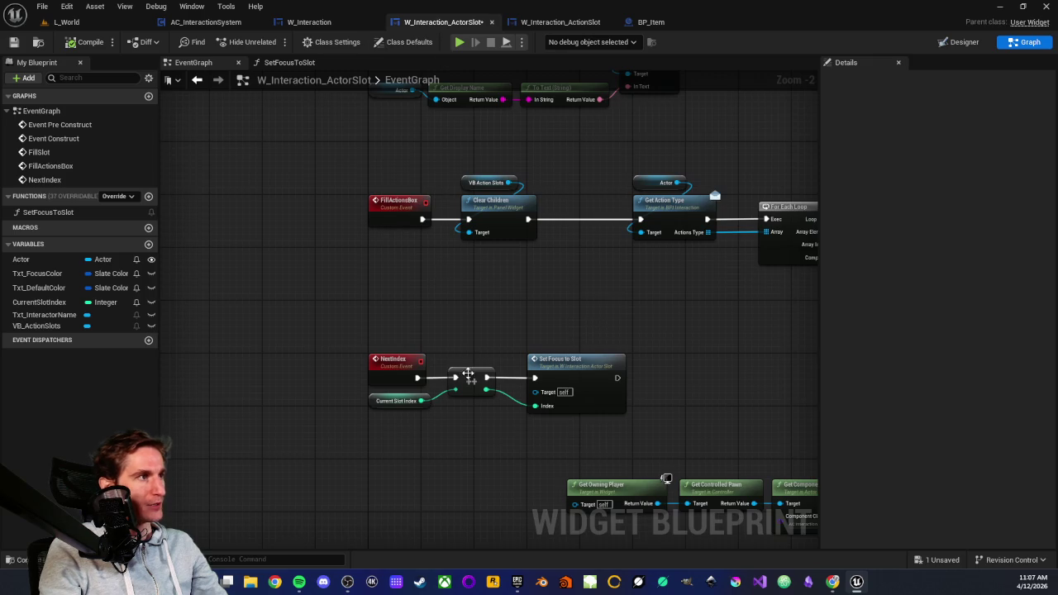
Step: Review the NextIndex event nodes in W_Interaction_ActorSlot's event graph
{"action": "scroll", "coordinate": [496, 334], "scroll_direction": "up", "scroll_amount": 2}
{"action": "mouse_move", "coordinate": [255, 264]}
{"action": "left_mouse_down"}
{"action": "mouse_move", "coordinate": [511, 380]}
{"action": "mouse_move", "coordinate": [531, 405]}
{"action": "left_mouse_up"}
{"action": "left_click", "coordinate": [470, 410]}
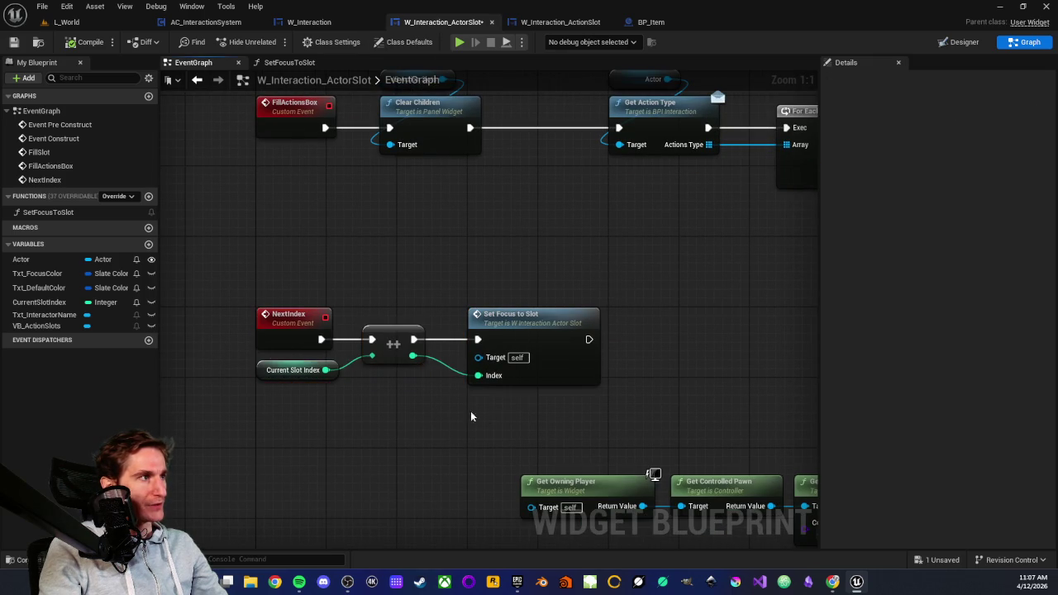
{"action": "scroll", "coordinate": [468, 374], "scroll_direction": "down", "scroll_amount": 2}
{"action": "scroll", "coordinate": [476, 383], "scroll_direction": "up", "scroll_amount": 2}
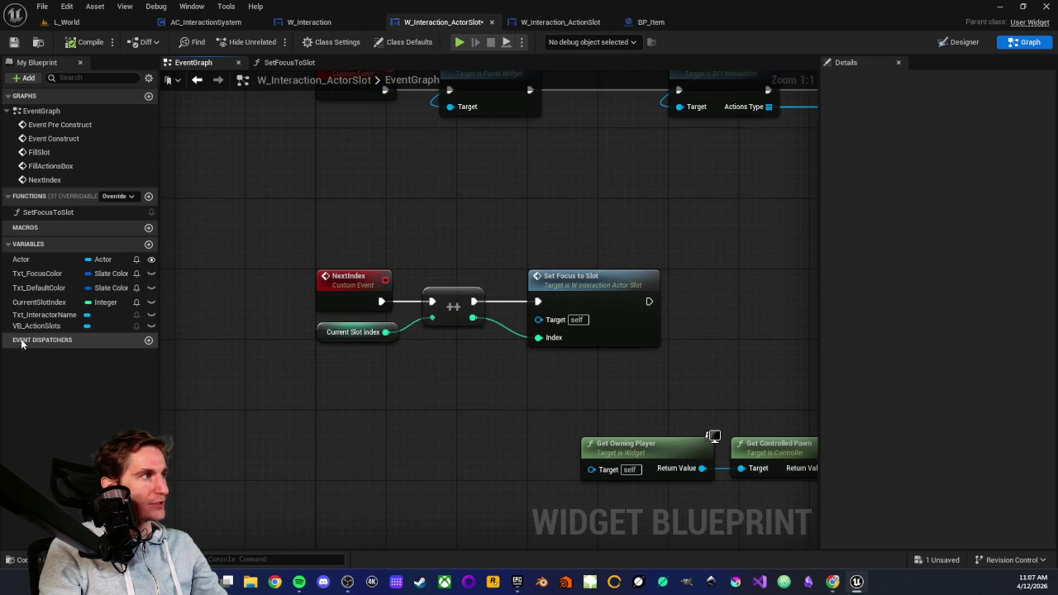
Step: Add an event dispatcher, keeping the default name NewEventDispatcher
{"action": "left_click", "coordinate": [148, 340]}
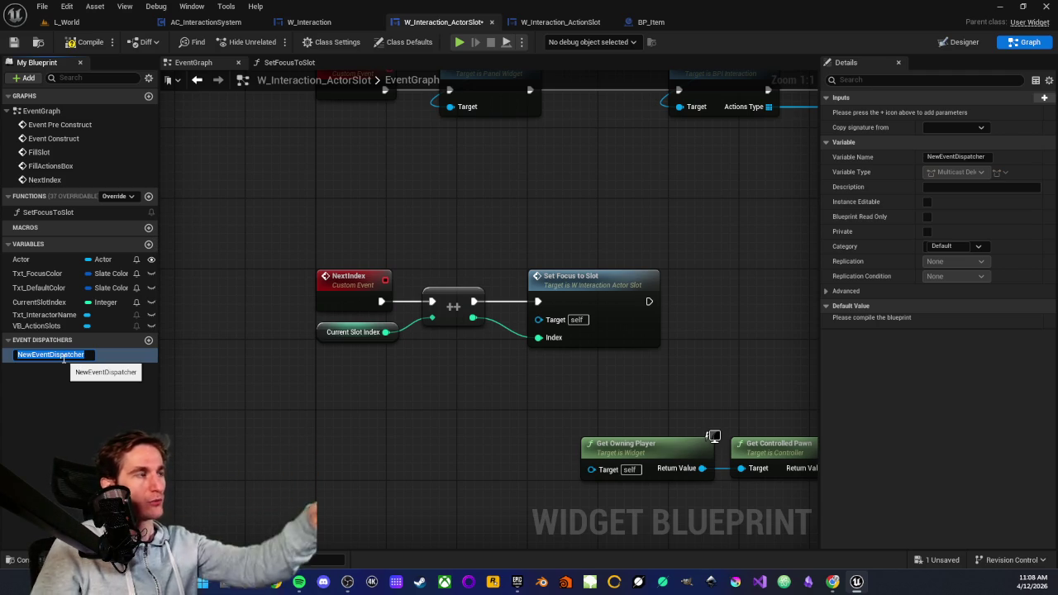
{"action": "left_click", "coordinate": [326, 253]}
{"action": "left_click_drag", "start_coordinate": [556, 281], "coordinate": [550, 388]}
{"action": "mouse_move", "coordinate": [293, 291]}
{"action": "left_mouse_down"}
{"action": "mouse_move", "coordinate": [291, 384]}
{"action": "mouse_move", "coordinate": [290, 347]}
{"action": "left_mouse_up"}
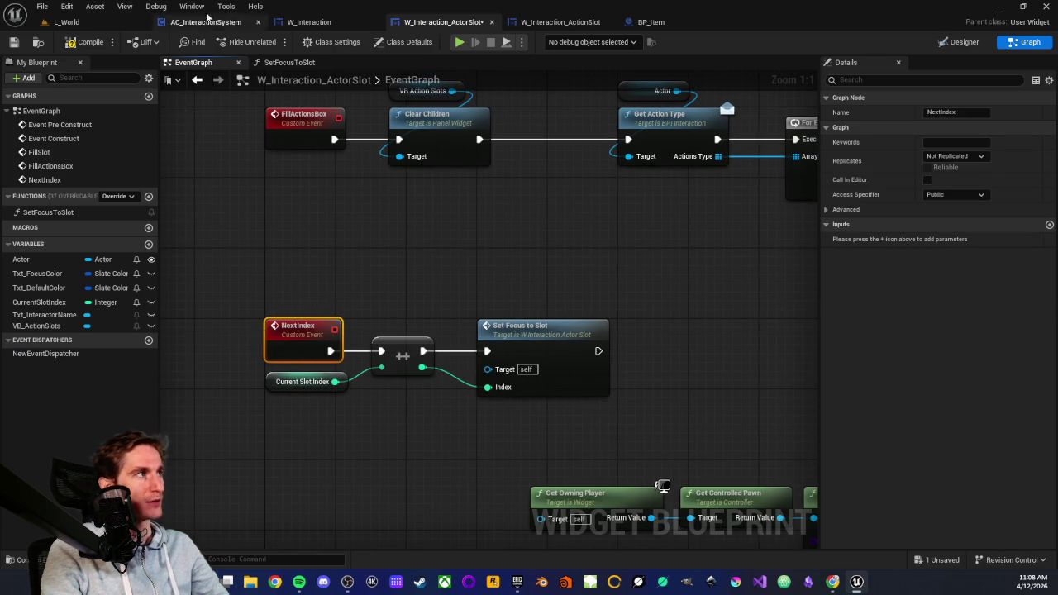
Step: Inspect the Next Index call and its New Var 1 node in the AC_InteractionSystem graph
{"action": "left_click", "coordinate": [206, 22]}
{"action": "scroll", "coordinate": [386, 204], "scroll_direction": "down", "scroll_amount": 3}
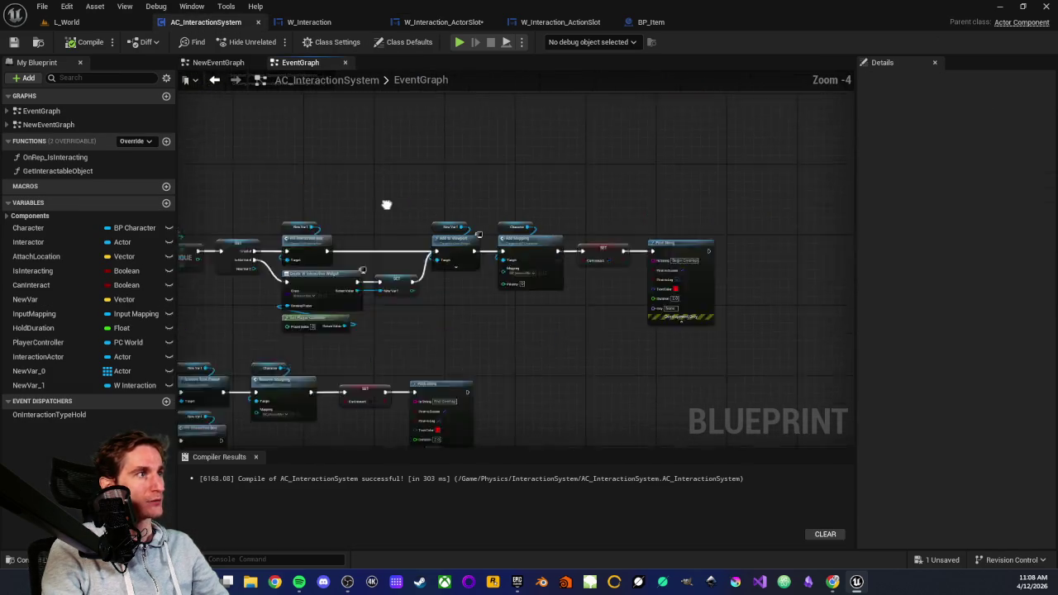
{"action": "scroll", "coordinate": [385, 204], "scroll_direction": "down", "scroll_amount": 2}
{"action": "scroll", "coordinate": [417, 264], "scroll_direction": "up", "scroll_amount": 2}
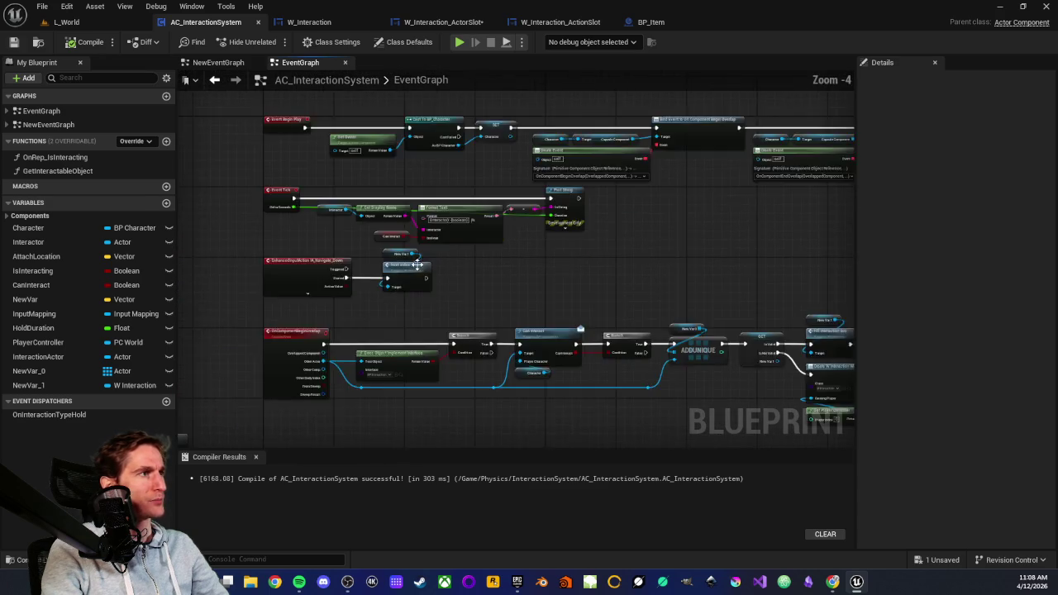
{"action": "scroll", "coordinate": [417, 264], "scroll_direction": "up", "scroll_amount": 4}
{"action": "left_click", "coordinate": [390, 264]}
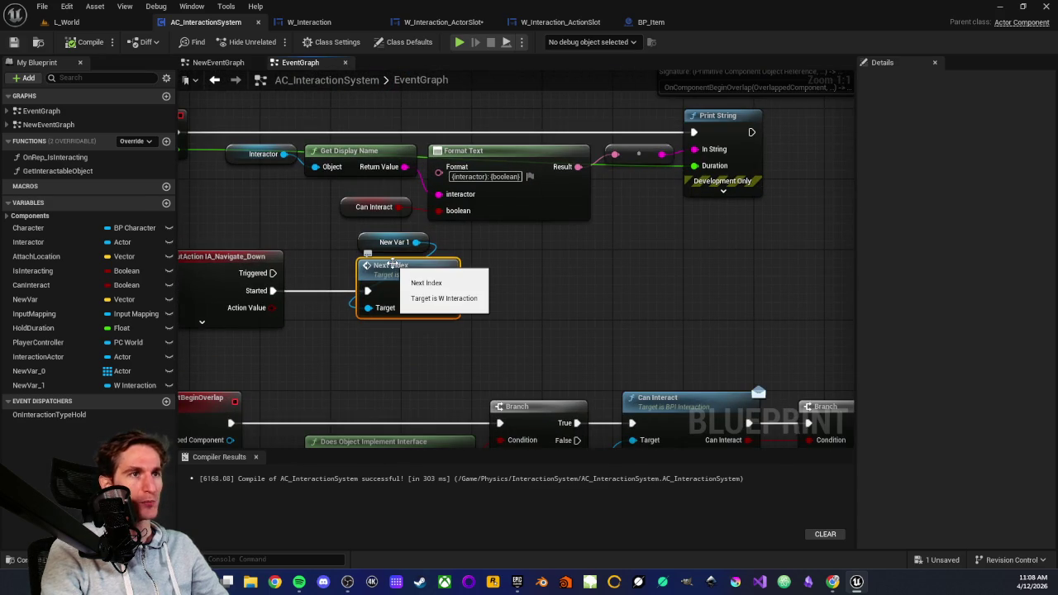
{"action": "left_click_drag", "start_coordinate": [355, 247], "coordinate": [529, 297]}
Step: In W_Interaction_ActorSlot, start renaming NewEventDispatcher, with the new name beginning 'On'
{"action": "left_click", "coordinate": [309, 21]}
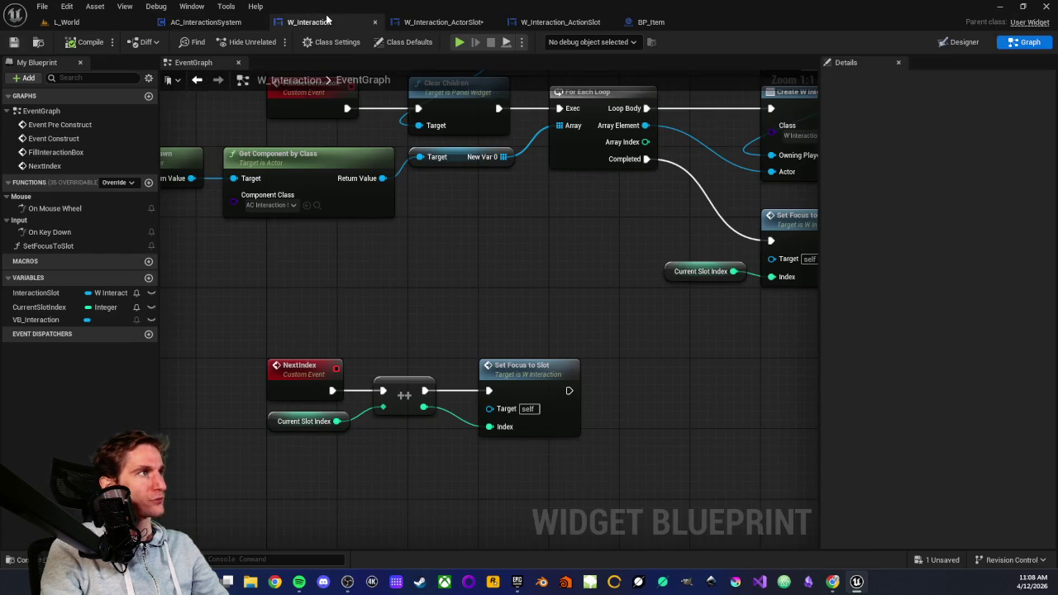
{"action": "left_click", "coordinate": [439, 21]}
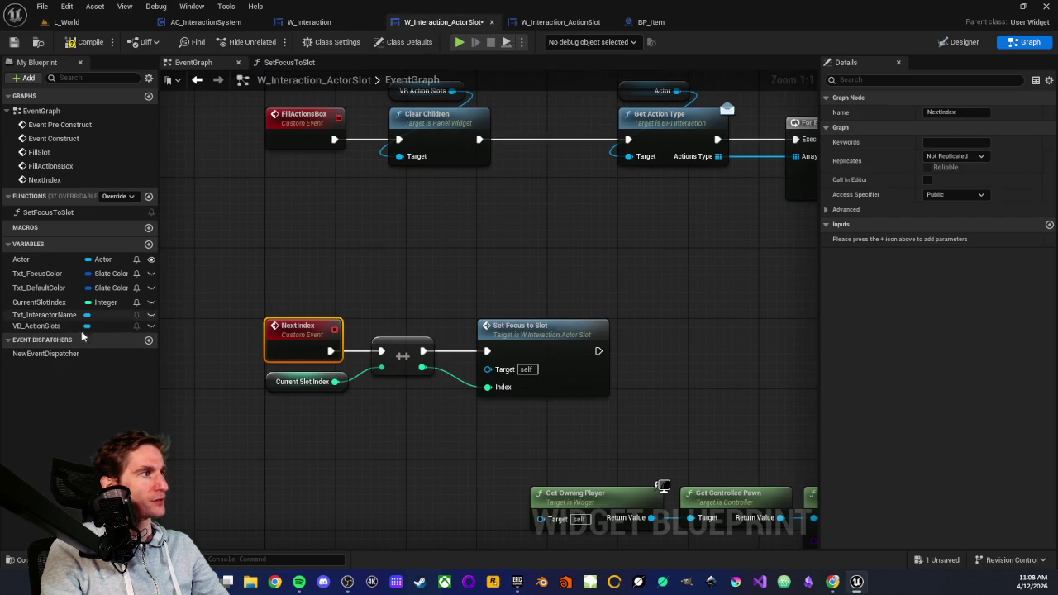
{"action": "left_click", "coordinate": [24, 355]}
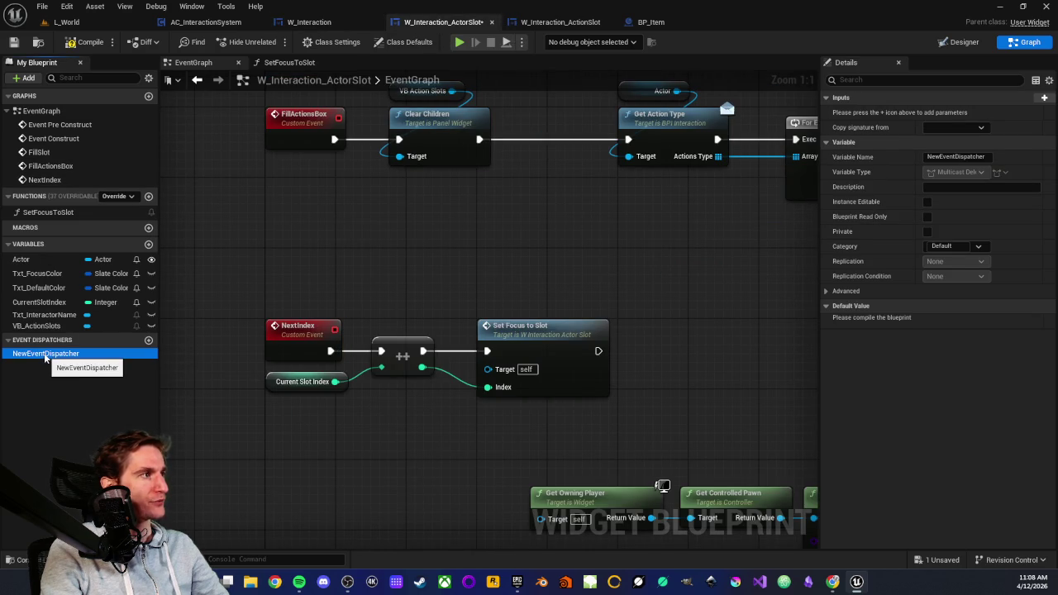
{"action": "key", "text": "F2"}
{"action": "type", "text": "On"}
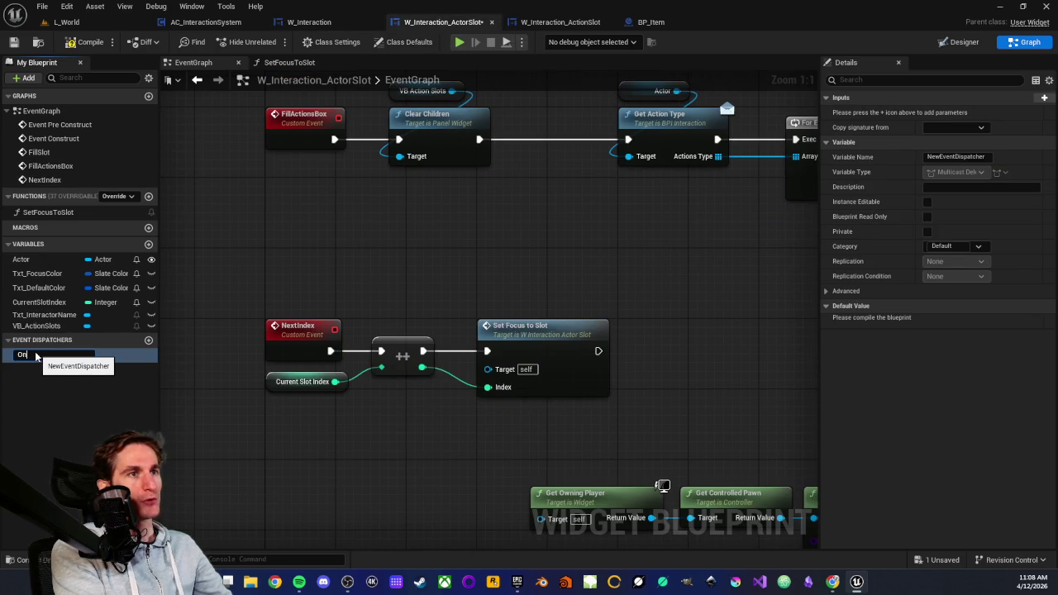